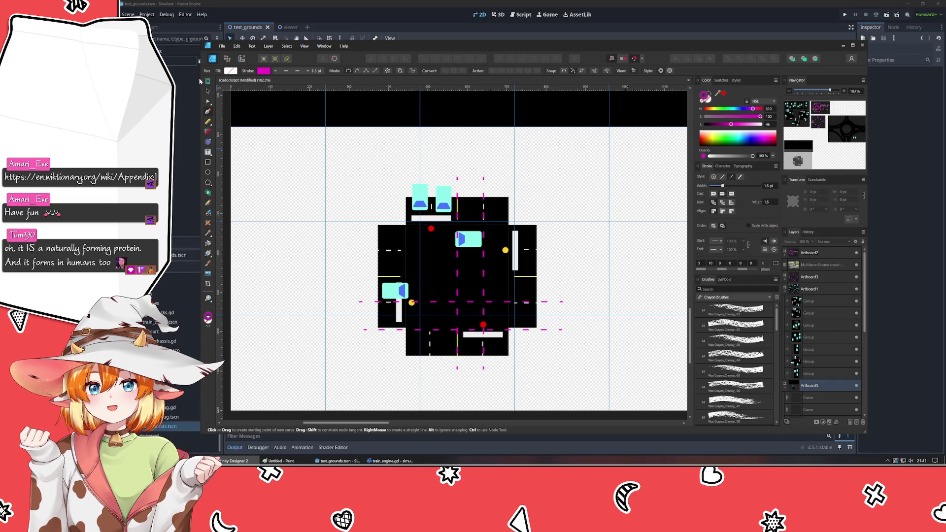
# Step: Select one of the black tile rectangles to inspect it, then clear the selection
pyautogui.click(208, 91)
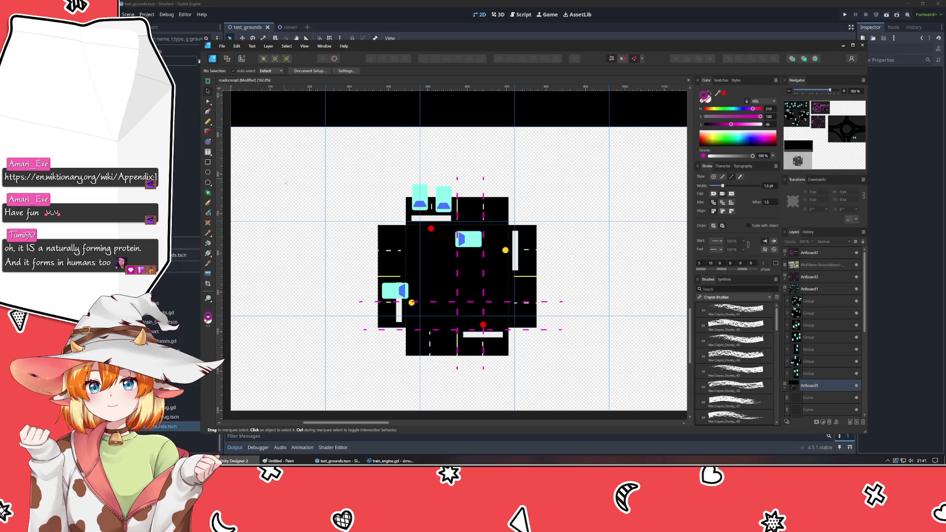
pyautogui.scroll(5, 285, 182)
pyautogui.click(297, 193)
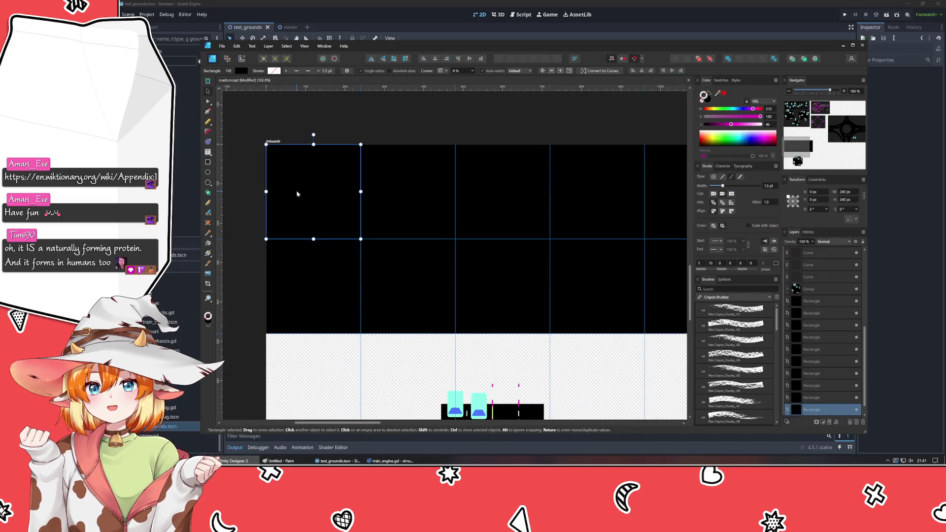
pyautogui.scroll(-2, 316, 154)
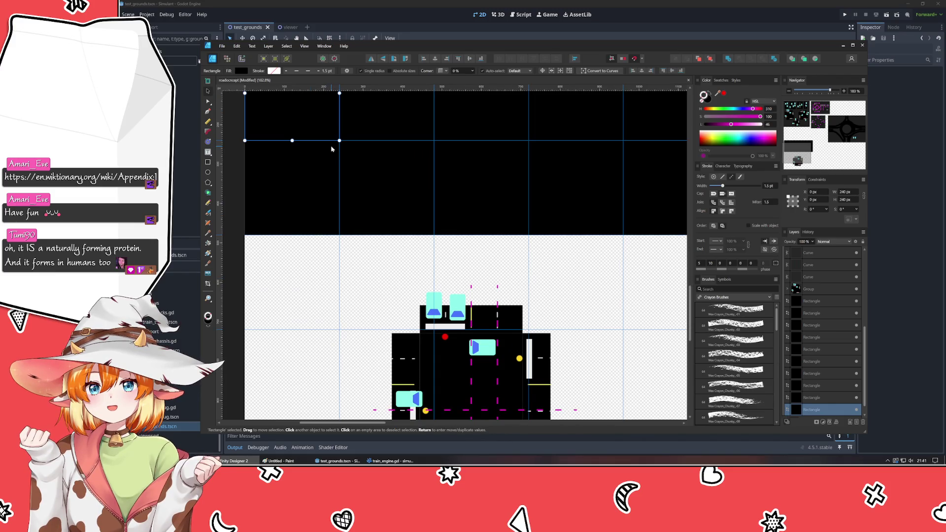
pyautogui.scroll(-3, 384, 312)
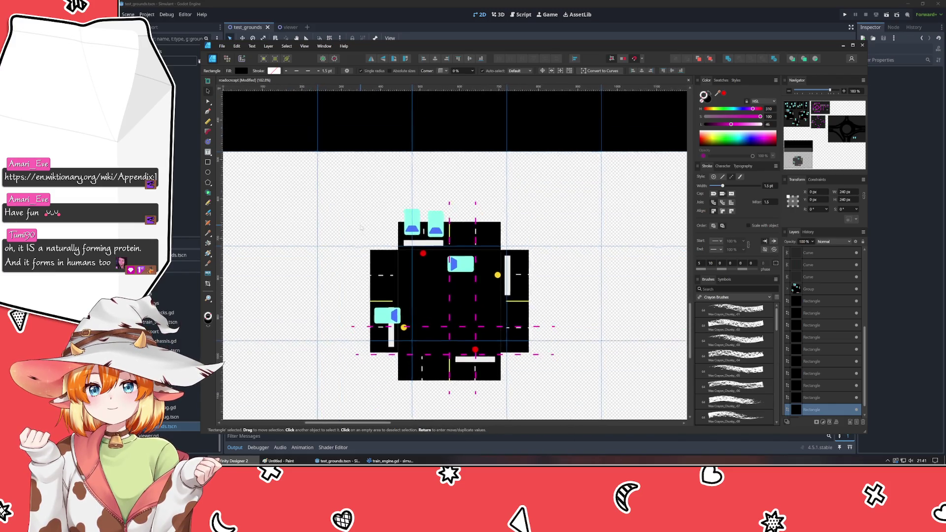
pyautogui.scroll(3, 383, 311)
pyautogui.scroll(-2, 383, 312)
pyautogui.scroll(2, 382, 344)
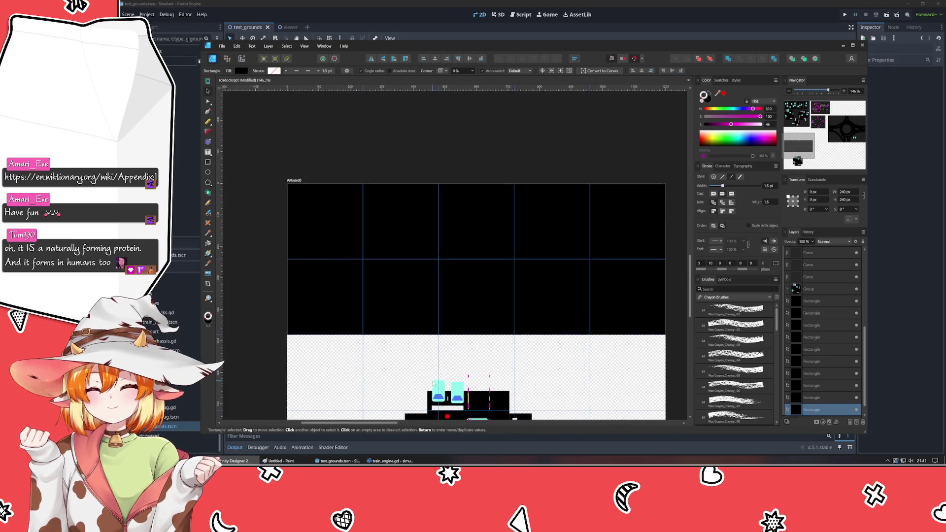
pyautogui.click(379, 382)
pyautogui.scroll(-3, 379, 382)
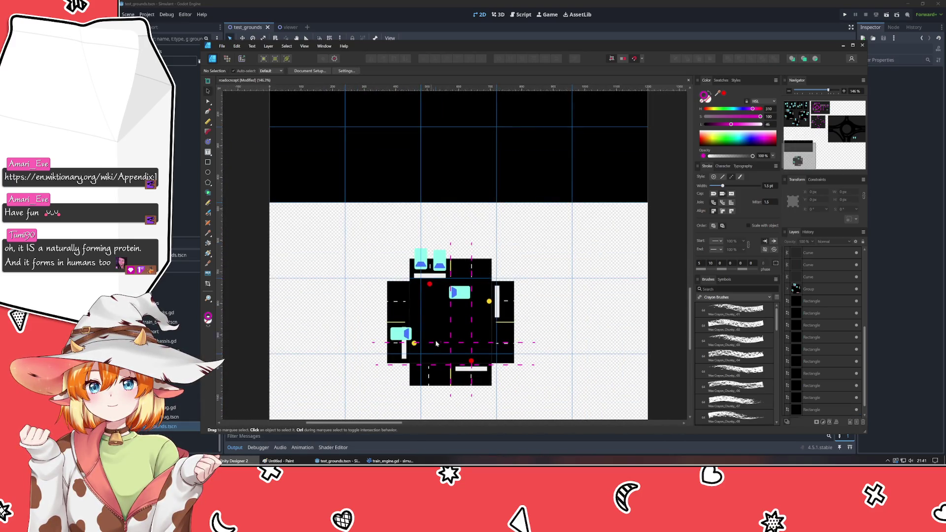
pyautogui.scroll(4, 363, 368)
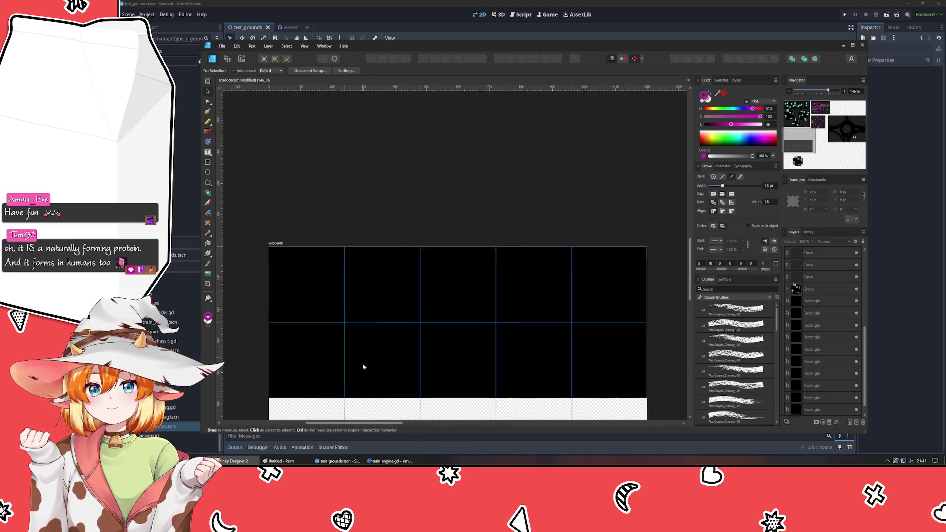
# Step: Draw a wide rectangle across two top-row tiles and fill it white with lightness 100
pyautogui.click(208, 162)
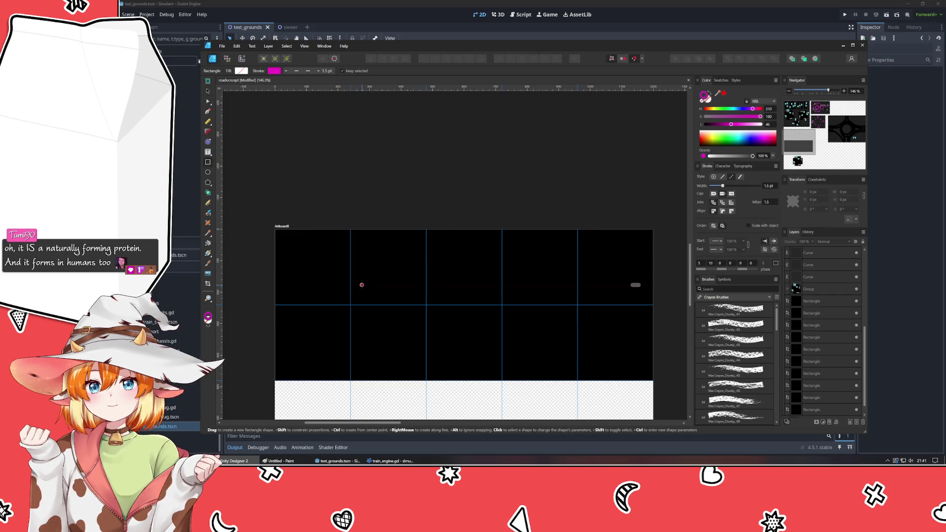
pyautogui.moveTo(362, 285)
pyautogui.mouseDown()
pyautogui.moveTo(537, 318)
pyautogui.moveTo(502, 305)
pyautogui.mouseUp()
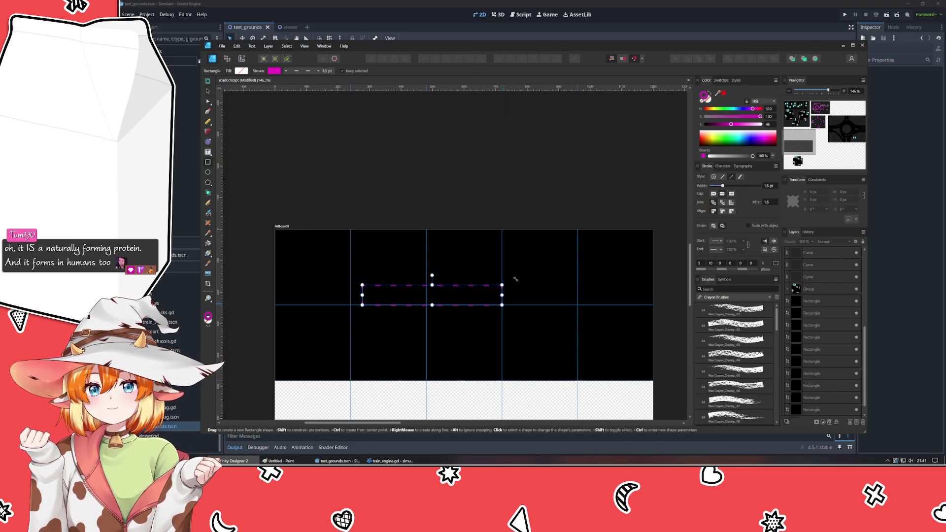
pyautogui.click(709, 94)
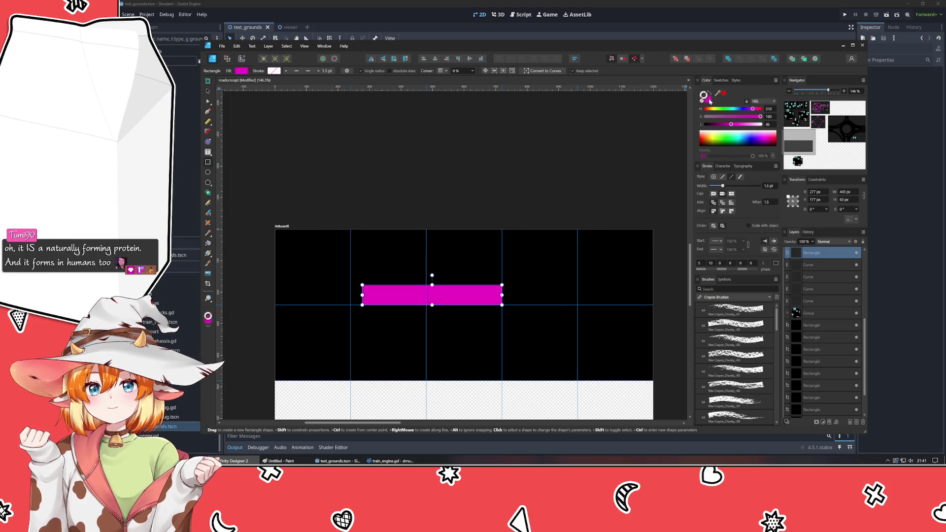
pyautogui.moveTo(732, 124)
pyautogui.mouseDown()
pyautogui.moveTo(764, 127)
pyautogui.moveTo(713, 109)
pyautogui.moveTo(759, 127)
pyautogui.mouseUp()
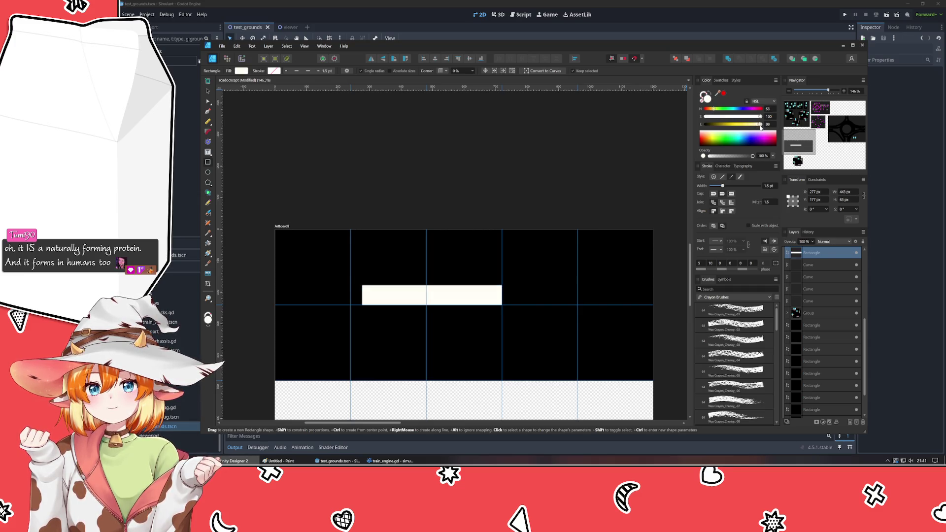
pyautogui.click(408, 170)
pyautogui.scroll(-3, 371, 288)
pyautogui.hscroll(-2, 371, 288)
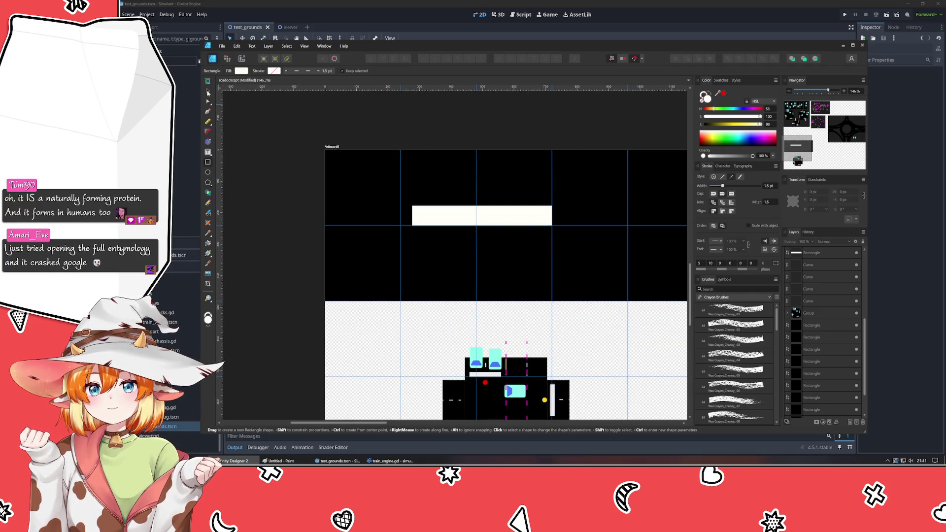
pyautogui.click(207, 91)
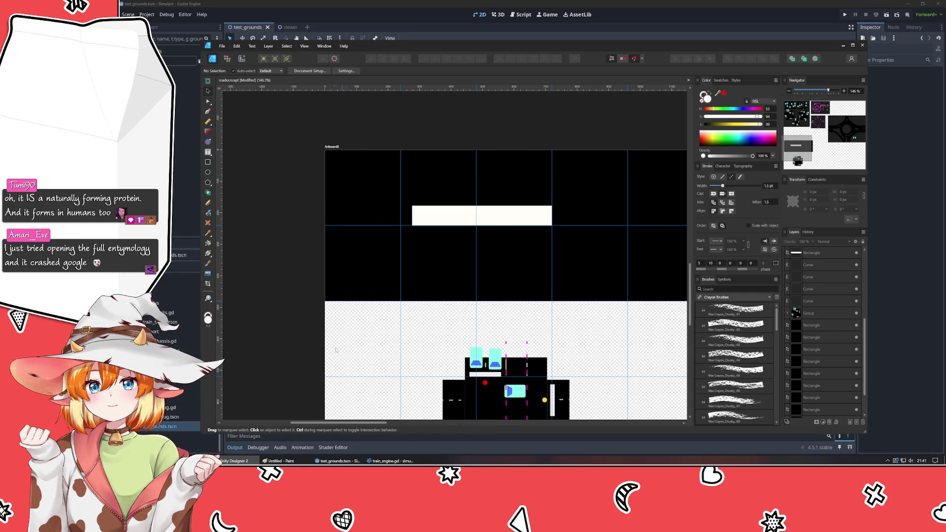
# Step: Reduce the white bar's height from 63 px to 59 px using its top handle
pyautogui.scroll(-3, 336, 350)
pyautogui.hscroll(2, 336, 351)
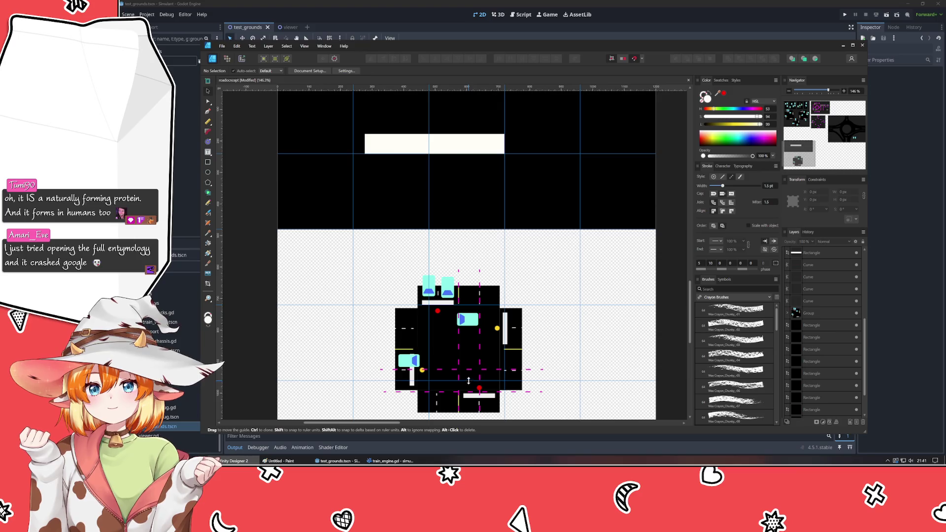
pyautogui.scroll(-3, 338, 223)
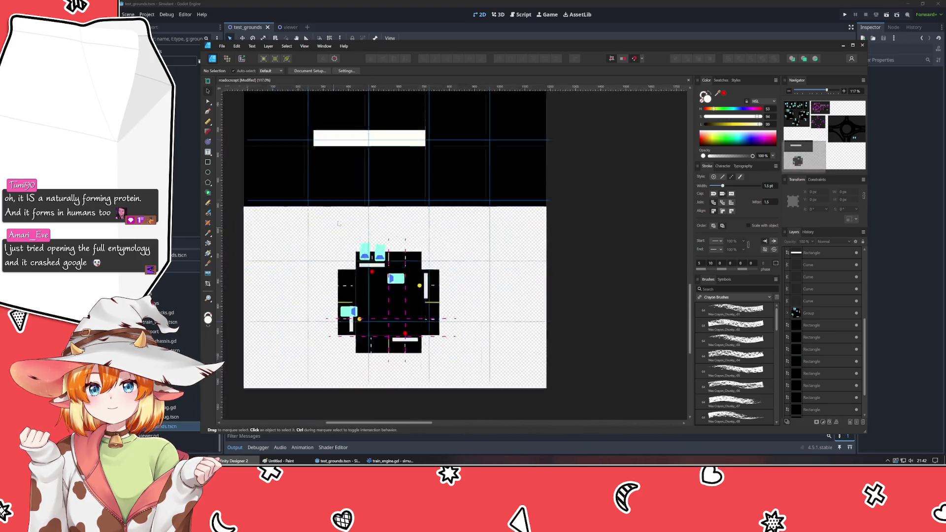
pyautogui.hscroll(-2, 338, 223)
pyautogui.scroll(1, 374, 197)
pyautogui.scroll(1, 394, 192)
pyautogui.click(416, 190)
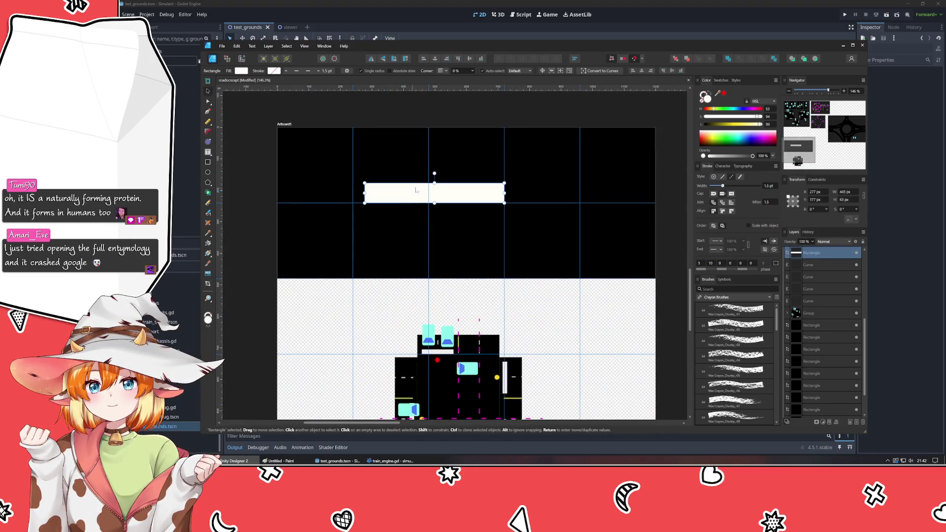
pyautogui.moveTo(434, 183); pyautogui.dragTo(434, 184)
pyautogui.click(376, 305)
pyautogui.scroll(-3, 350, 228)
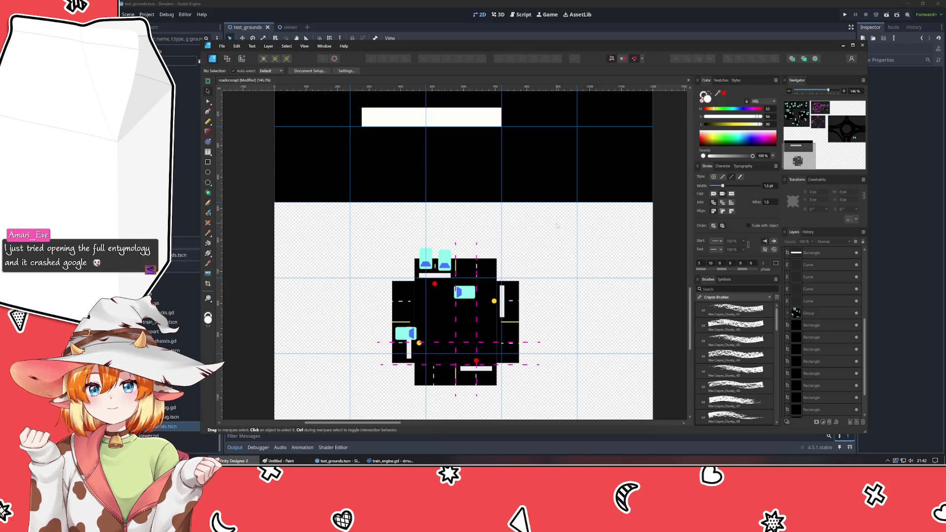
pyautogui.moveTo(557, 225)
pyautogui.mouseDown()
pyautogui.moveTo(533, 346)
pyautogui.moveTo(527, 246)
pyautogui.moveTo(474, 363)
pyautogui.mouseUp()
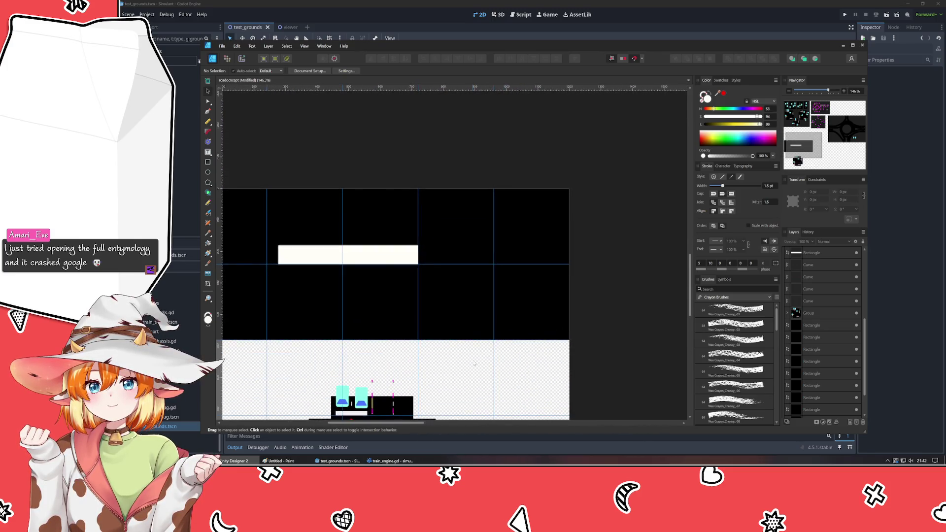
pyautogui.click(208, 112)
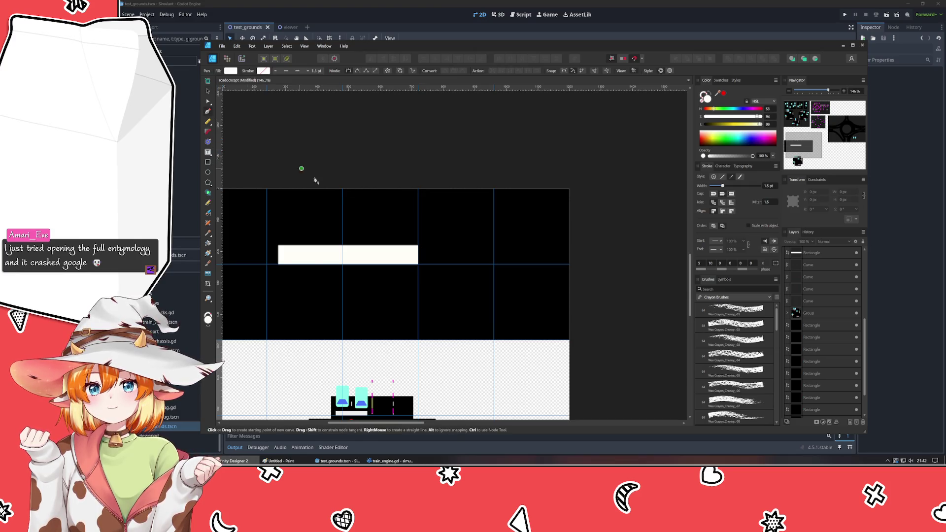
# Step: Draw a vertical pen line from the artboard's top edge down one tile
pyautogui.click(488, 189)
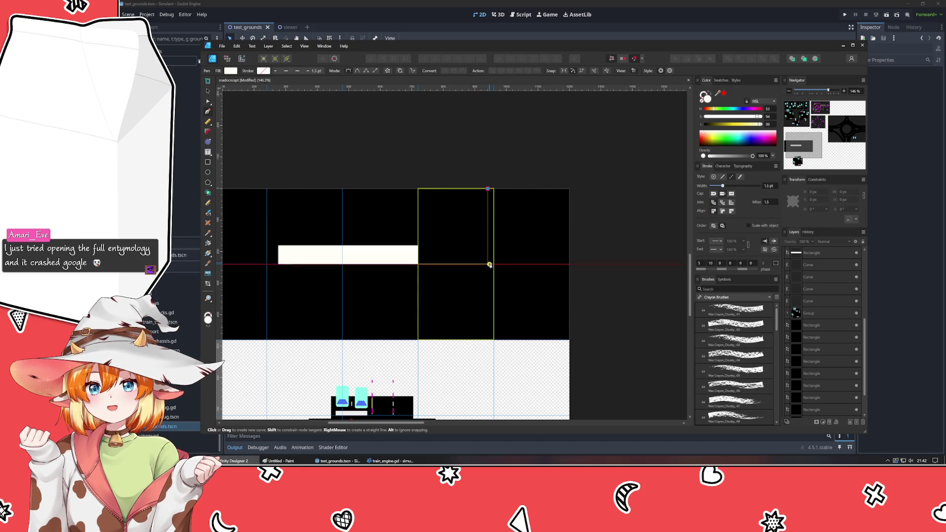
pyautogui.click(488, 265)
pyautogui.scroll(2, 483, 185)
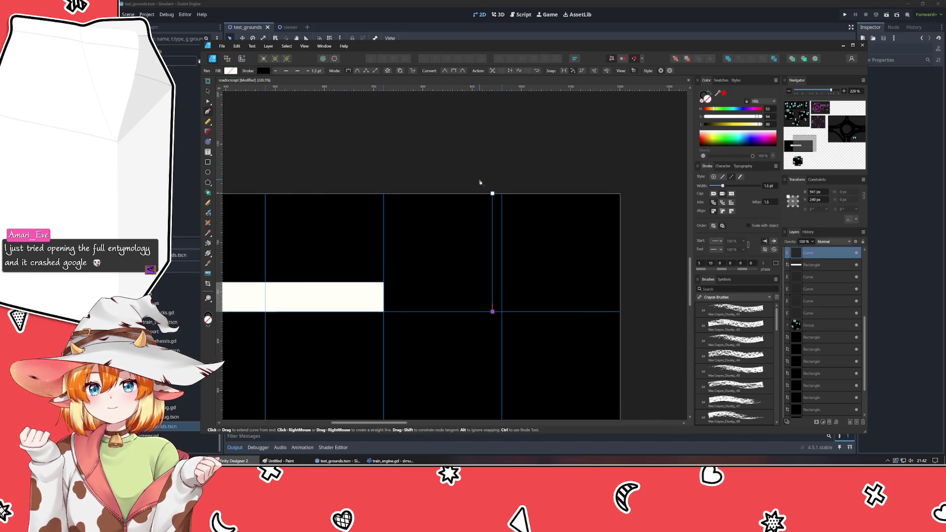
# Step: Give the line a white 9 pt dashed stroke, tuning the dash length so gaps show
pyautogui.press('v')
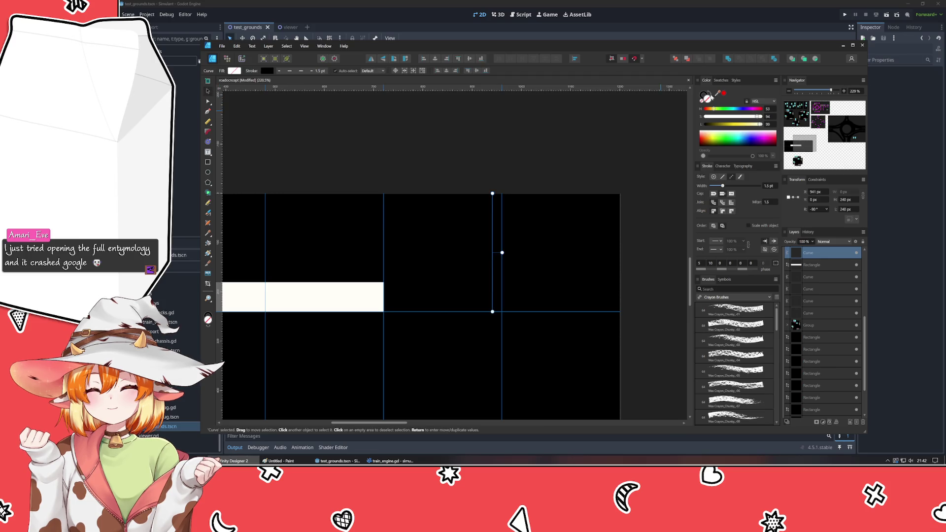
pyautogui.click(703, 95)
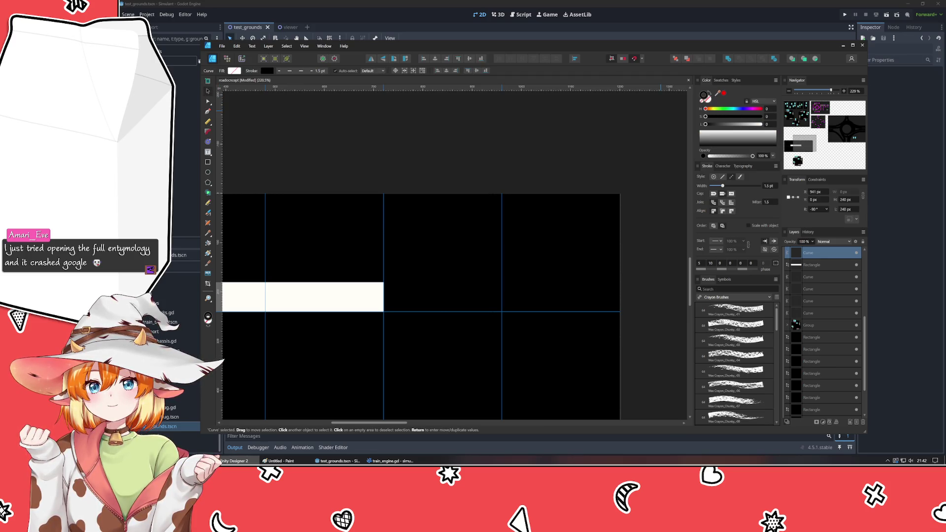
pyautogui.moveTo(718, 93); pyautogui.dragTo(306, 301)
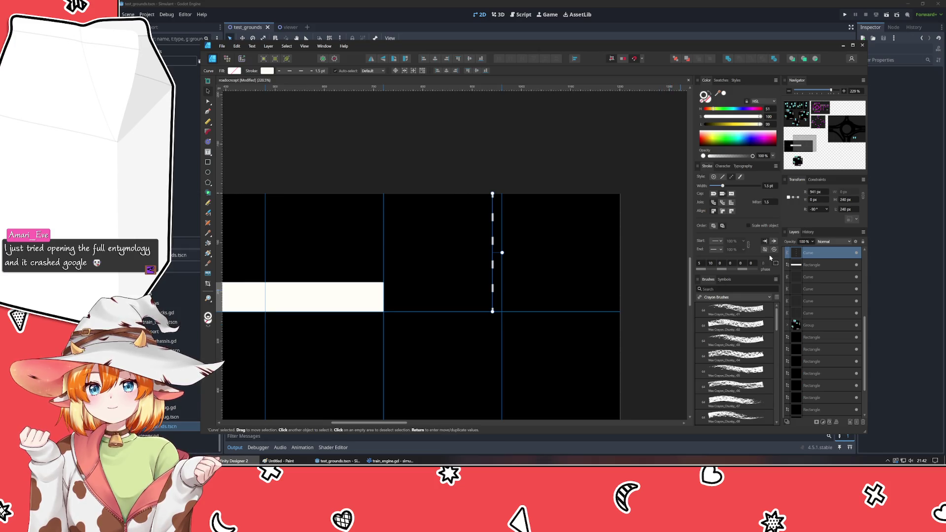
pyautogui.moveTo(730, 188); pyautogui.dragTo(730, 188)
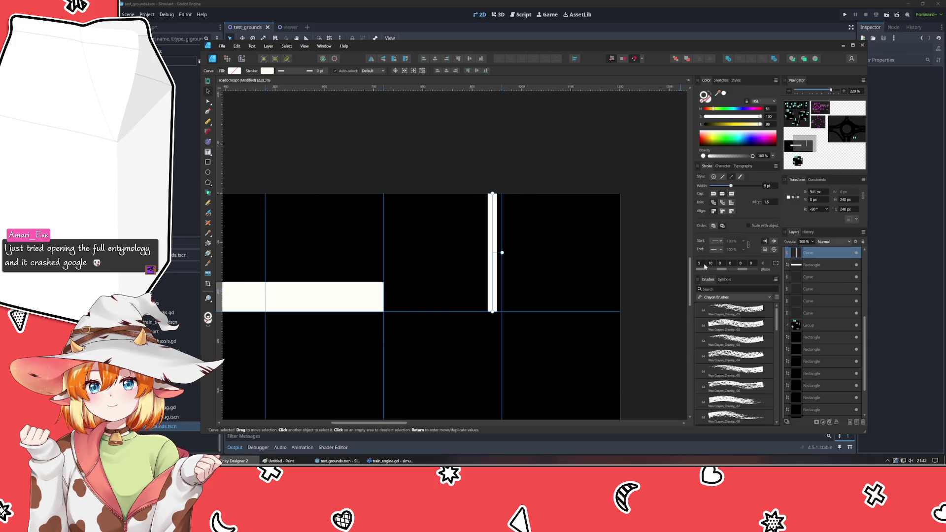
pyautogui.moveTo(703, 266); pyautogui.dragTo(712, 266)
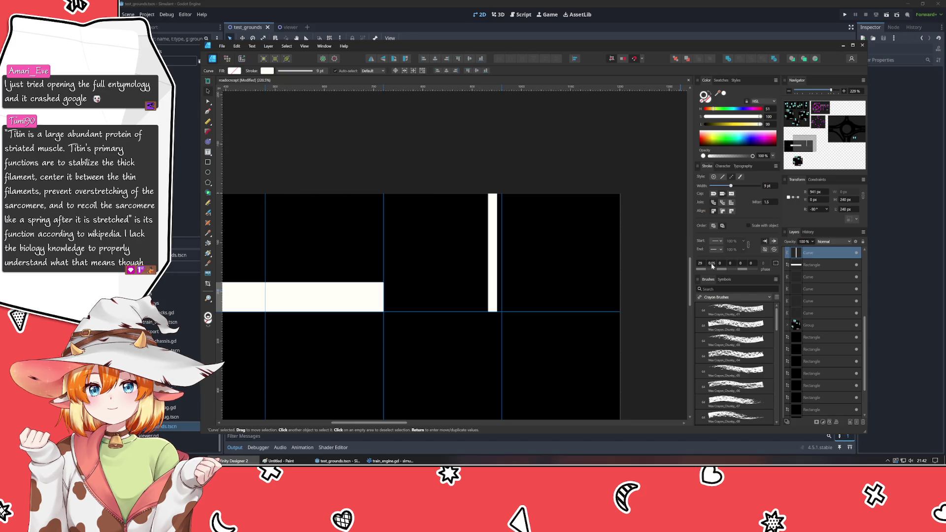
pyautogui.moveTo(700, 266); pyautogui.dragTo(706, 266)
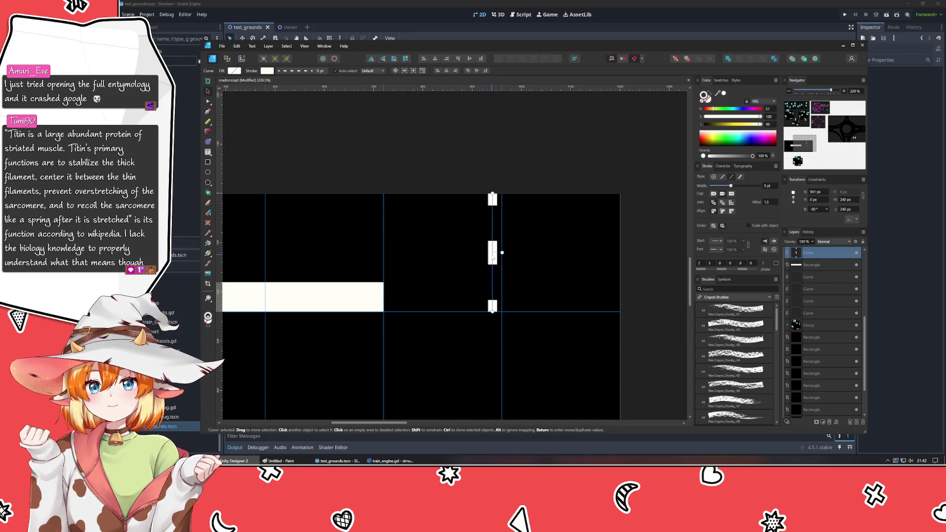
# Step: Copy the dashed vertical line down into the next tile
pyautogui.click(816, 385)
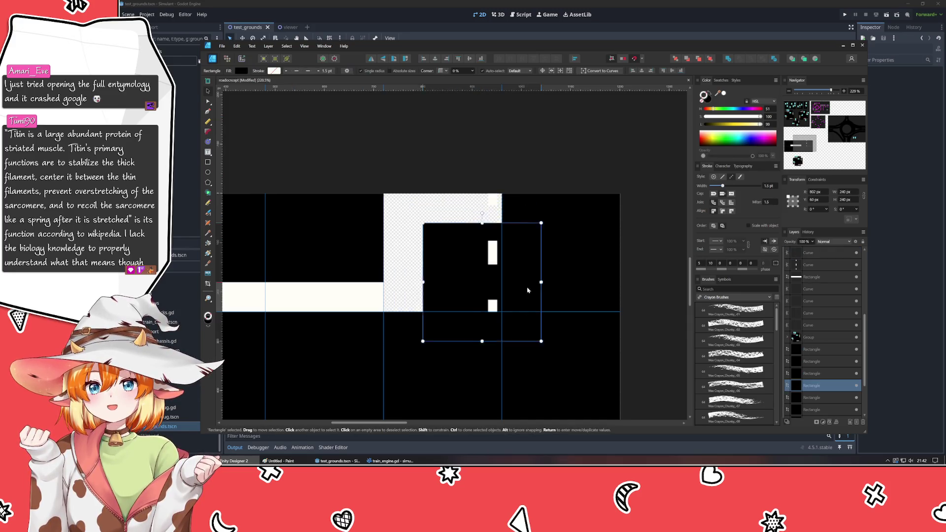
pyautogui.click(498, 251)
pyautogui.click(493, 252)
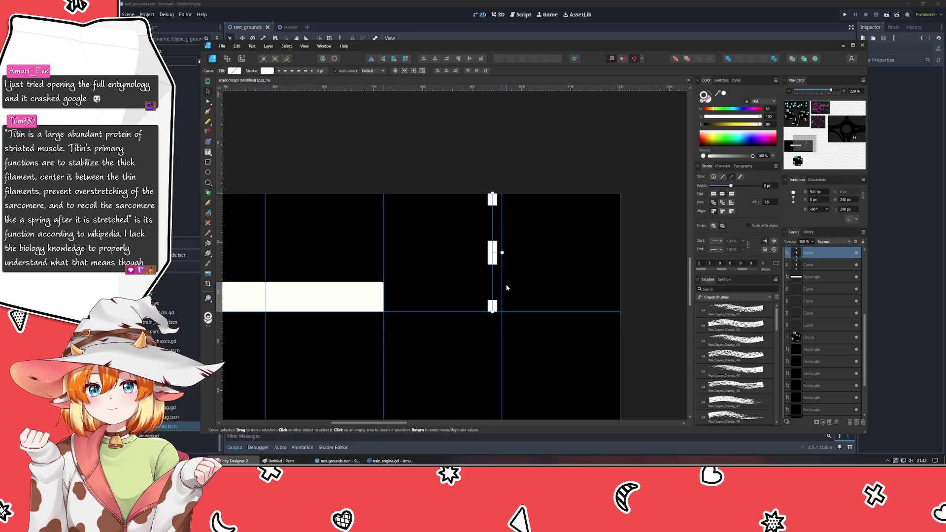
pyautogui.moveTo(493, 260)
pyautogui.mouseDown()
pyautogui.moveTo(550, 398)
pyautogui.moveTo(492, 377)
pyautogui.mouseUp()
pyautogui.click(652, 311)
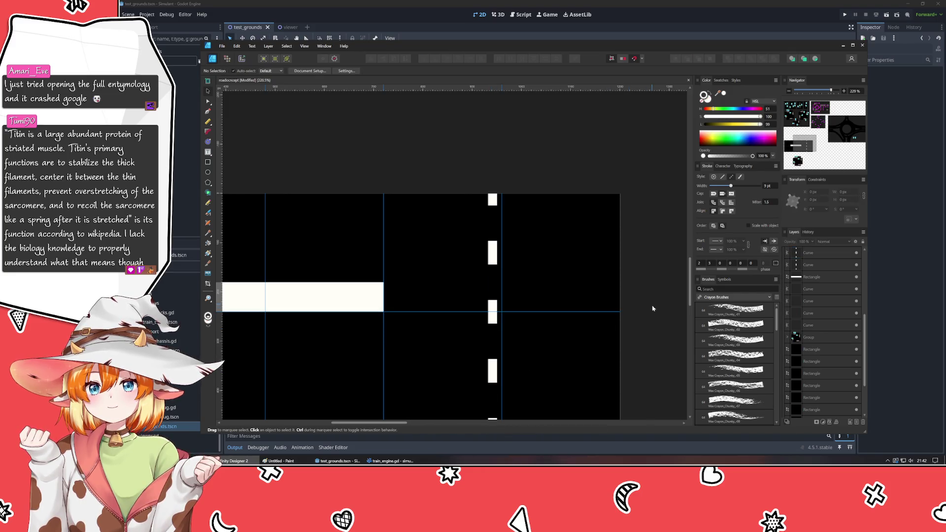
pyautogui.scroll(-3, 637, 265)
pyautogui.scroll(1, 637, 265)
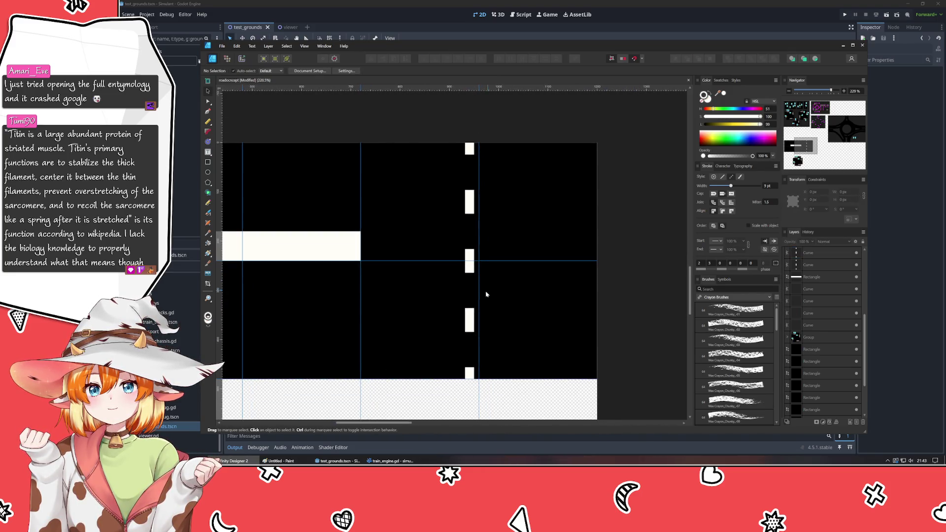
# Step: Undo the duplicated dashed lines, keeping only the upper-right one, and save the file
pyautogui.click(470, 323)
pyautogui.moveTo(470, 326)
pyautogui.mouseDown()
pyautogui.moveTo(506, 290)
pyautogui.moveTo(480, 294)
pyautogui.moveTo(475, 275)
pyautogui.moveTo(423, 262)
pyautogui.mouseUp()
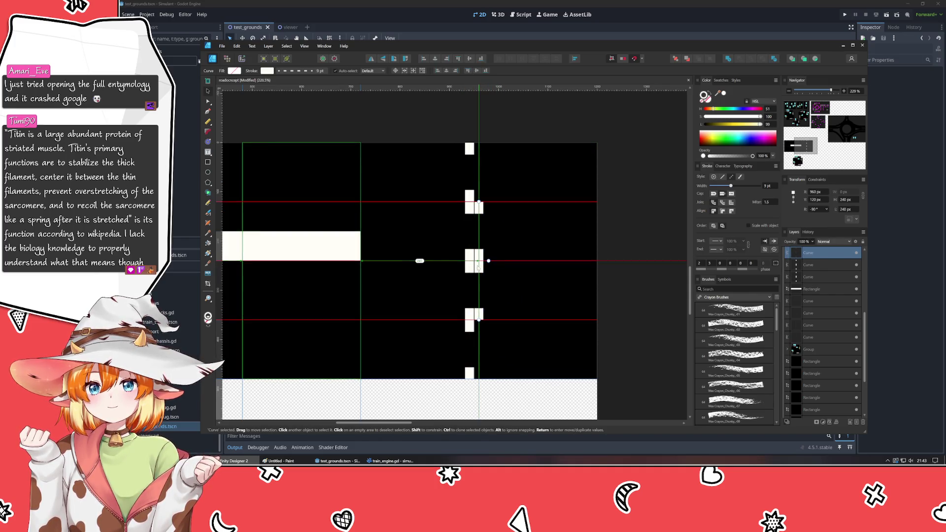
pyautogui.hotkey('ctrl', 'z')
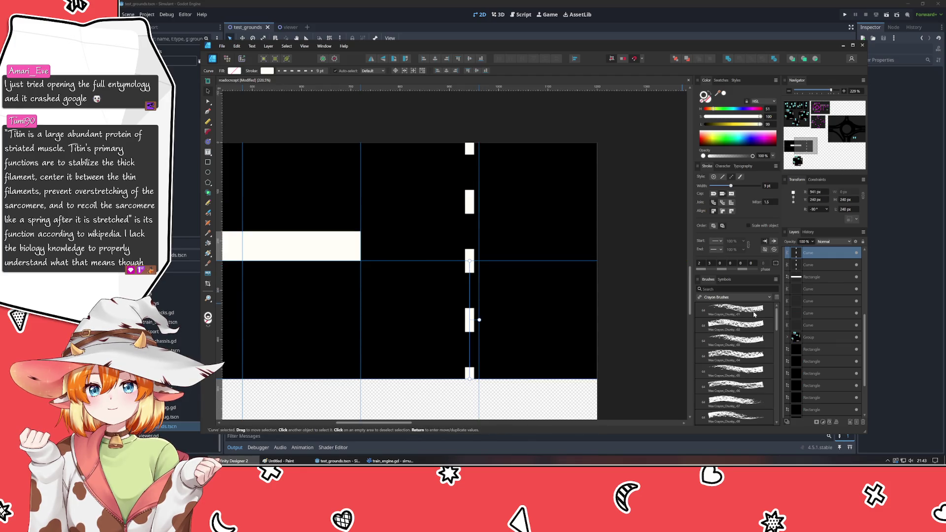
pyautogui.hotkey('ctrl', 'z')
pyautogui.click(669, 315)
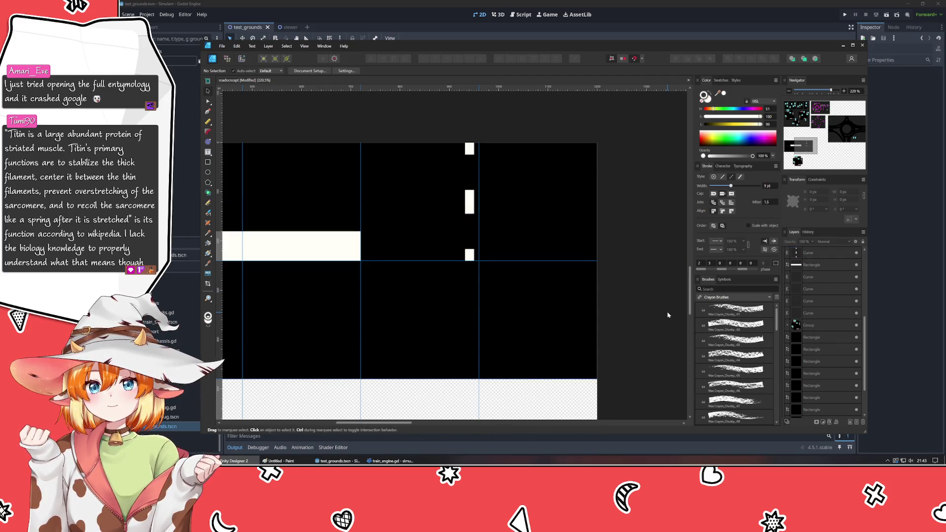
pyautogui.hotkey('ctrl', 's')
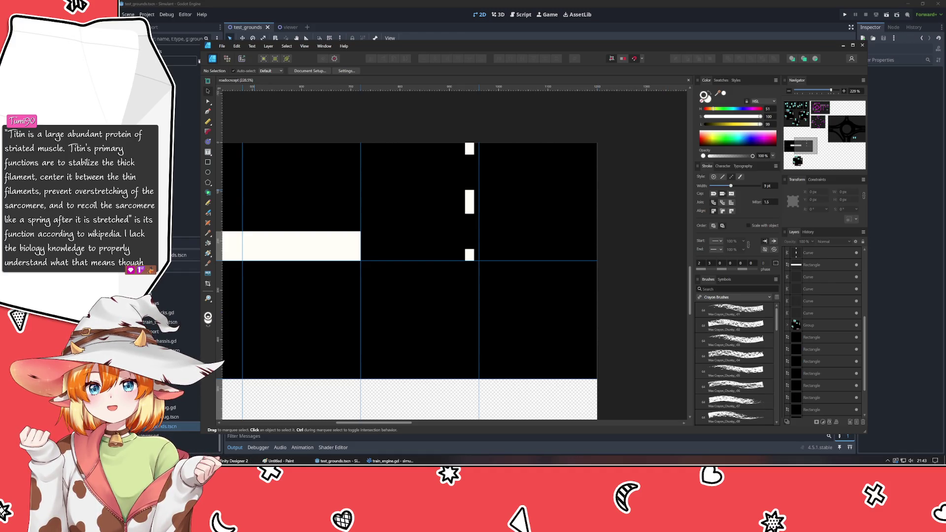
# Step: Search the web for 'sarcomere' and read the Microbe Notes article
pyautogui.hotkey('alt', 'Tab')
pyautogui.hotkey('ctrl', 't')
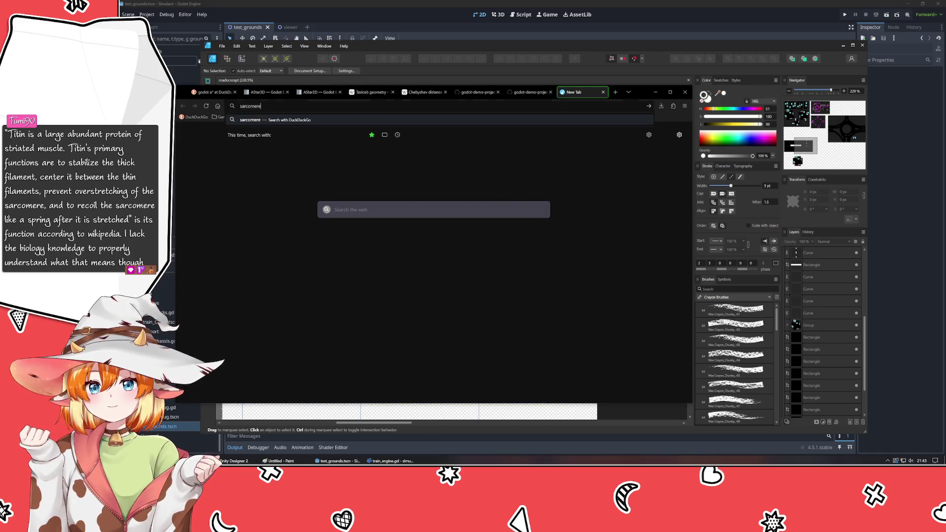
pyautogui.write('sarcomere')
pyautogui.press('Return')
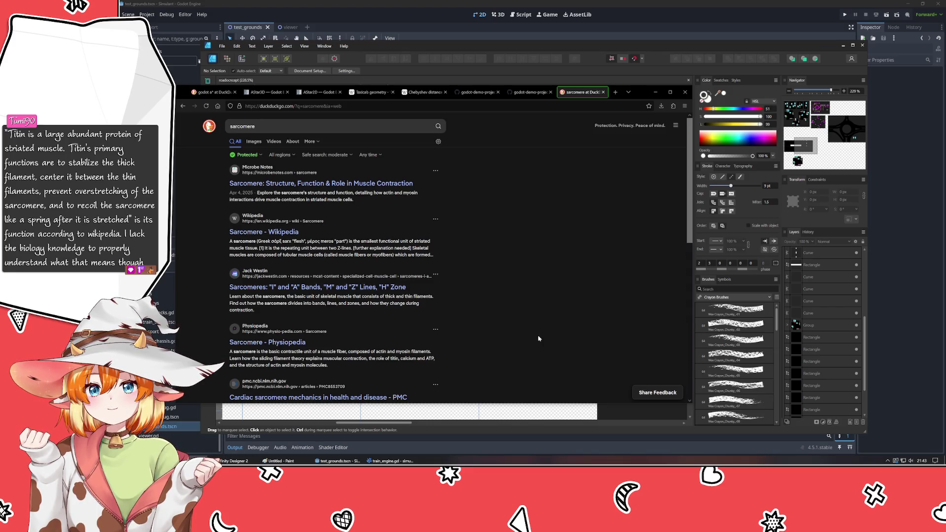
pyautogui.click(362, 183)
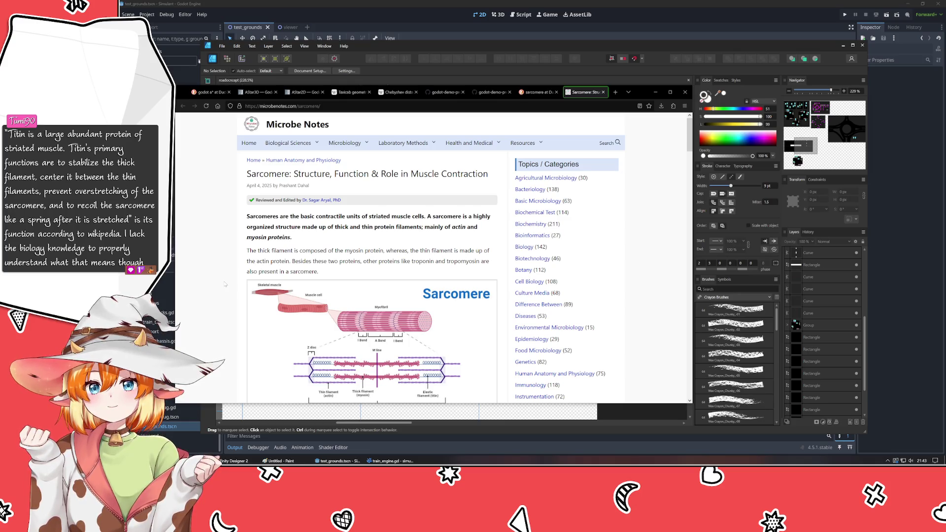
pyautogui.scroll(-2, 224, 284)
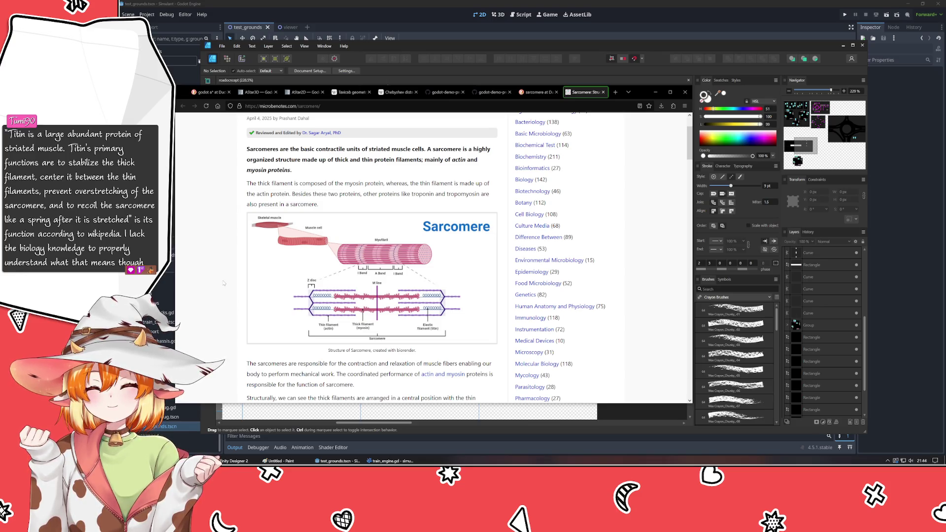
pyautogui.scroll(-2, 225, 284)
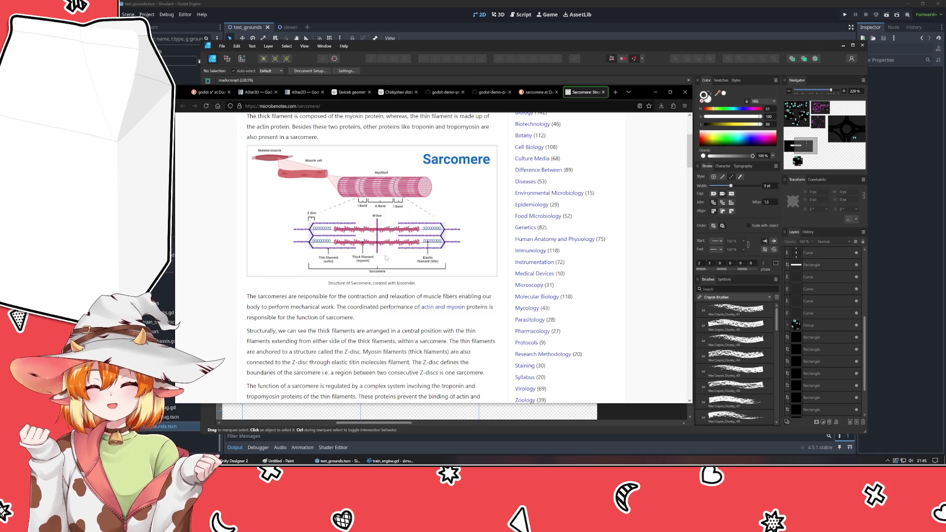
# Step: Close the sarcomere and both godot-demo-projects tabs, then minimize Firefox
pyautogui.middleClick(590, 92)
pyautogui.middleClick(585, 92)
pyautogui.middleClick(571, 94)
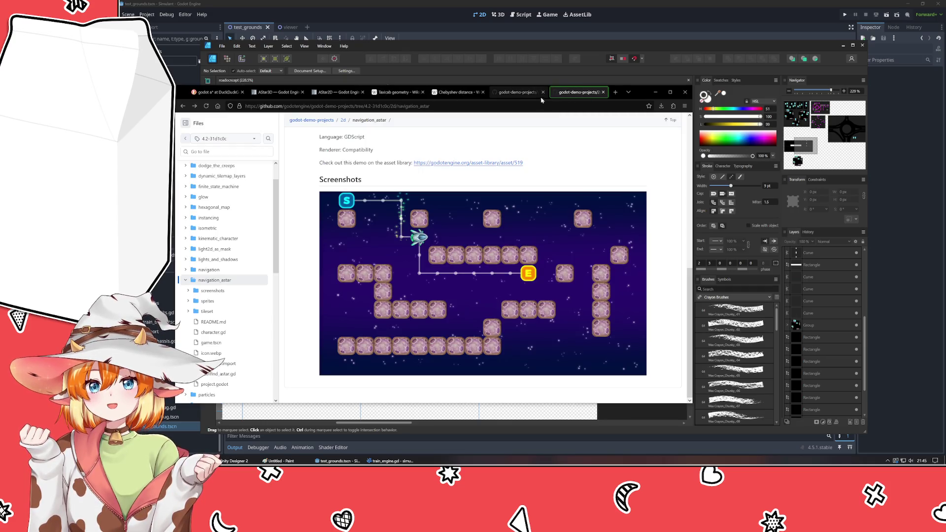
pyautogui.middleClick(537, 93)
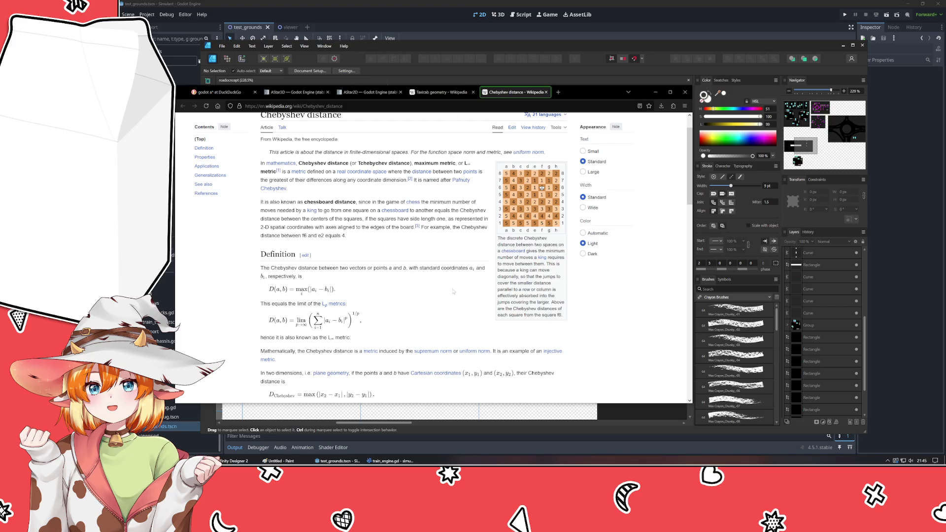
pyautogui.click(222, 93)
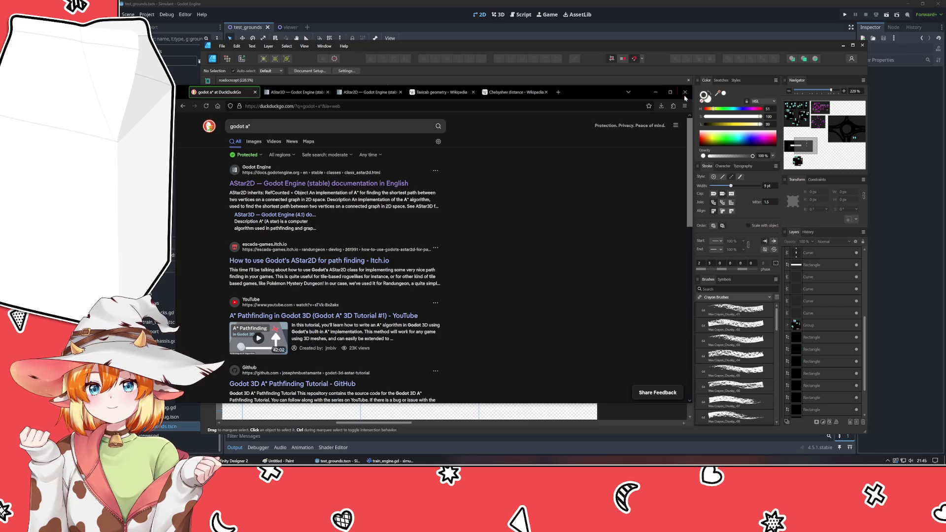
pyautogui.click(655, 93)
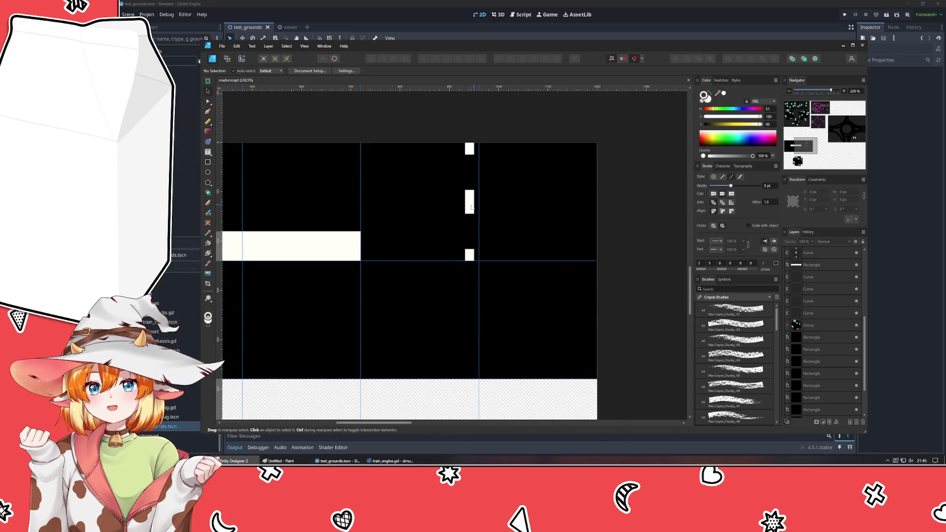
# Step: Shift the vertical dashed line a couple of pixels to the right
pyautogui.moveTo(471, 207); pyautogui.dragTo(472, 208)
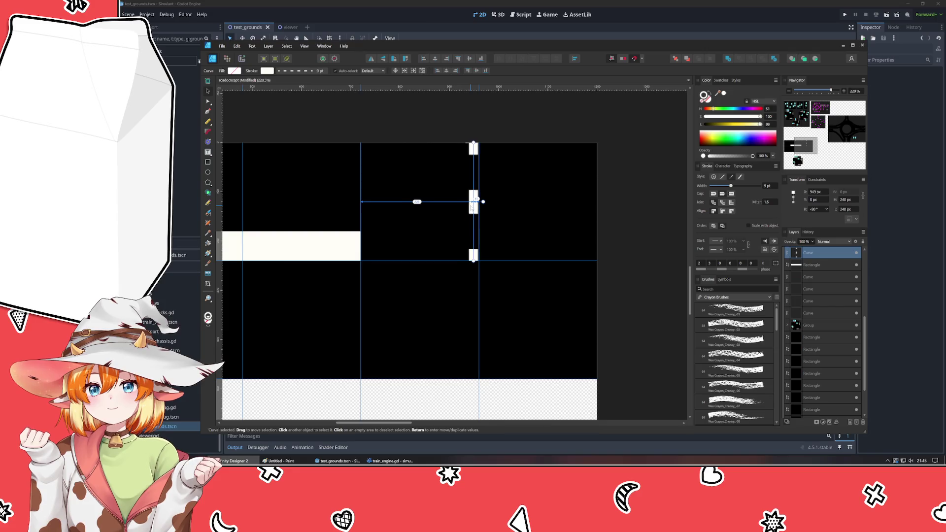
pyautogui.press('Right')
pyautogui.press('Right')
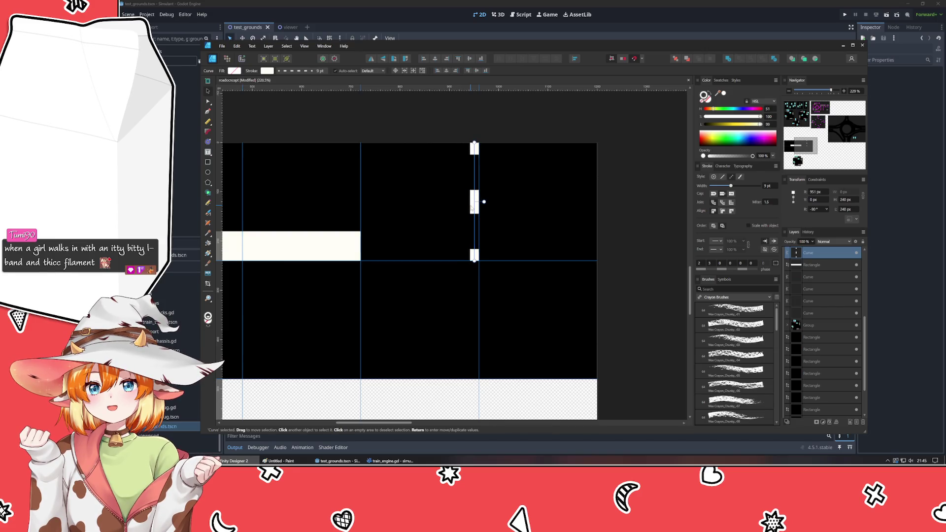
pyautogui.hotkey('ctrl', 'd')
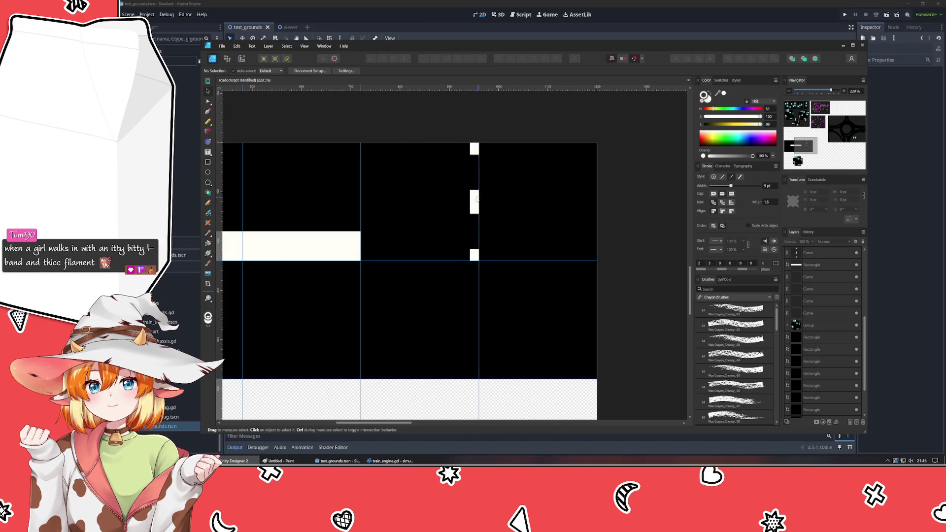
pyautogui.scroll(5, 473, 194)
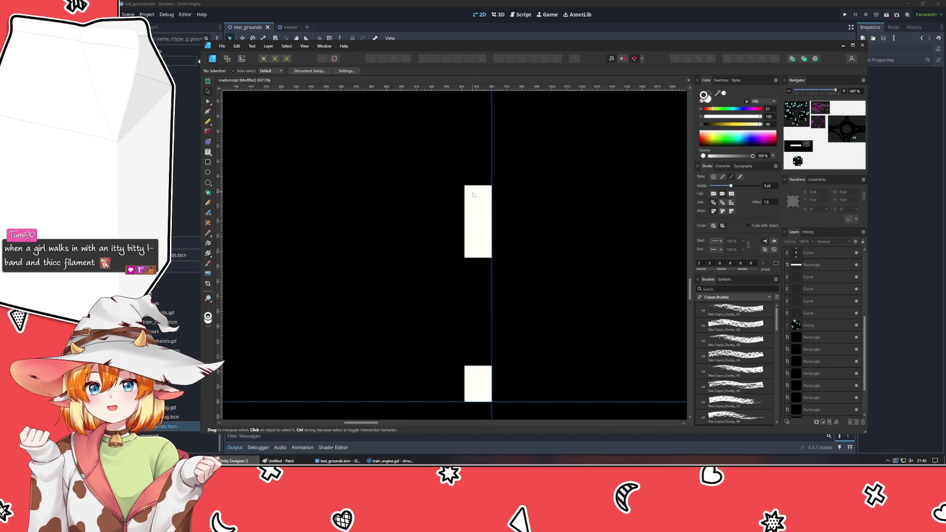
pyautogui.scroll(3, 486, 207)
pyautogui.scroll(-10, 485, 215)
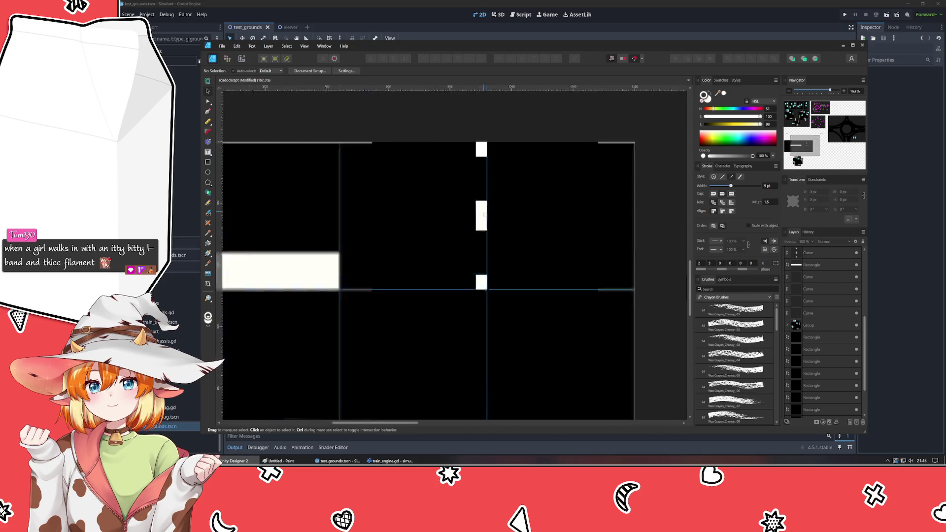
pyautogui.scroll(2, 634, 244)
pyautogui.hscroll(-2, 589, 233)
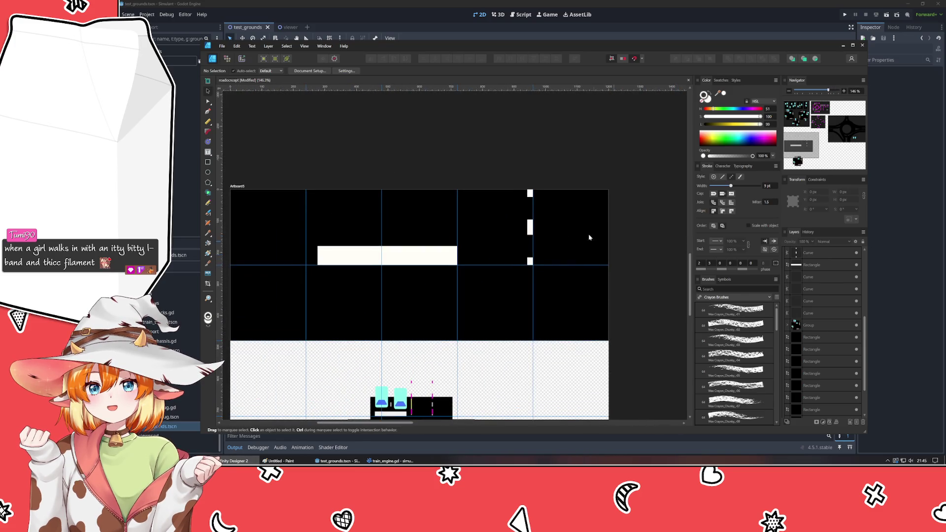
# Step: Place a rotated copy of the dashes horizontally along the top-right tile's top edge
pyautogui.click(529, 230)
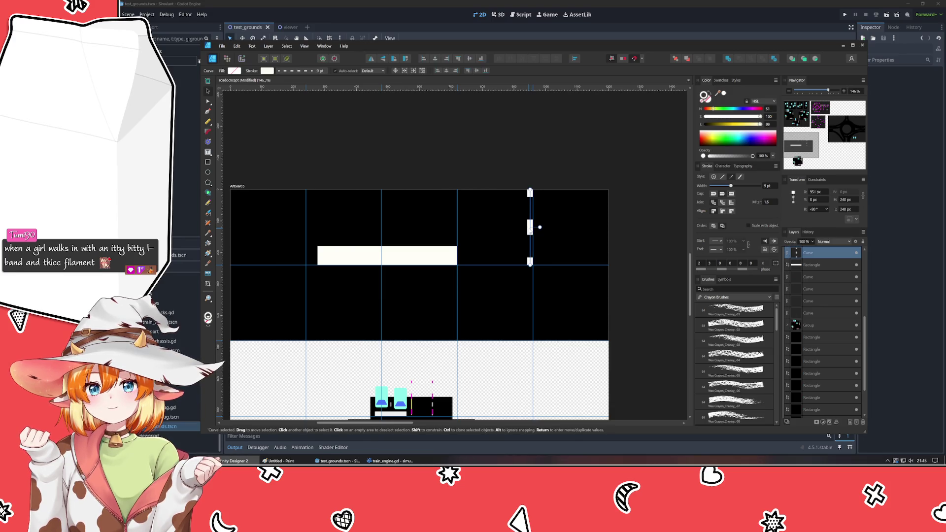
pyautogui.moveTo(530, 229)
pyautogui.mouseDown()
pyautogui.moveTo(571, 237)
pyautogui.moveTo(575, 196)
pyautogui.mouseUp()
pyautogui.scroll(5, 560, 158)
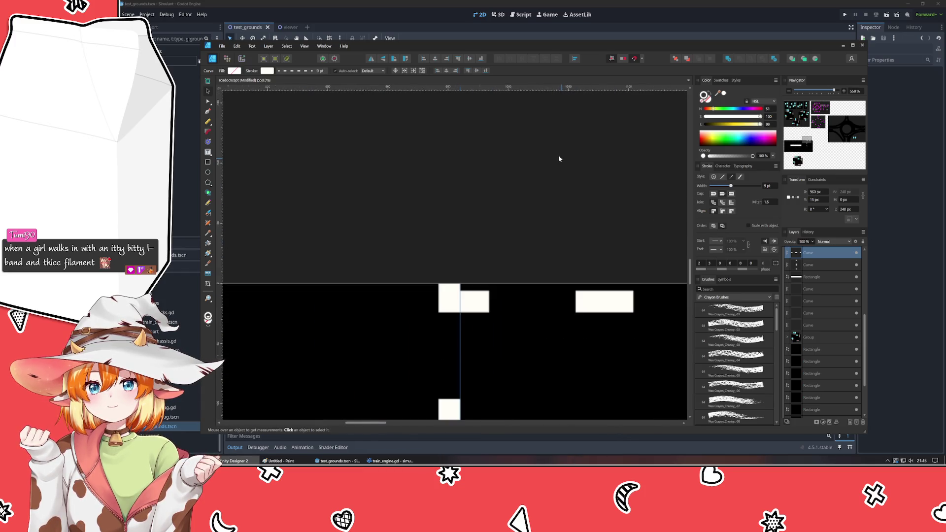
pyautogui.click(588, 200)
pyautogui.scroll(-6, 588, 200)
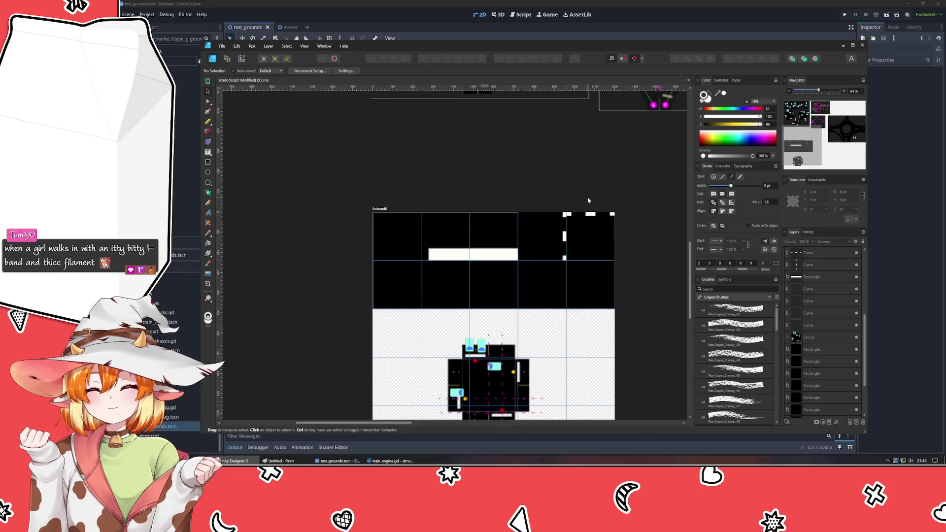
# Step: Copy the vertical and horizontal dashed lines down into the tile below the top-right one
pyautogui.scroll(1, 588, 201)
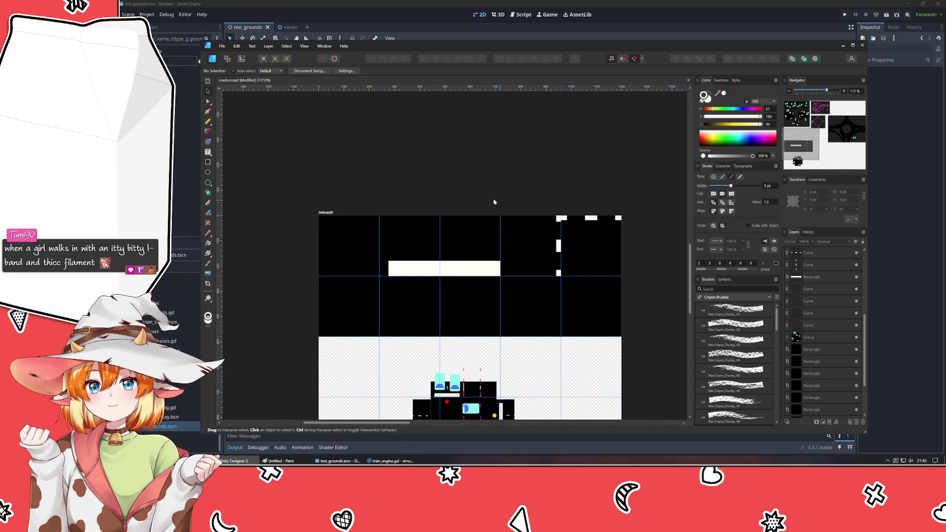
pyautogui.moveTo(495, 202)
pyautogui.mouseDown()
pyautogui.moveTo(541, 185)
pyautogui.moveTo(511, 121)
pyautogui.mouseUp()
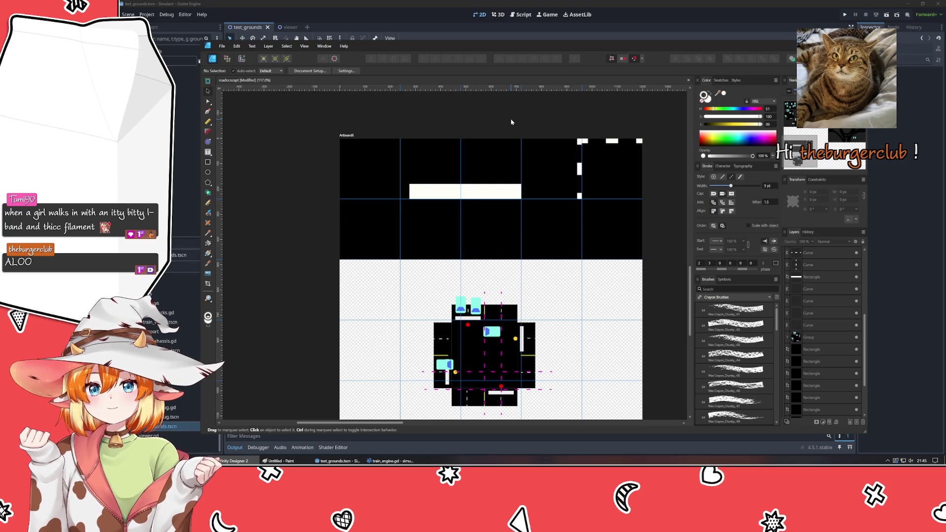
pyautogui.click(580, 169)
pyautogui.moveTo(580, 169); pyautogui.dragTo(580, 230)
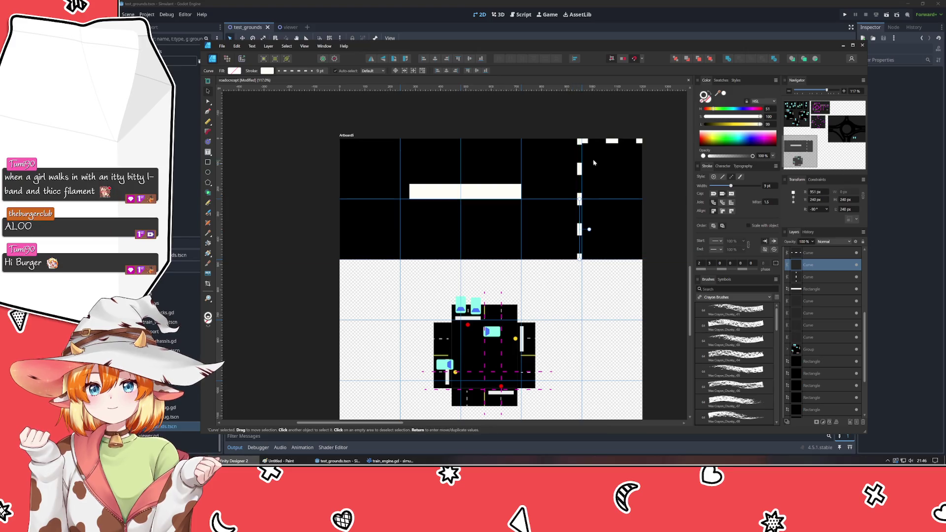
pyautogui.hotkey('ctrl', 'v')
pyautogui.moveTo(609, 194); pyautogui.dragTo(577, 207)
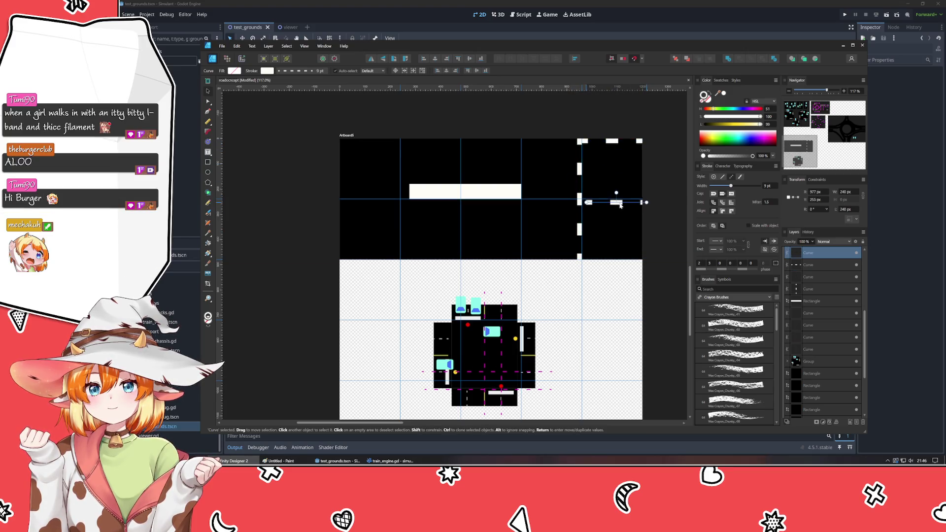
# Step: Color both copied dashed lines yellow
pyautogui.keyDown('shift'); pyautogui.click(579, 217); pyautogui.keyUp('shift')
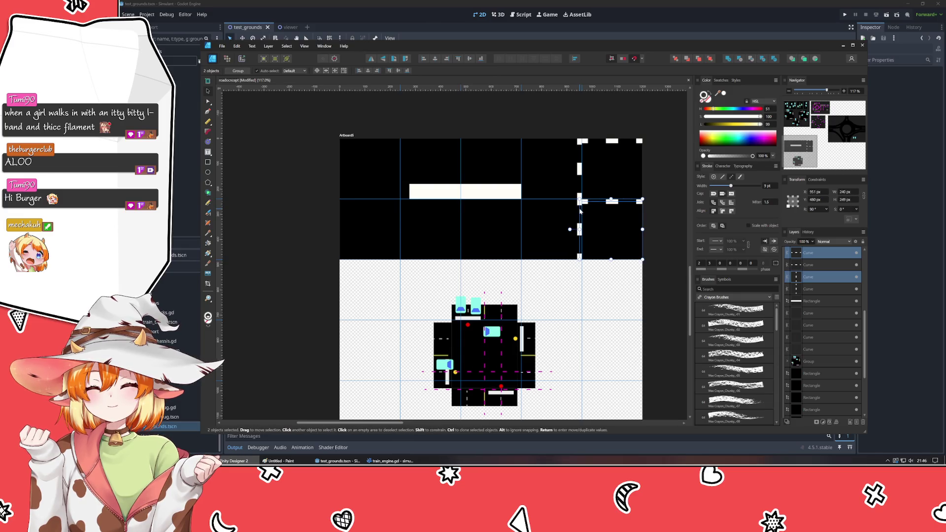
pyautogui.click(736, 125)
pyautogui.moveTo(736, 127)
pyautogui.mouseDown()
pyautogui.moveTo(715, 110)
pyautogui.moveTo(758, 117)
pyautogui.moveTo(742, 126)
pyautogui.mouseUp()
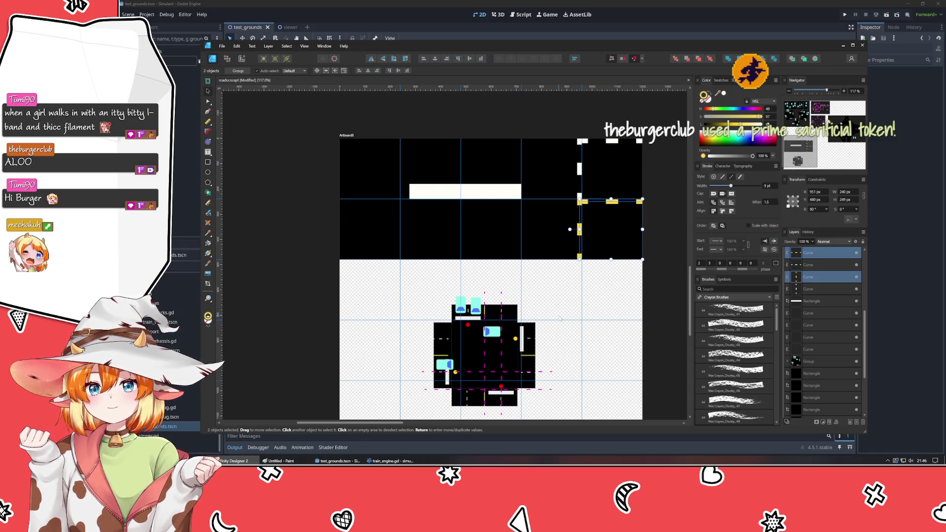
# Step: Lower the yellow markings' lightness from 64 to 53, then deselect them
pyautogui.scroll(3, 561, 318)
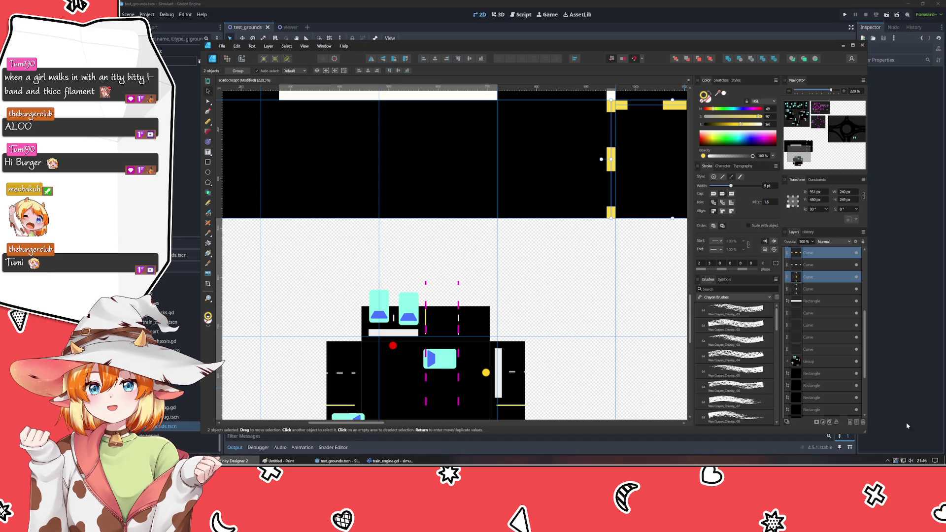
pyautogui.click(922, 460)
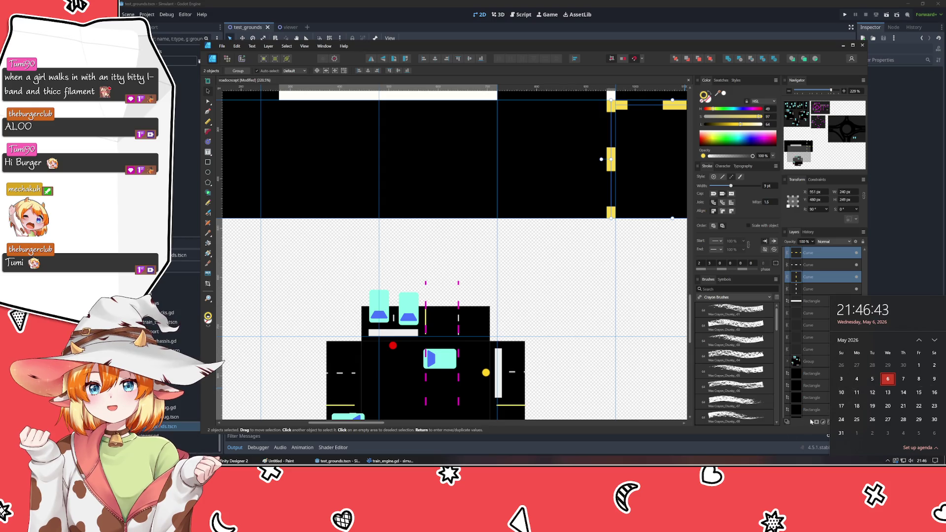
pyautogui.click(730, 433)
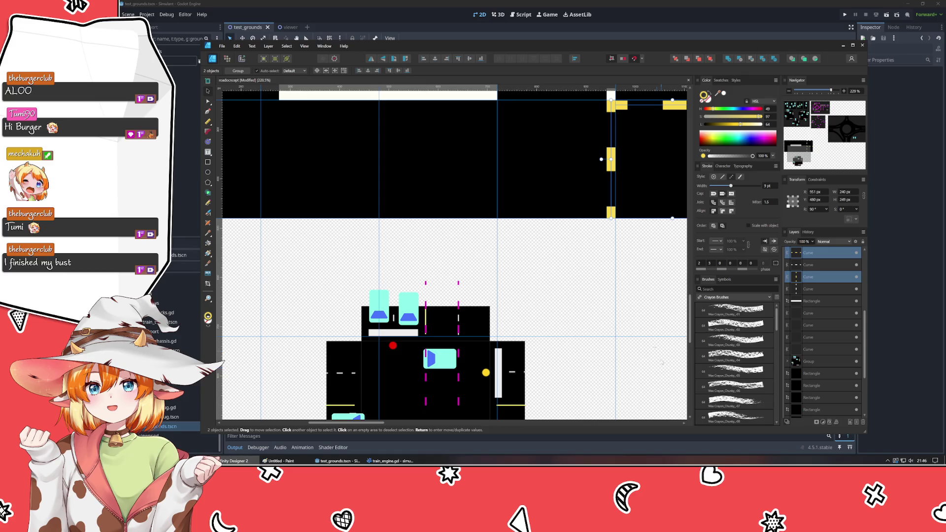
pyautogui.scroll(5, 222, 361)
pyautogui.hscroll(4, 222, 362)
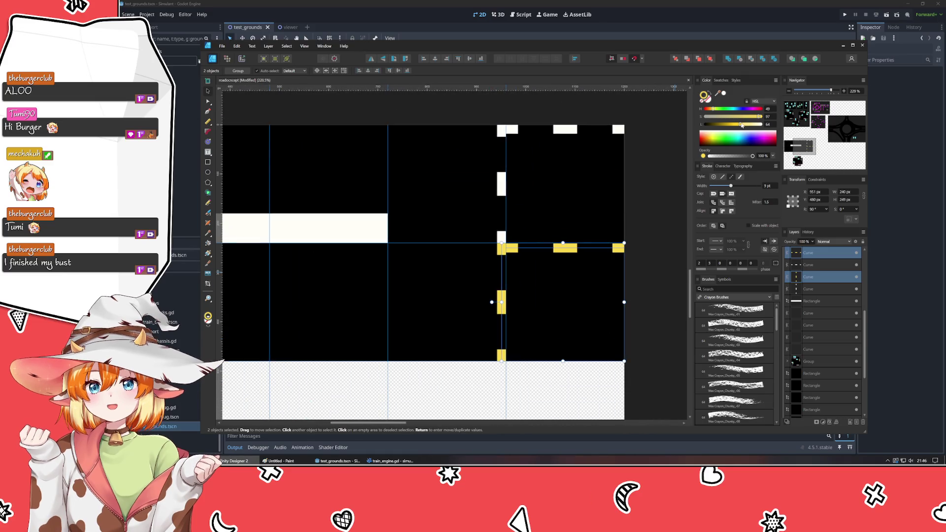
pyautogui.moveTo(742, 125)
pyautogui.mouseDown()
pyautogui.moveTo(729, 126)
pyautogui.moveTo(740, 130)
pyautogui.mouseUp()
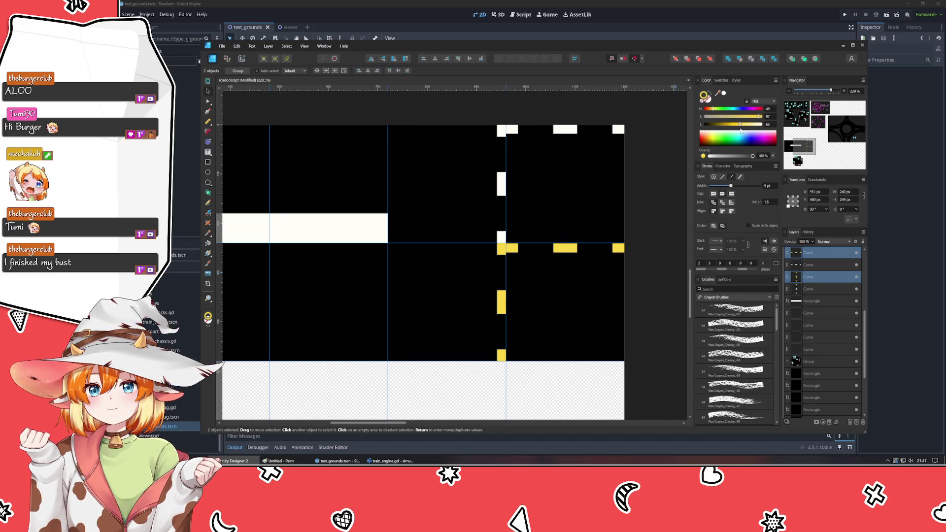
pyautogui.click(678, 262)
pyautogui.hscroll(-3, 542, 254)
pyautogui.scroll(-1, 542, 254)
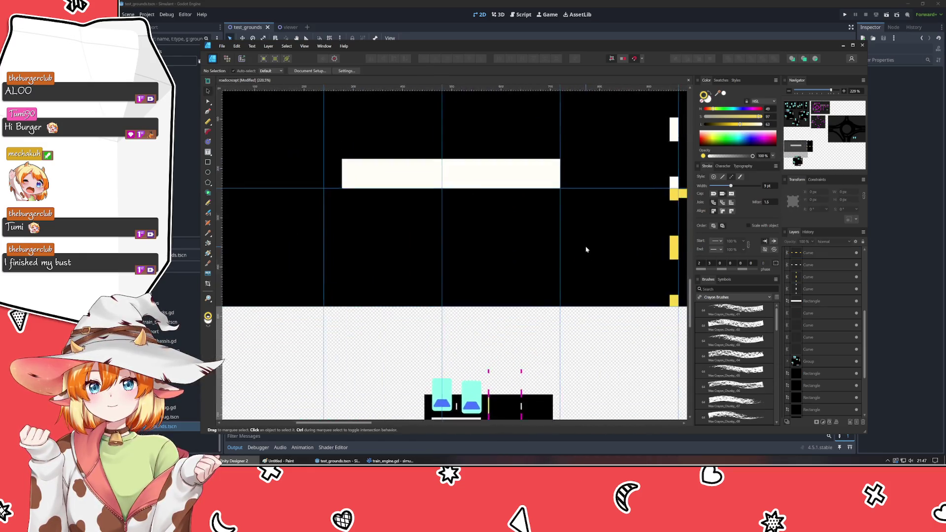
# Step: Move the white bar down two tile rows into the empty lower area
pyautogui.scroll(-4, 545, 250)
pyautogui.click(452, 217)
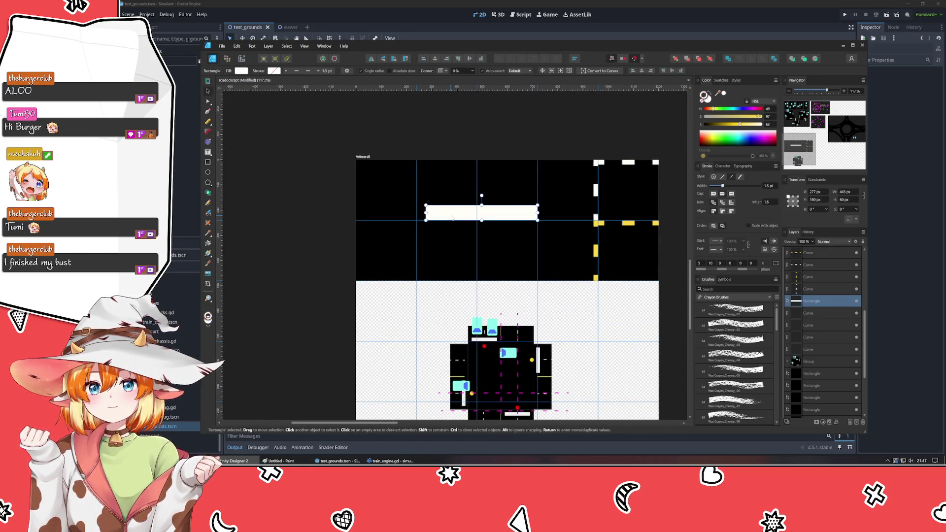
pyautogui.moveTo(451, 218)
pyautogui.mouseDown()
pyautogui.moveTo(452, 303)
pyautogui.moveTo(454, 279)
pyautogui.mouseUp()
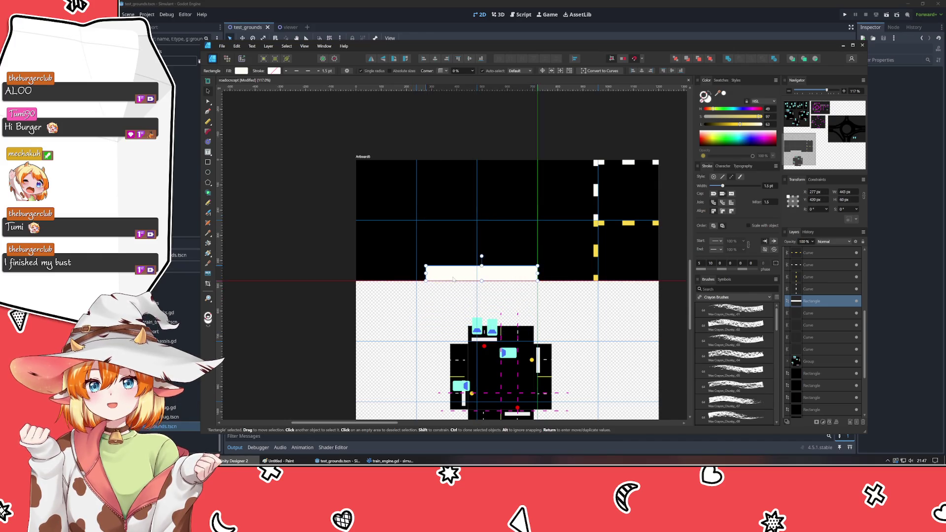
pyautogui.click(623, 325)
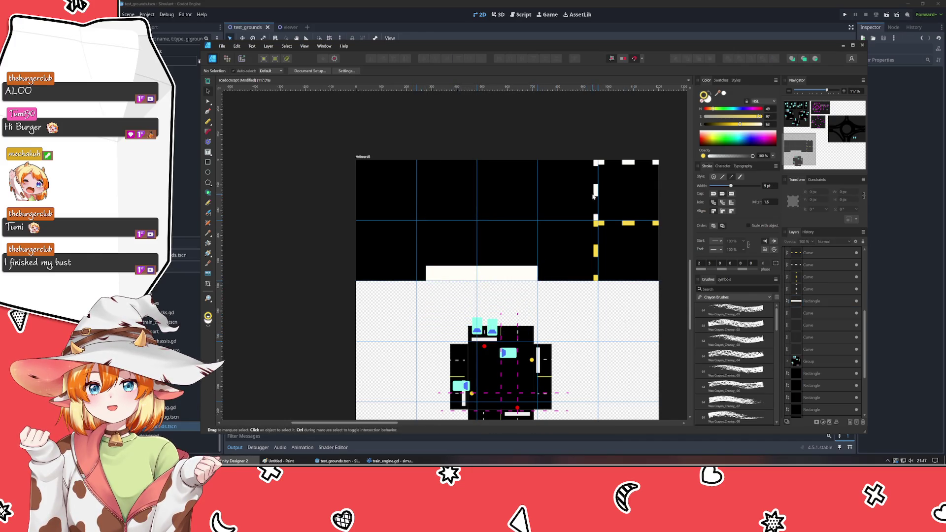
pyautogui.click(595, 193)
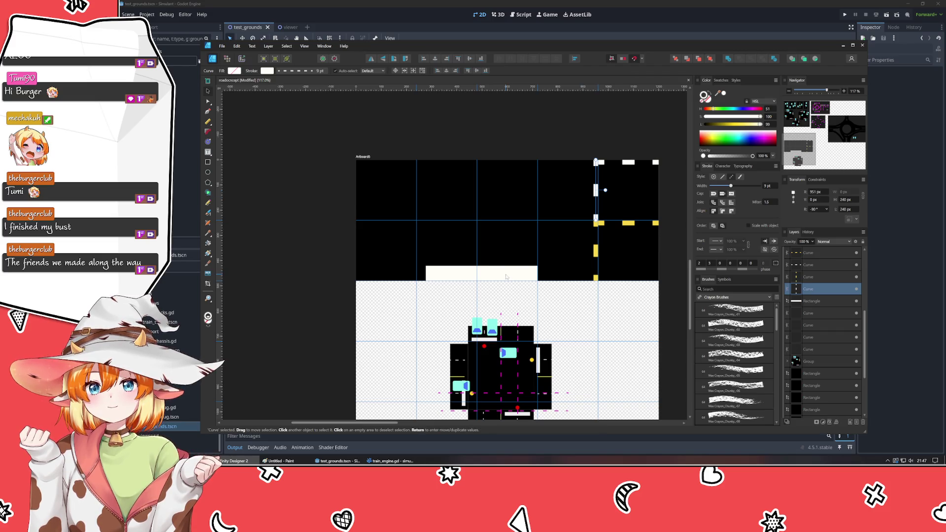
pyautogui.click(460, 278)
pyautogui.moveTo(460, 283)
pyautogui.mouseDown()
pyautogui.moveTo(468, 362)
pyautogui.moveTo(472, 346)
pyautogui.mouseUp()
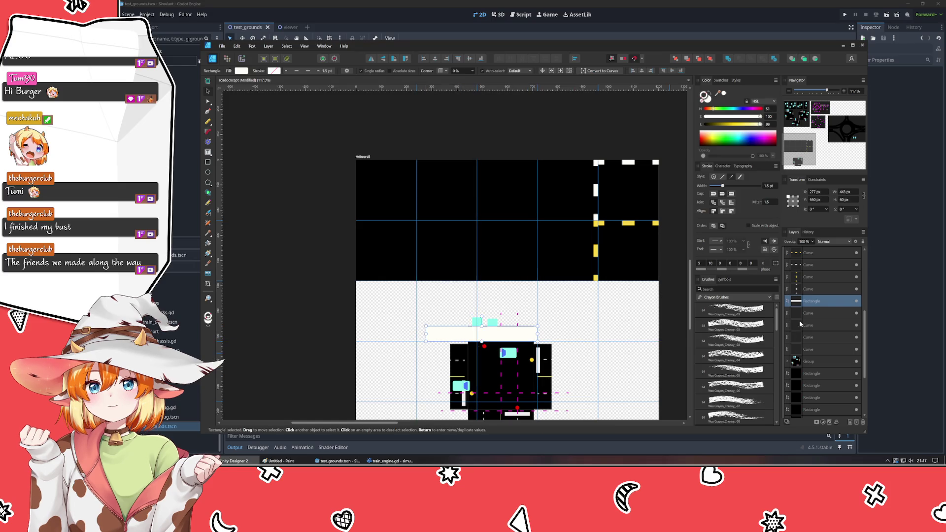
# Step: Group the intersection mock-up layers and move the group off the artboard's left side
pyautogui.click(824, 314)
pyautogui.keyDown('shift'); pyautogui.click(811, 350); pyautogui.keyUp('shift')
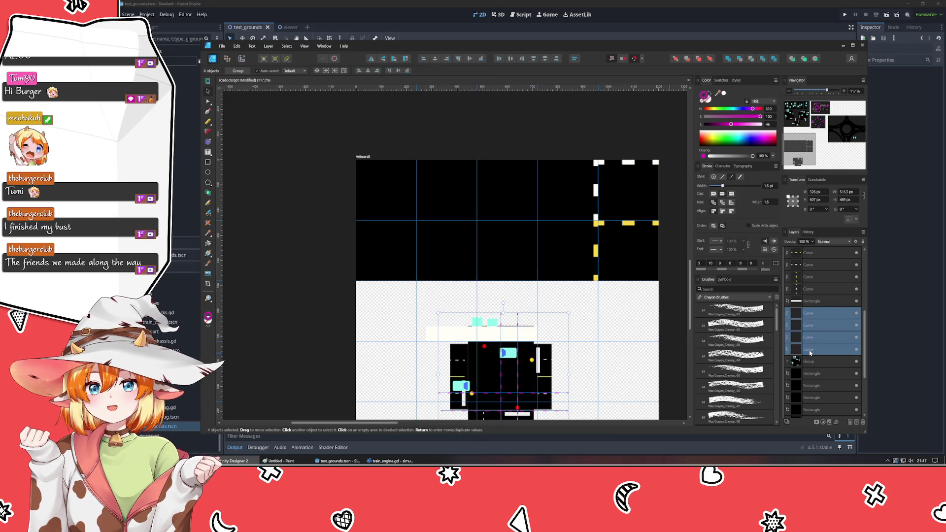
pyautogui.hotkey('ctrl', 'g')
pyautogui.scroll(-5, 457, 192)
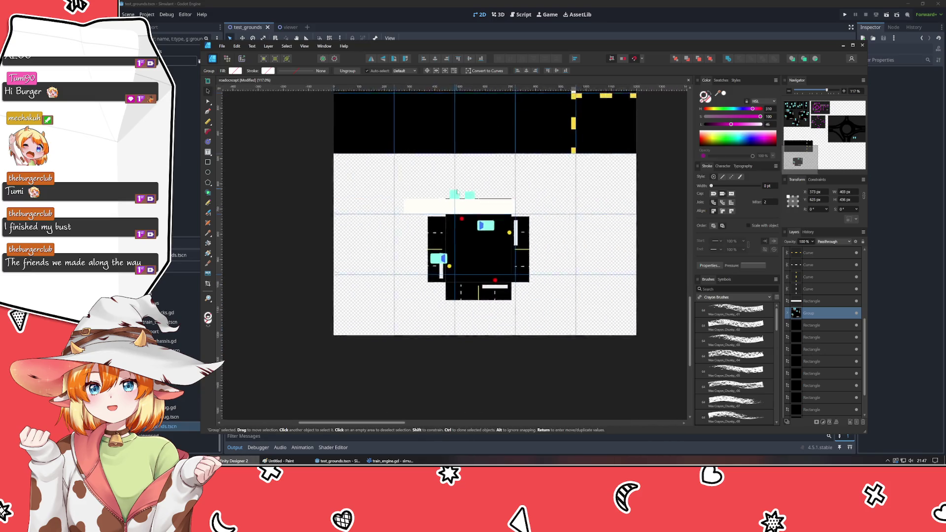
pyautogui.scroll(3, 456, 192)
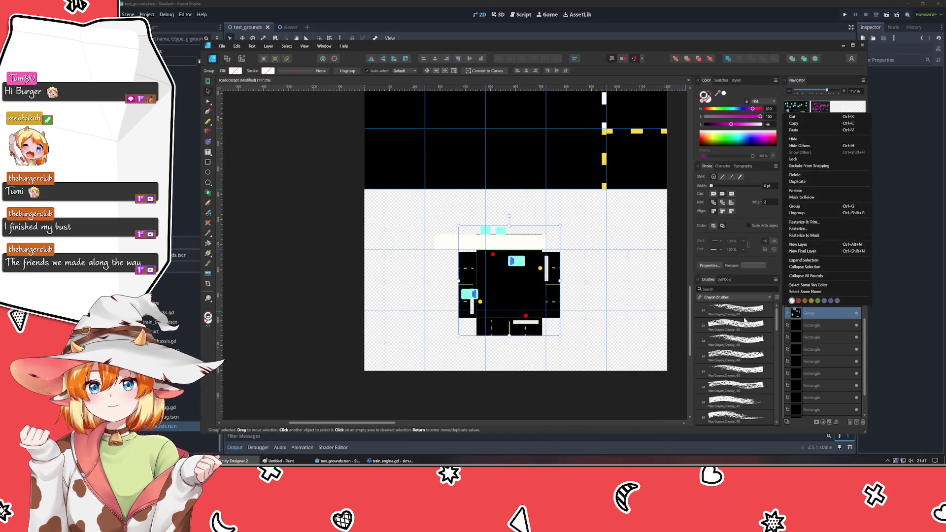
pyautogui.moveTo(509, 290)
pyautogui.mouseDown()
pyautogui.moveTo(612, 313)
pyautogui.moveTo(314, 292)
pyautogui.moveTo(244, 265)
pyautogui.moveTo(244, 282)
pyautogui.mouseUp()
pyautogui.press('Escape')
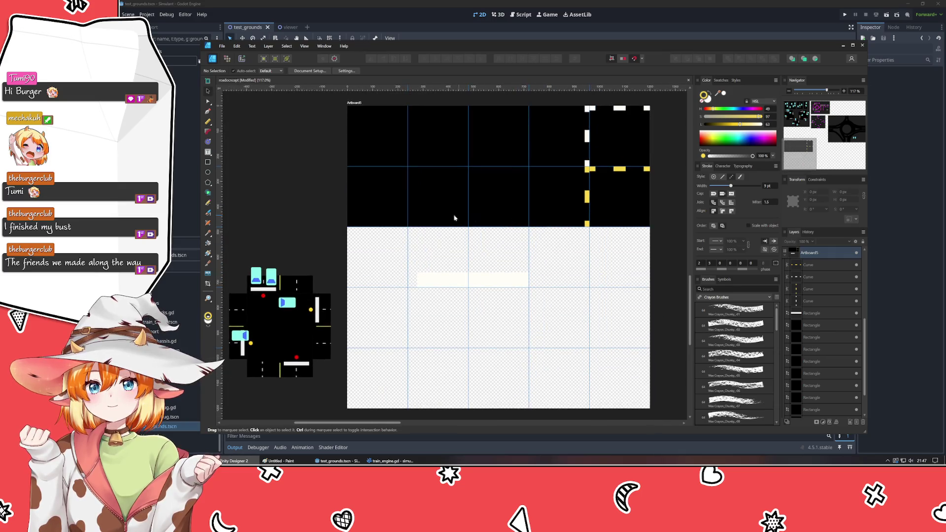
# Step: Delete all separate black tile squares except the top-left one
pyautogui.click(385, 209)
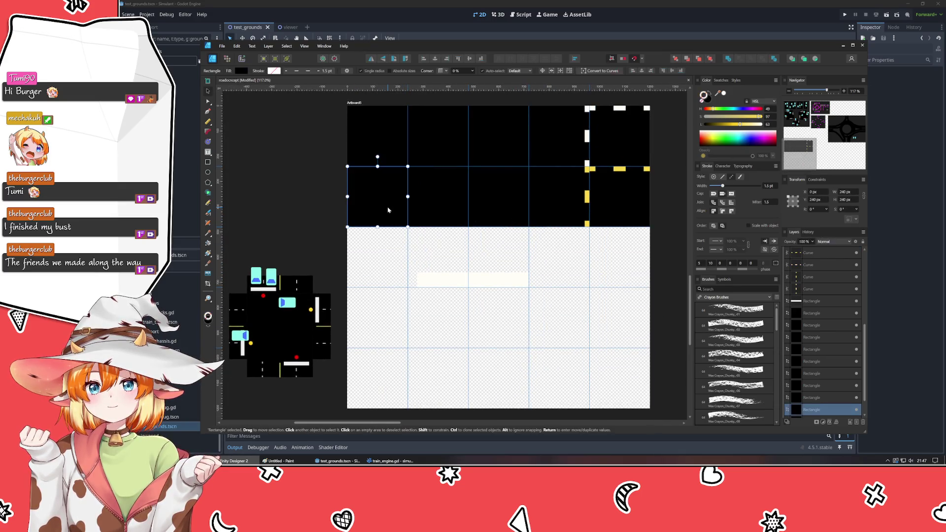
pyautogui.click(434, 151)
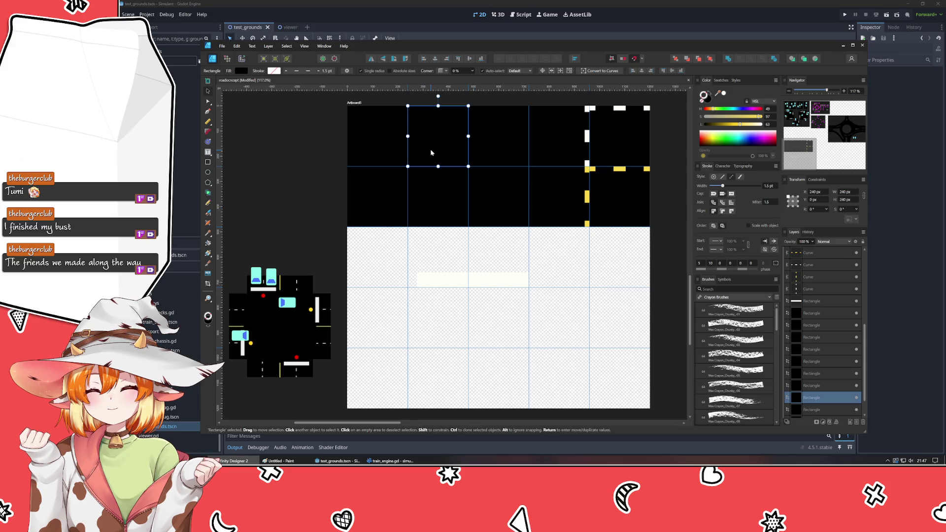
pyautogui.click(382, 197)
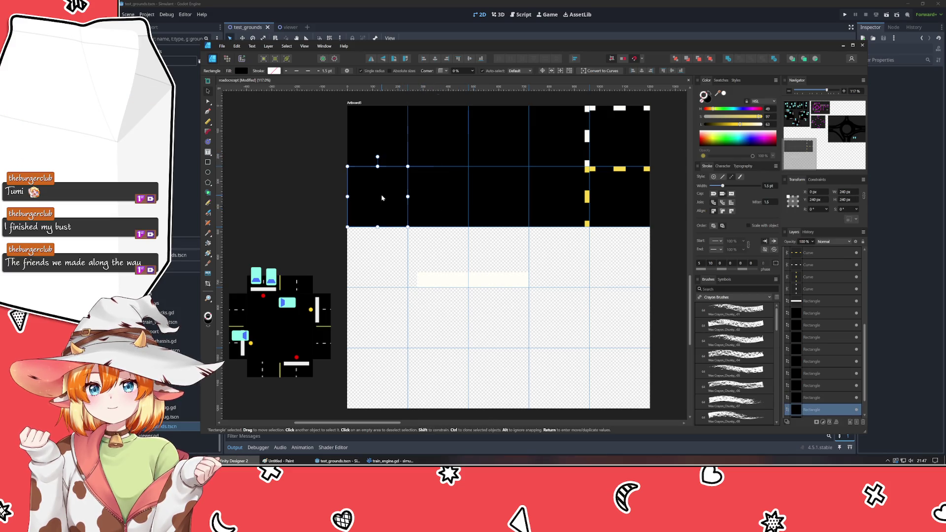
pyautogui.click(441, 161)
pyautogui.click(824, 318)
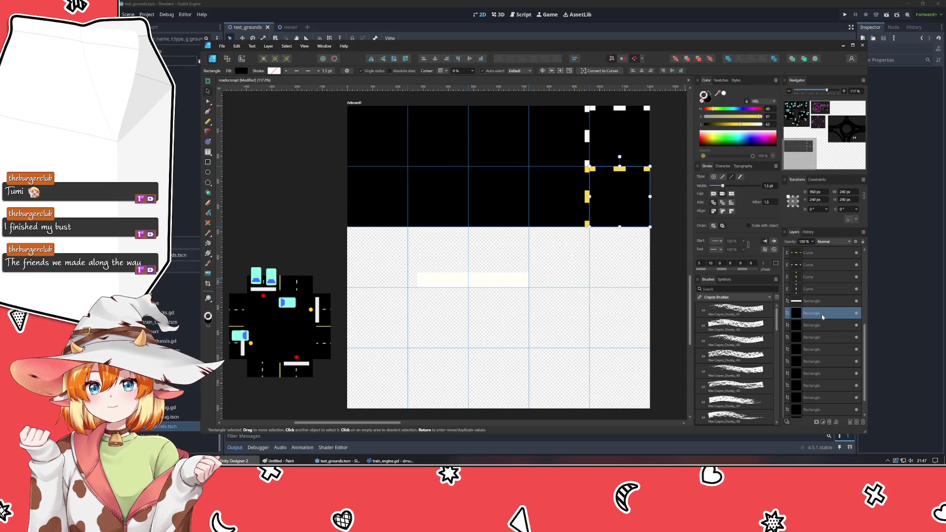
pyautogui.scroll(-1, 822, 317)
pyautogui.keyDown('shift'); pyautogui.click(812, 399); pyautogui.keyUp('shift')
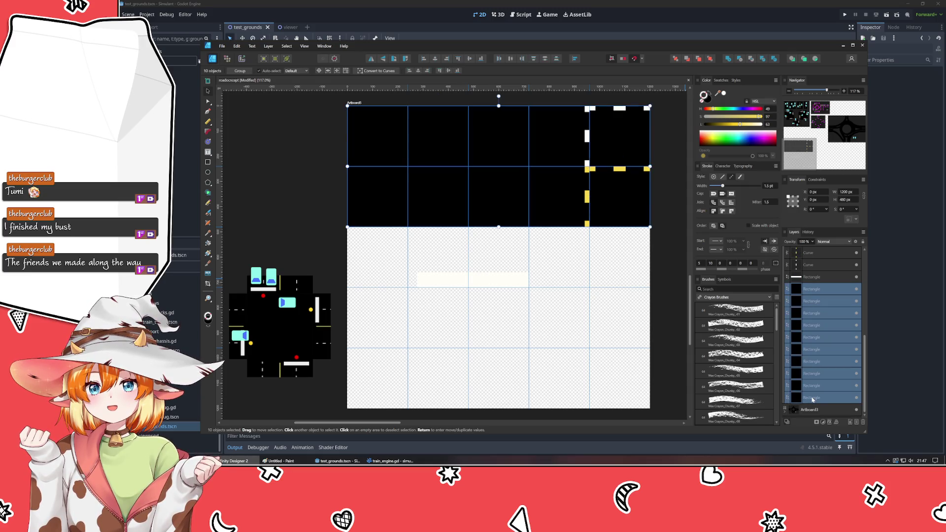
pyautogui.moveTo(812, 400); pyautogui.dragTo(813, 400)
pyautogui.scroll(-5, 808, 394)
pyautogui.keyDown('ctrl'); pyautogui.click(814, 399); pyautogui.keyUp('ctrl')
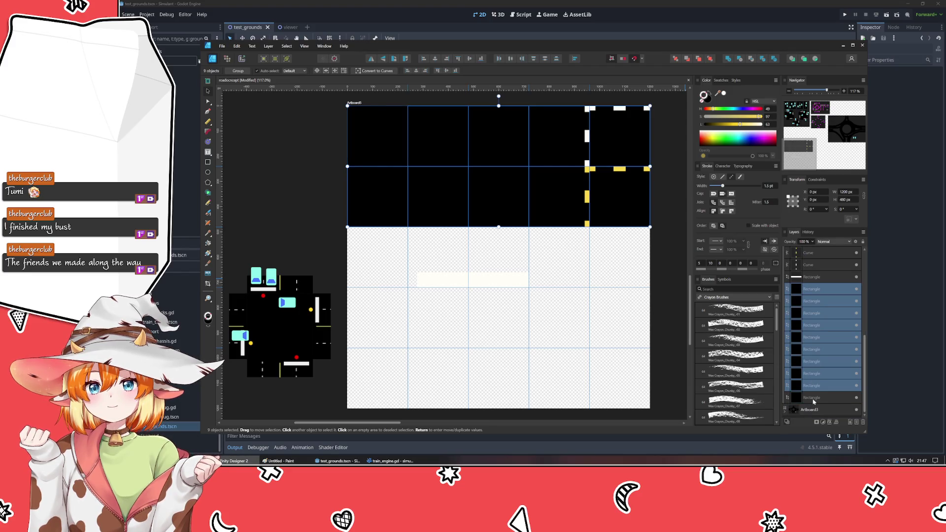
pyautogui.press('Delete')
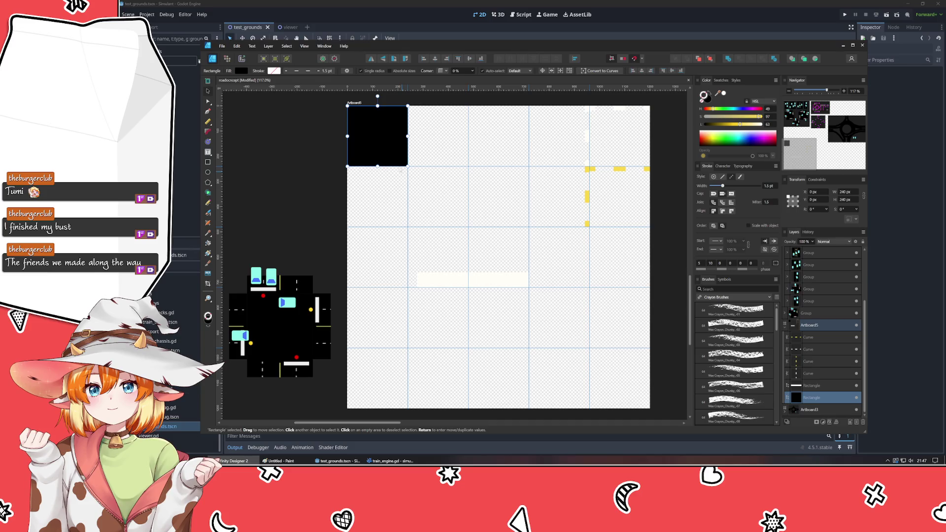
# Step: Duplicate and stretch black rectangles to cover the artboard except the top-left cell
pyautogui.moveTo(382, 145)
pyautogui.mouseDown()
pyautogui.moveTo(414, 202)
pyautogui.moveTo(382, 205)
pyautogui.moveTo(646, 198)
pyautogui.moveTo(644, 207)
pyautogui.mouseUp()
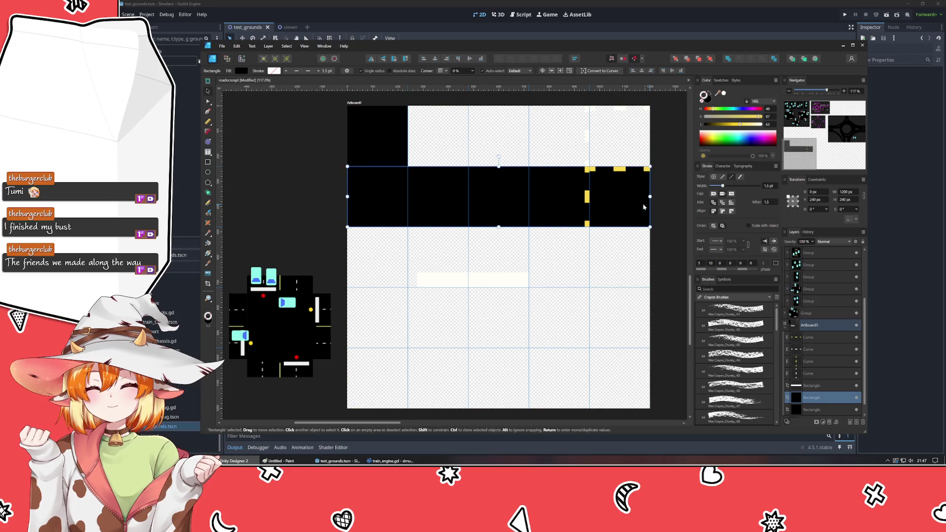
pyautogui.moveTo(378, 135); pyautogui.dragTo(651, 141)
pyautogui.click(495, 226)
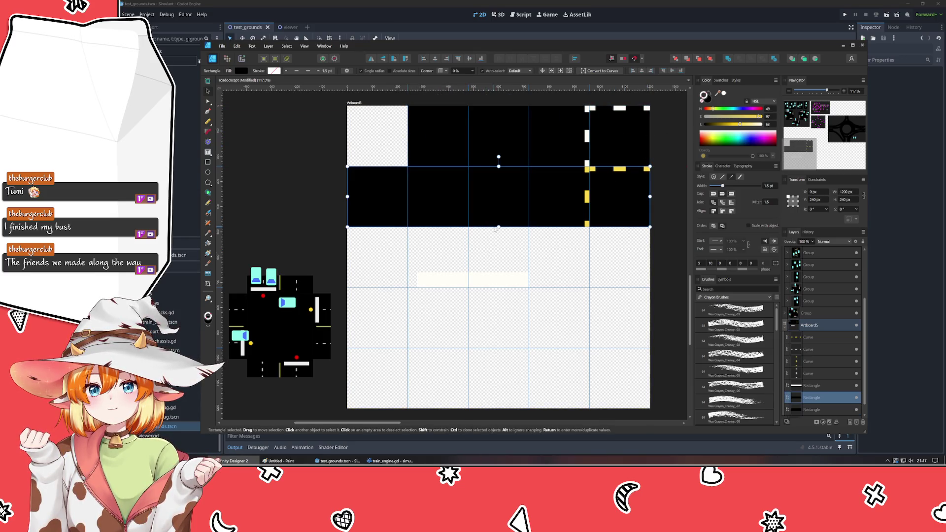
pyautogui.moveTo(496, 228); pyautogui.dragTo(496, 401)
pyautogui.hotkey('ctrl', 'd')
pyautogui.scroll(2, 443, 197)
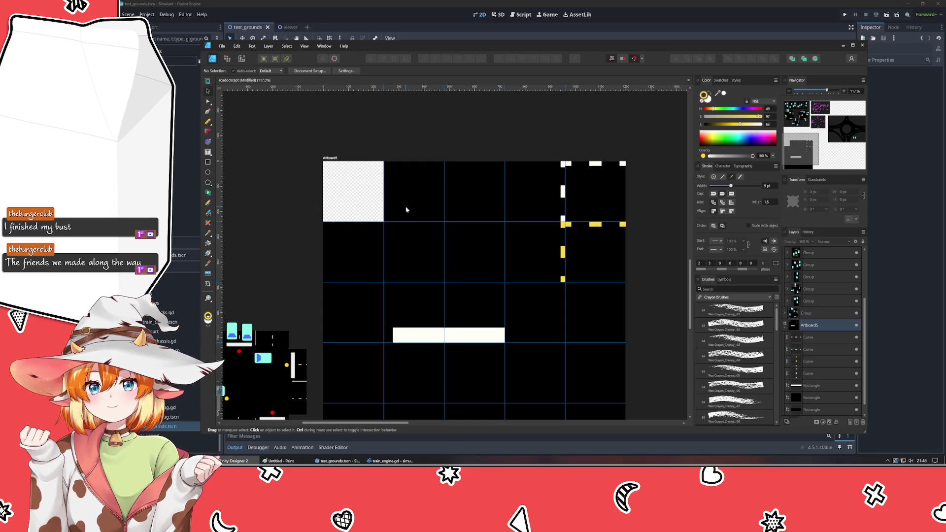
# Step: Move the white dashed vertical line into the second top-row tile
pyautogui.click(563, 191)
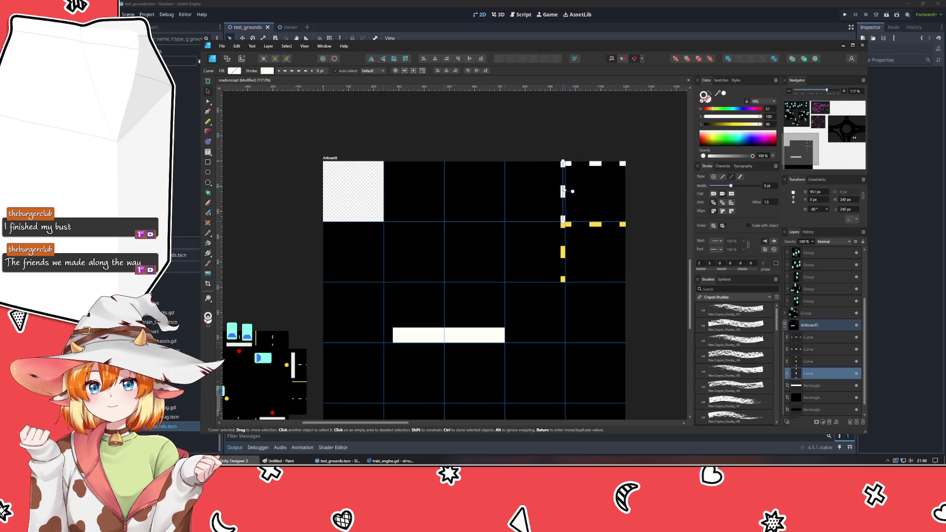
pyautogui.moveTo(564, 190); pyautogui.dragTo(443, 189)
pyautogui.scroll(8, 443, 187)
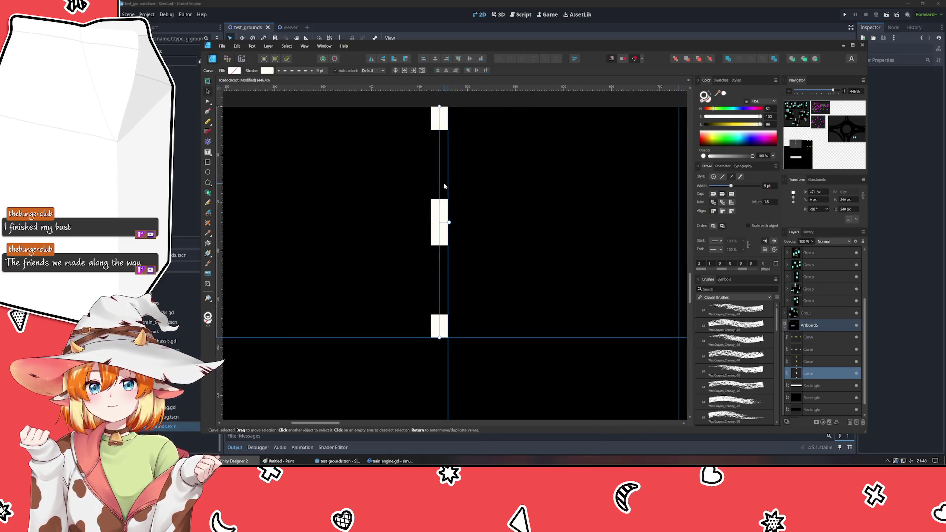
pyautogui.scroll(-4, 497, 254)
pyautogui.scroll(-4, 496, 250)
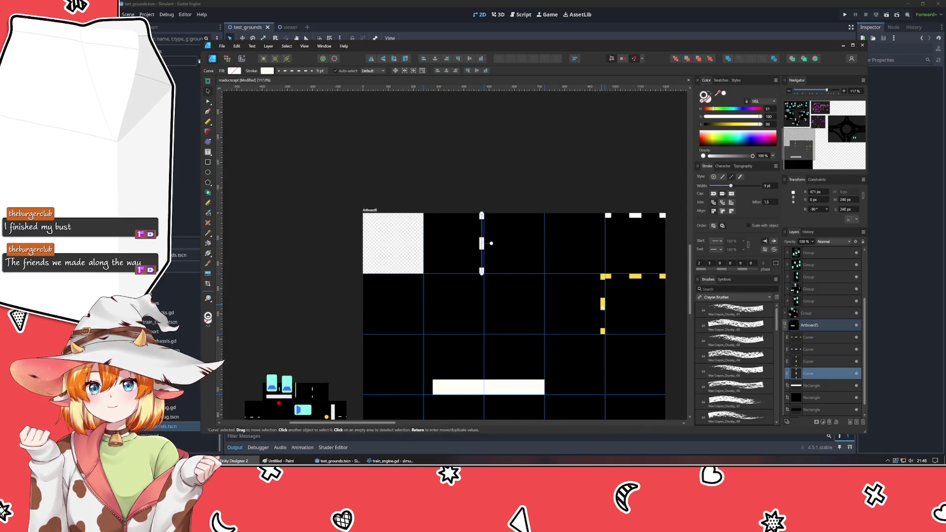
pyautogui.moveTo(604, 306)
pyautogui.mouseDown()
pyautogui.moveTo(478, 309)
pyautogui.moveTo(585, 305)
pyautogui.mouseUp()
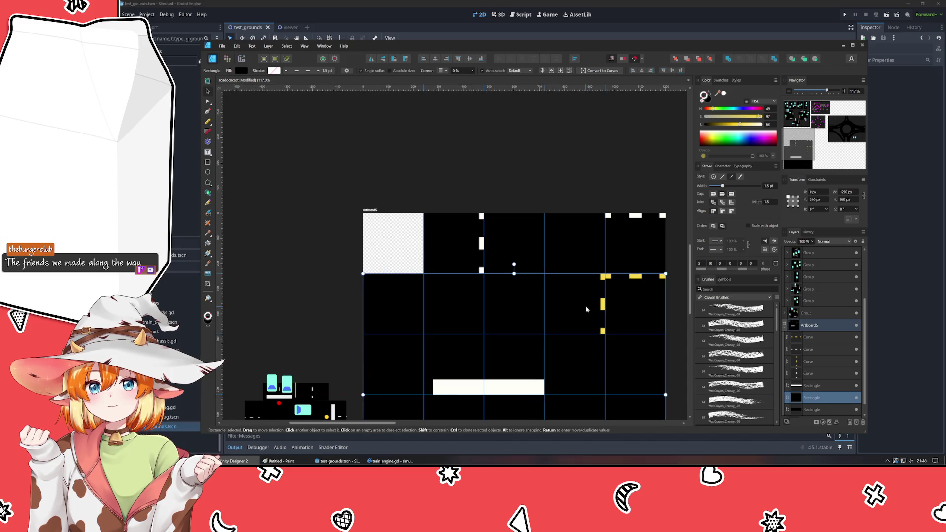
# Step: Shift the yellow dashed line right, then nudge it slightly left into place
pyautogui.click(512, 246)
pyautogui.moveTo(511, 248); pyautogui.dragTo(541, 244)
pyautogui.keyDown('ctrl'); pyautogui.scroll(5, 559, 236); pyautogui.keyUp('ctrl')
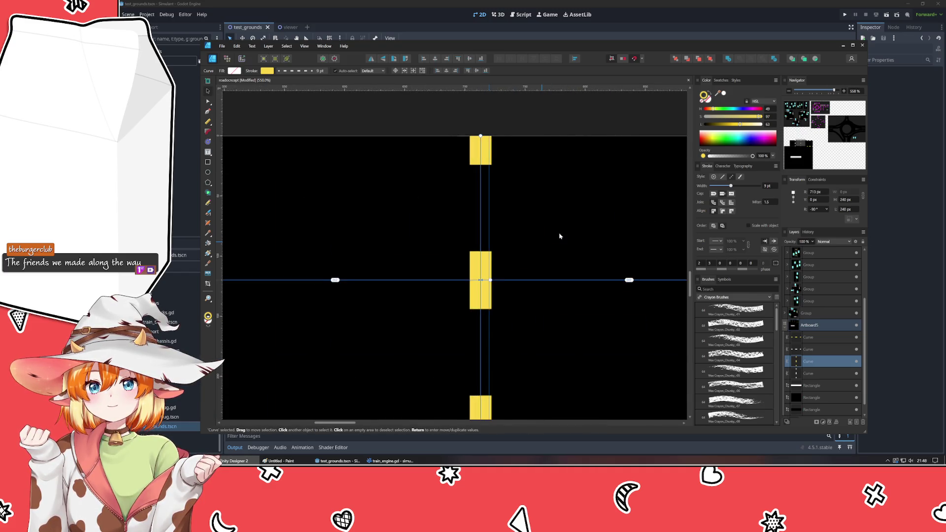
pyautogui.press('Left')
pyautogui.press('Left')
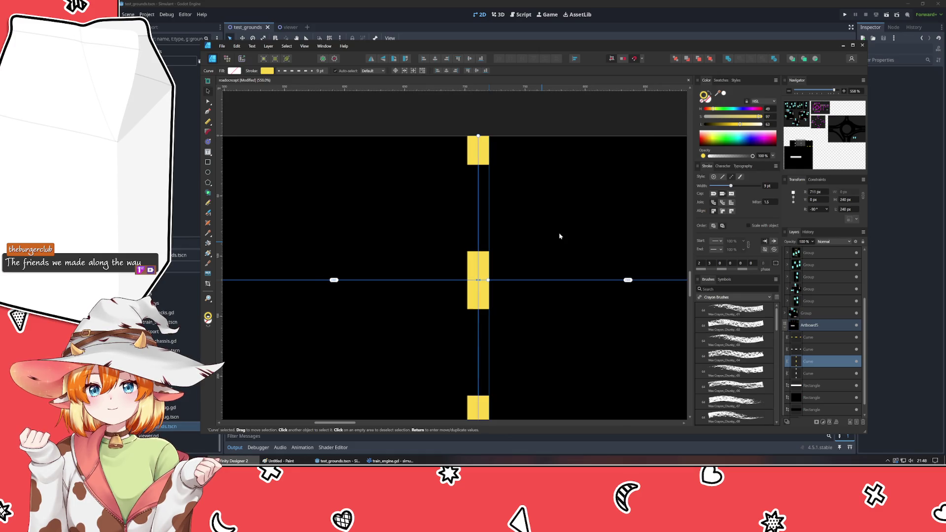
pyautogui.keyDown('ctrl'); pyautogui.scroll(-4, 556, 237); pyautogui.keyUp('ctrl')
pyautogui.keyDown('ctrl'); pyautogui.scroll(-3, 555, 235); pyautogui.keyUp('ctrl')
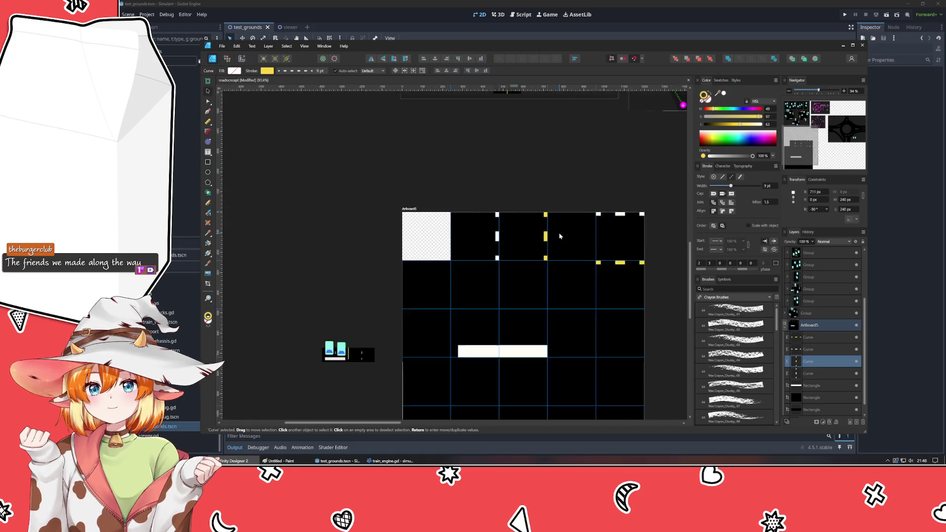
# Step: Lock the black tile background rectangle in the Layers panel
pyautogui.click(615, 222)
pyautogui.click(809, 349)
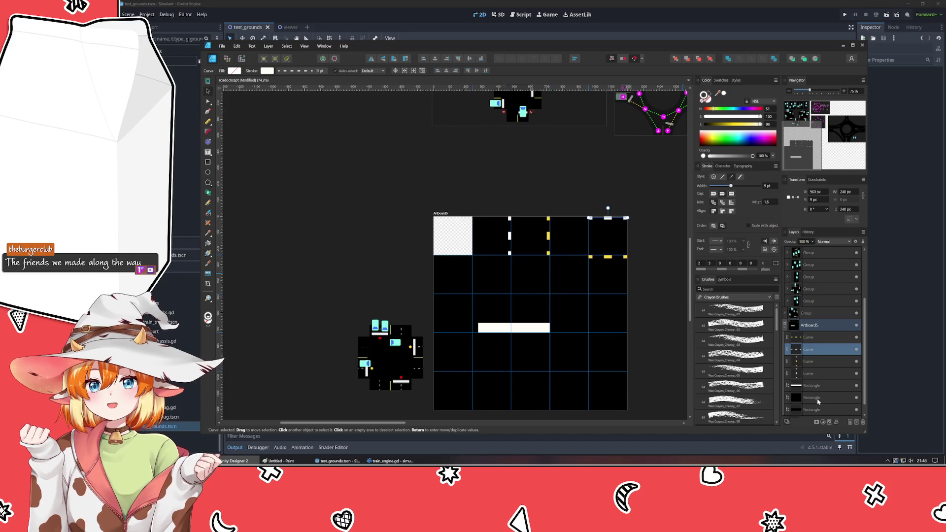
pyautogui.click(818, 400)
pyautogui.click(850, 398)
pyautogui.scroll(-1, 847, 404)
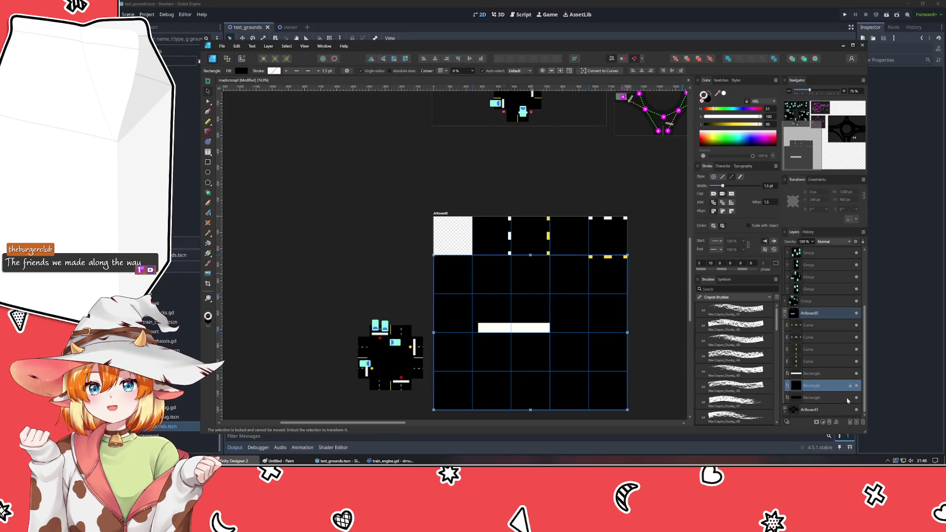
pyautogui.click(663, 359)
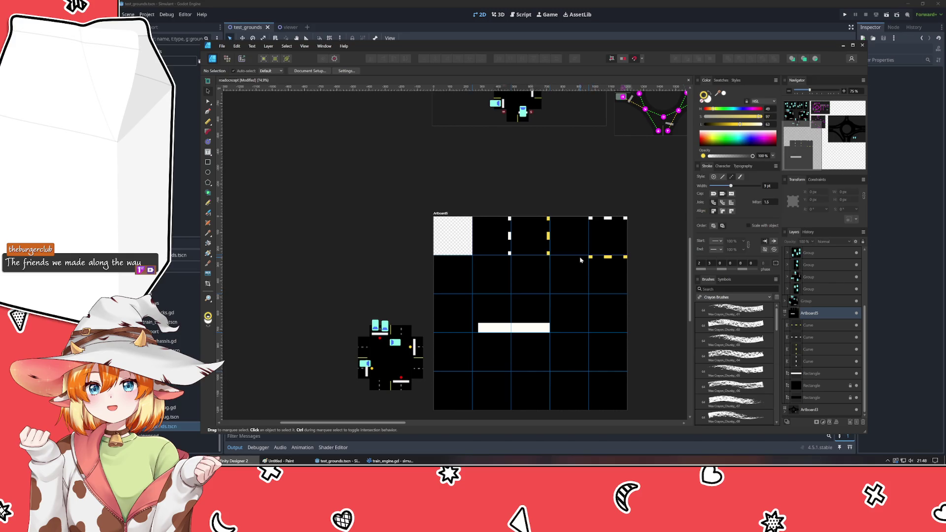
# Step: Drag the white dashed line down onto the edge below the second tile
pyautogui.scroll(4, 580, 258)
pyautogui.scroll(-1, 580, 258)
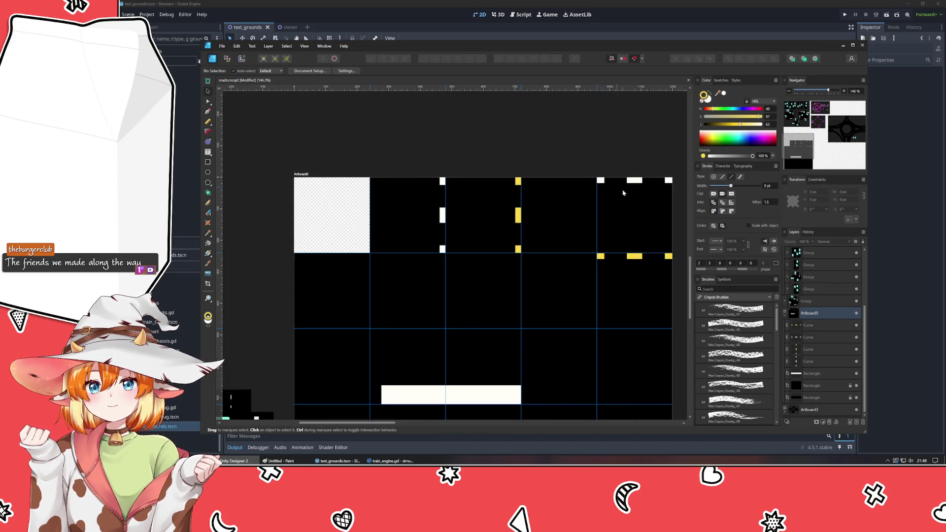
pyautogui.click(636, 182)
pyautogui.moveTo(636, 182); pyautogui.dragTo(410, 260)
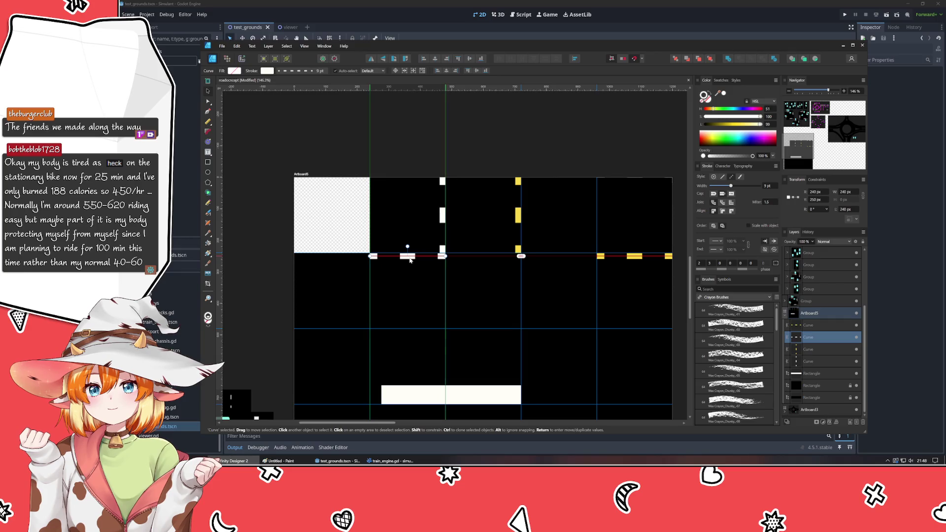
# Step: Drag the yellow horizontal dashes left until they snap along the third tile's lower edge
pyautogui.scroll(1, 406, 255)
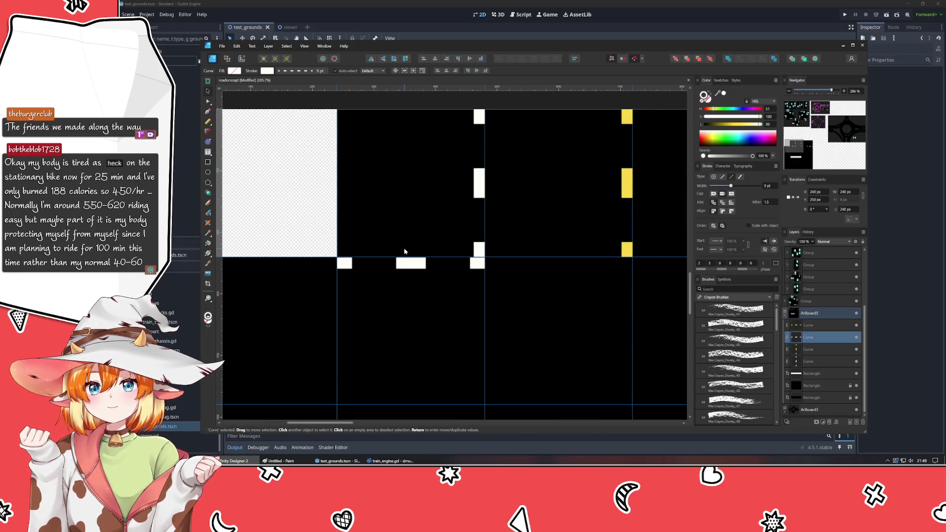
pyautogui.scroll(2, 404, 252)
pyautogui.scroll(3, 404, 252)
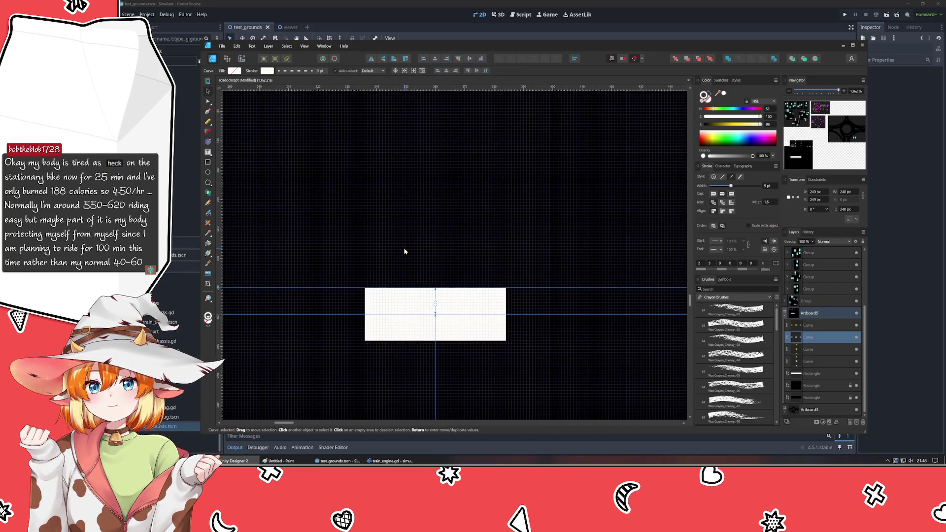
pyautogui.scroll(-4, 405, 249)
pyautogui.click(457, 262)
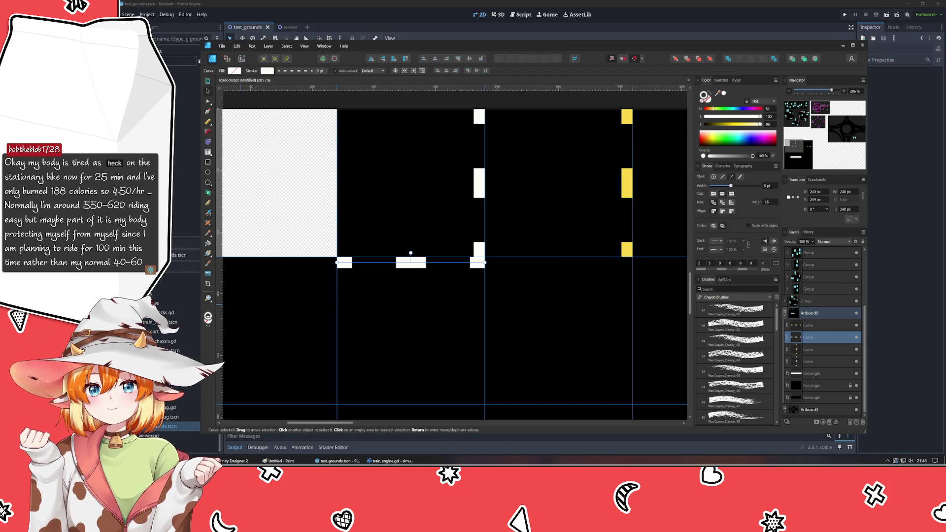
pyautogui.click(558, 332)
pyautogui.scroll(-2, 558, 332)
pyautogui.hscroll(2, 526, 331)
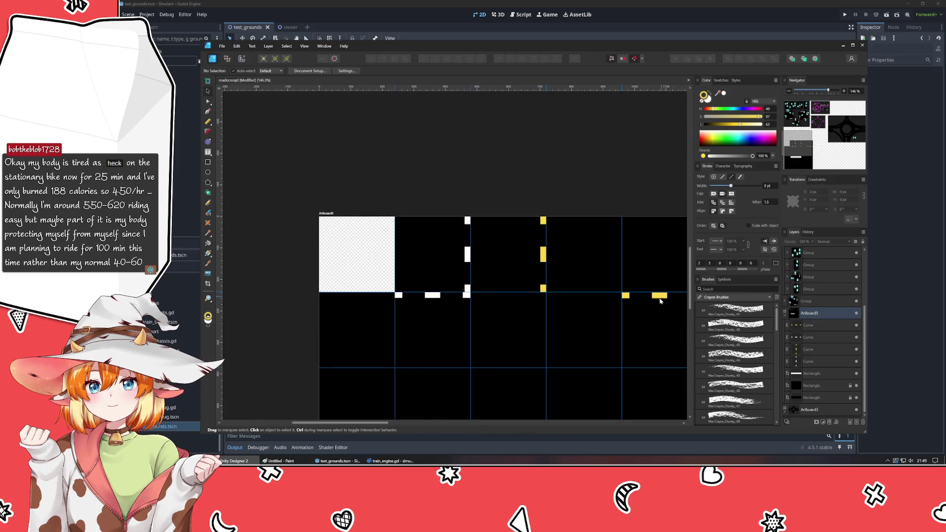
pyautogui.moveTo(660, 298); pyautogui.dragTo(513, 299)
pyautogui.click(500, 298)
pyautogui.scroll(10, 495, 306)
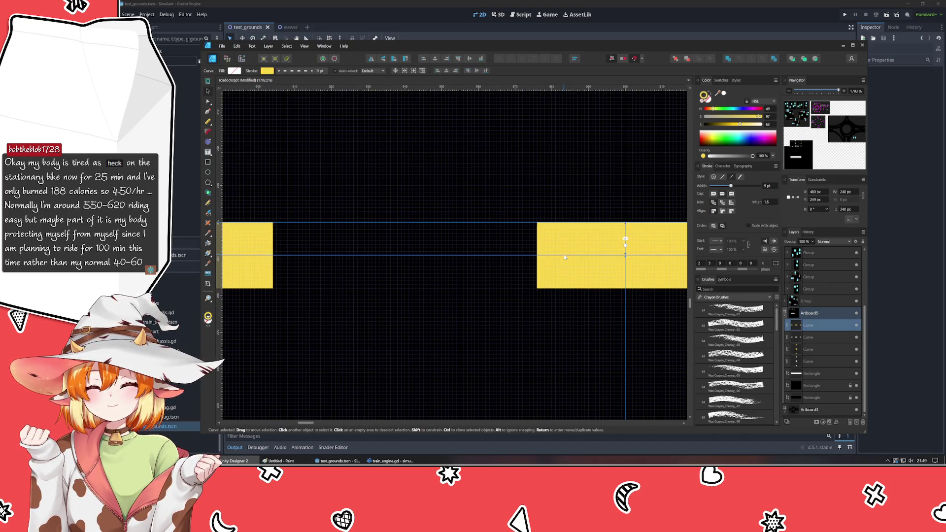
pyautogui.scroll(-5, 554, 127)
pyautogui.scroll(3, 552, 130)
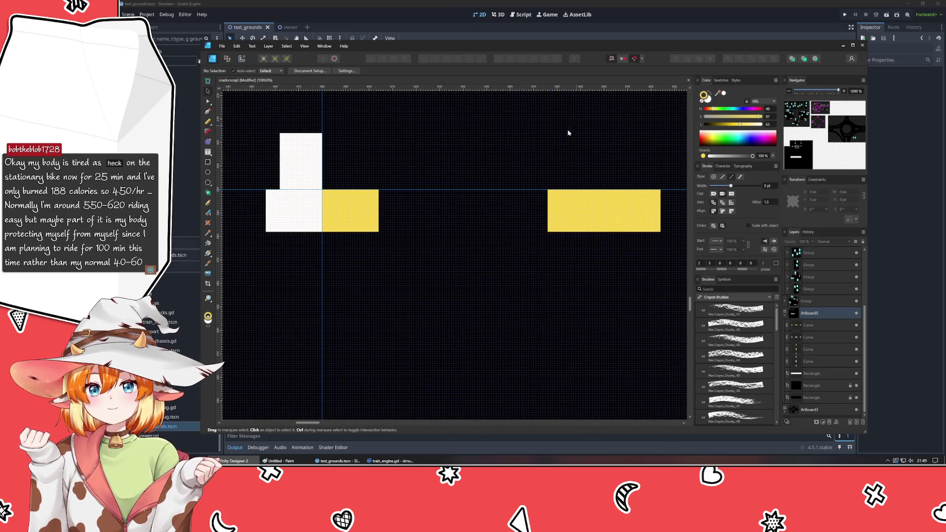
pyautogui.scroll(2, 566, 133)
pyautogui.scroll(-5, 398, 287)
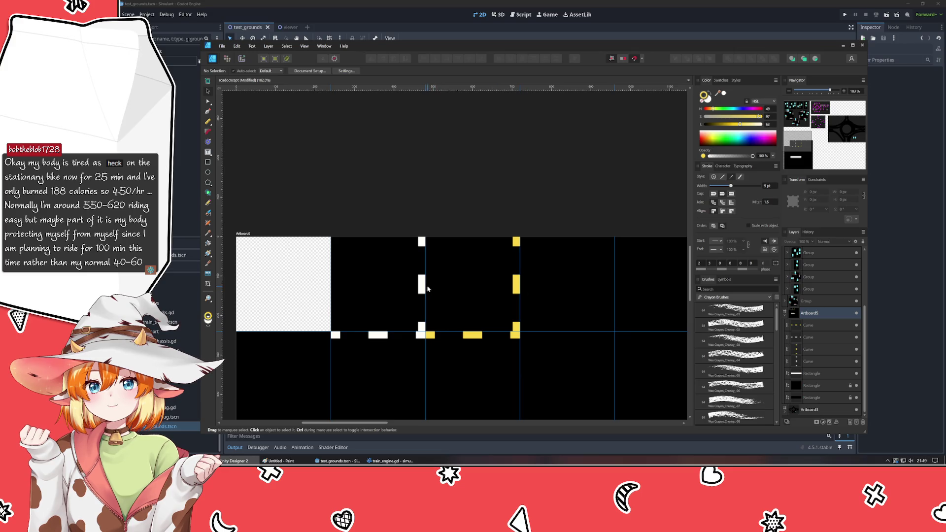
# Step: Clone the white and yellow vertical dashed lines 480 px to the right
pyautogui.click(422, 285)
pyautogui.keyDown('shift'); pyautogui.click(516, 284); pyautogui.keyUp('shift')
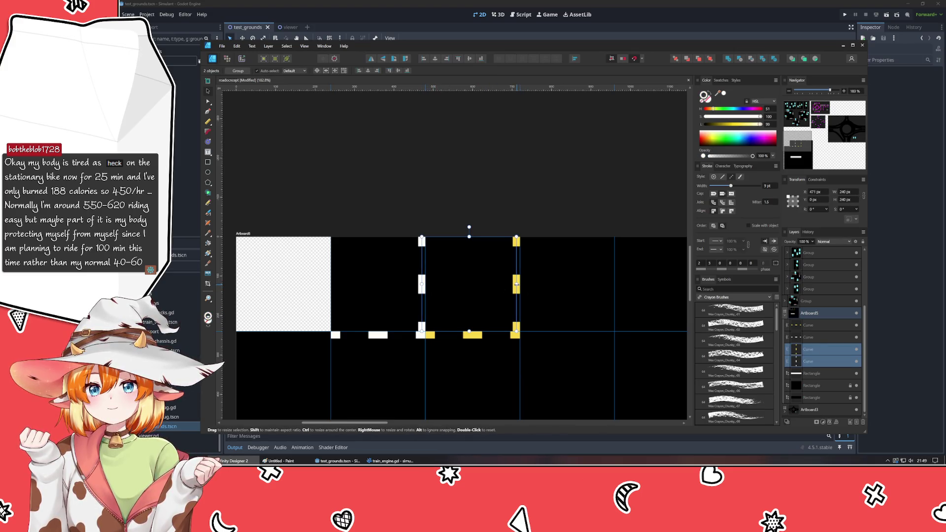
pyautogui.moveTo(471, 285); pyautogui.dragTo(659, 292)
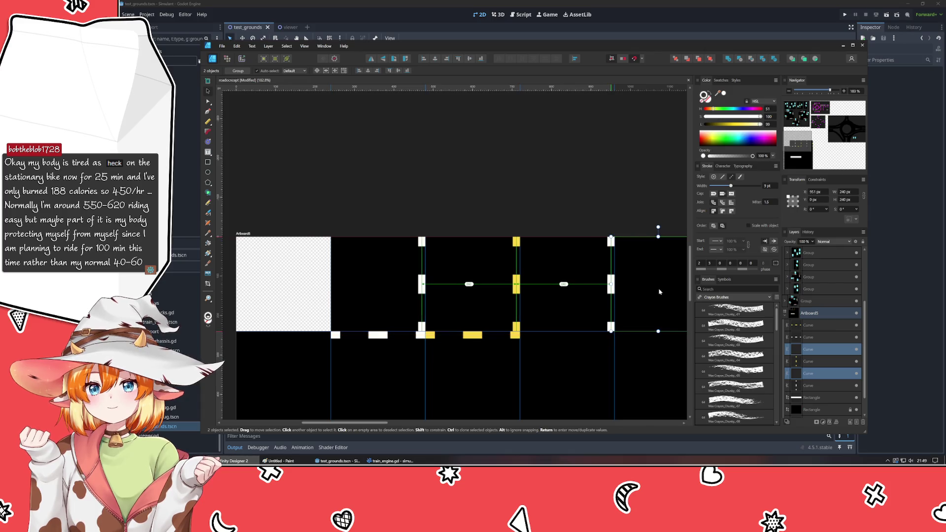
pyautogui.click(660, 290)
# Step: Set both copied vertical lines to a solid stroke style
pyautogui.hscroll(3, 412, 177)
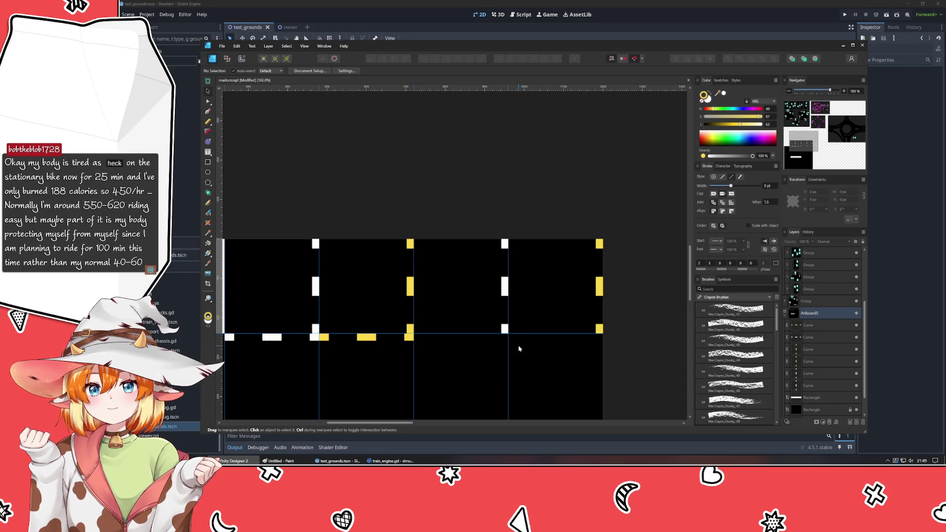
pyautogui.click(505, 291)
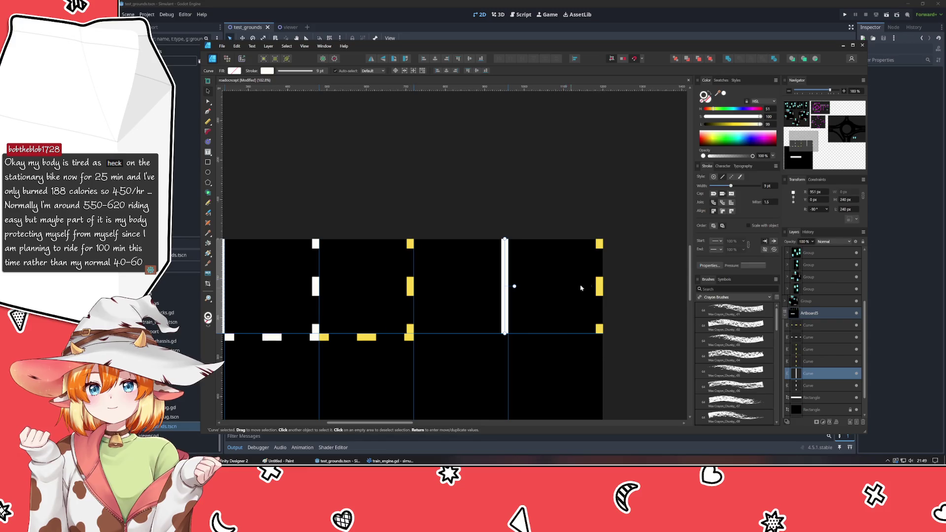
pyautogui.click(597, 292)
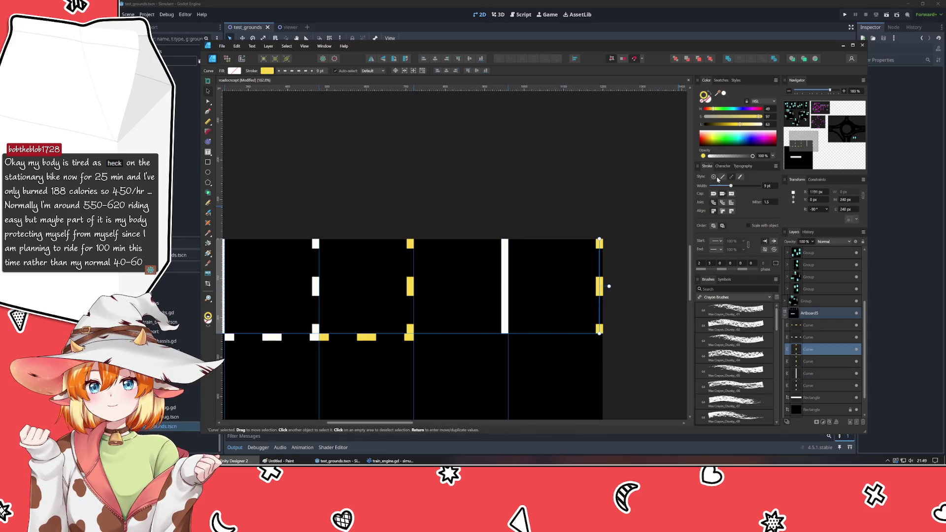
pyautogui.click(502, 193)
pyautogui.scroll(-5, 503, 195)
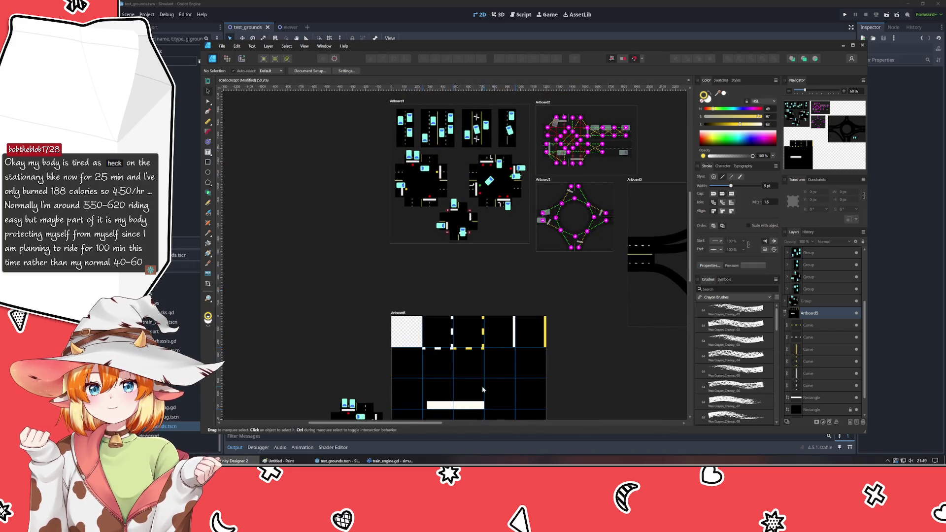
# Step: Duplicate the white and yellow horizontal dashes, shift the copies 480 px right, and make them solid
pyautogui.scroll(5, 483, 390)
pyautogui.click(346, 269)
pyautogui.keyDown('shift'); pyautogui.click(449, 270); pyautogui.keyUp('shift')
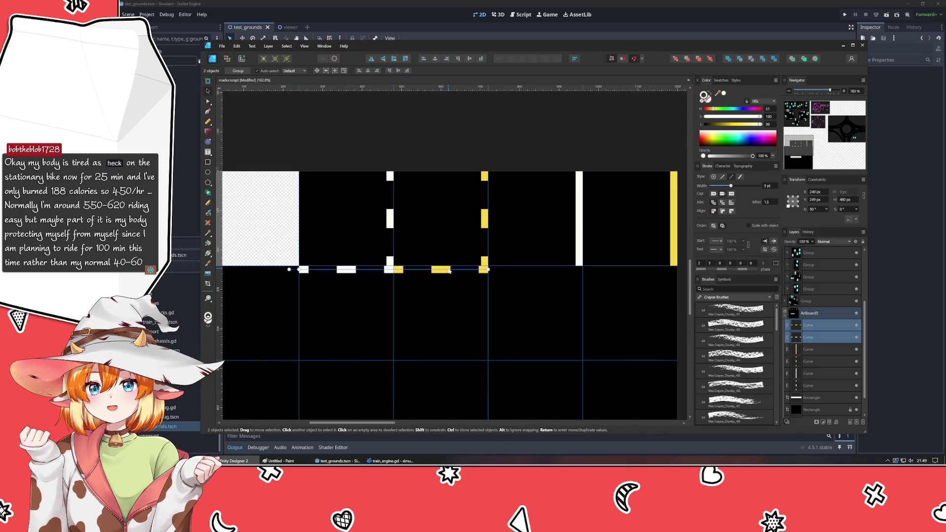
pyautogui.hotkey('ctrl', 'j')
pyautogui.moveTo(449, 270)
pyautogui.mouseDown()
pyautogui.moveTo(653, 274)
pyautogui.moveTo(636, 277)
pyautogui.mouseUp()
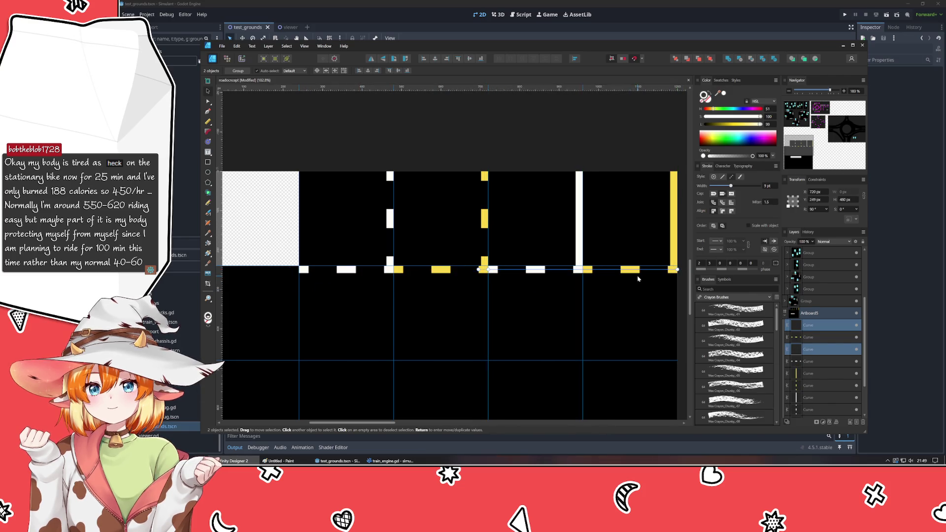
pyautogui.click(722, 176)
pyautogui.click(610, 133)
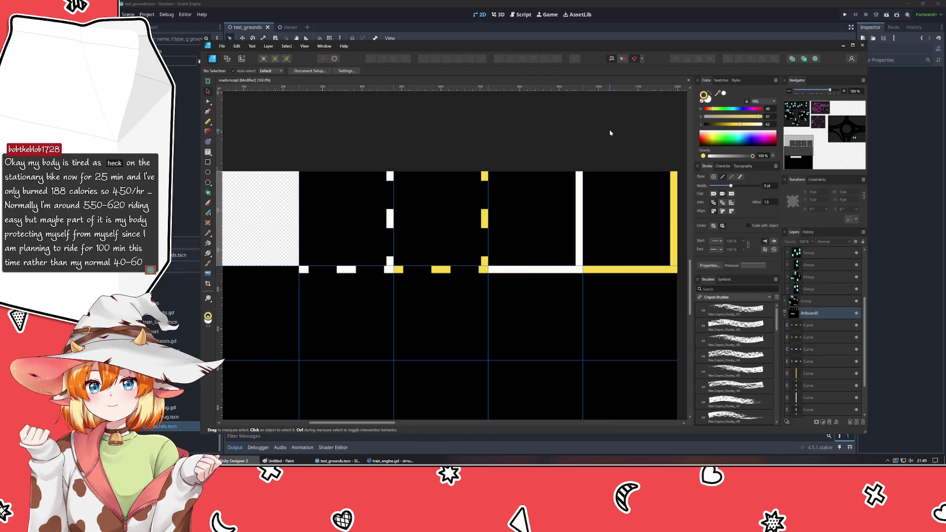
pyautogui.keyDown('ctrl'); pyautogui.scroll(-3, 610, 133); pyautogui.keyUp('ctrl')
pyautogui.scroll(5, 585, 321)
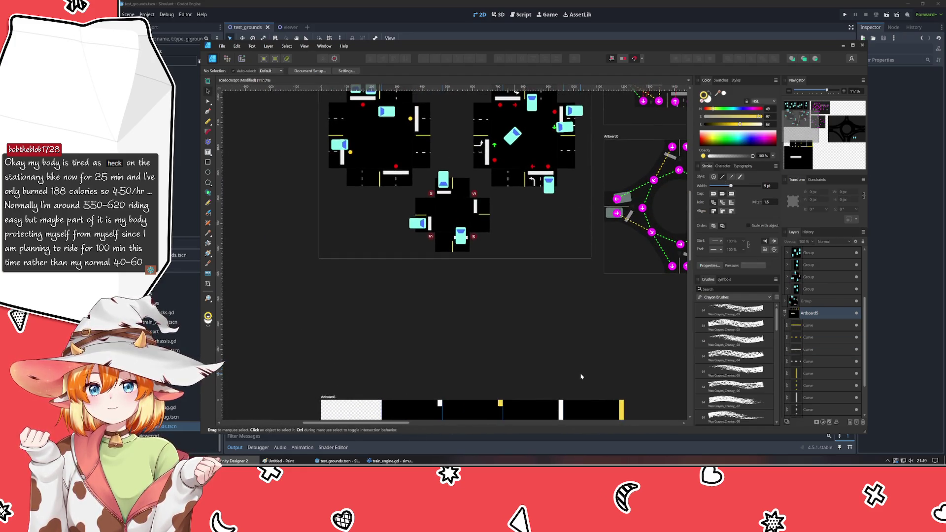
pyautogui.moveTo(581, 375); pyautogui.dragTo(564, 410)
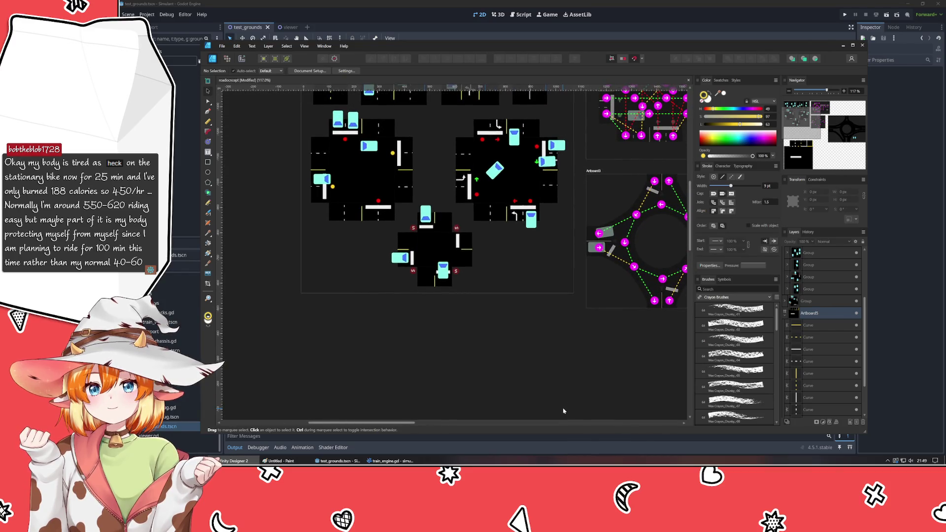
pyautogui.scroll(5, 510, 216)
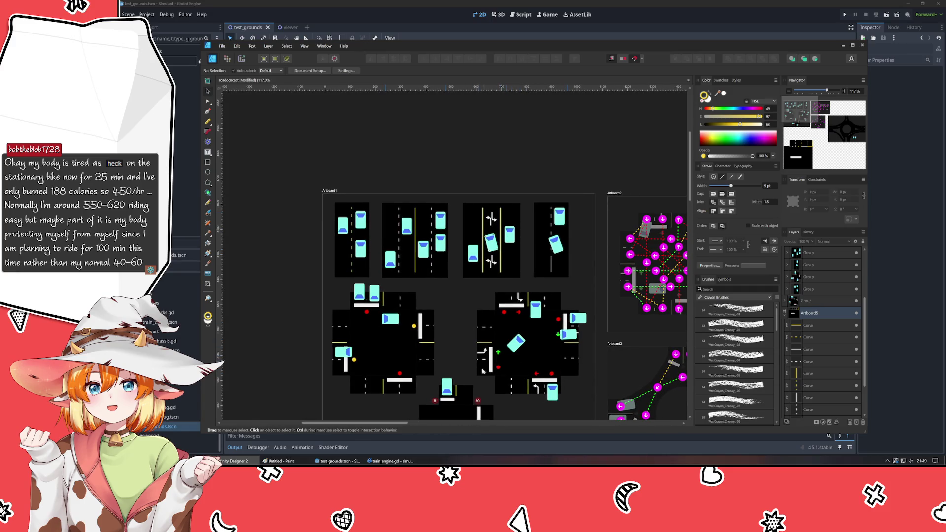
pyautogui.scroll(-7, 499, 306)
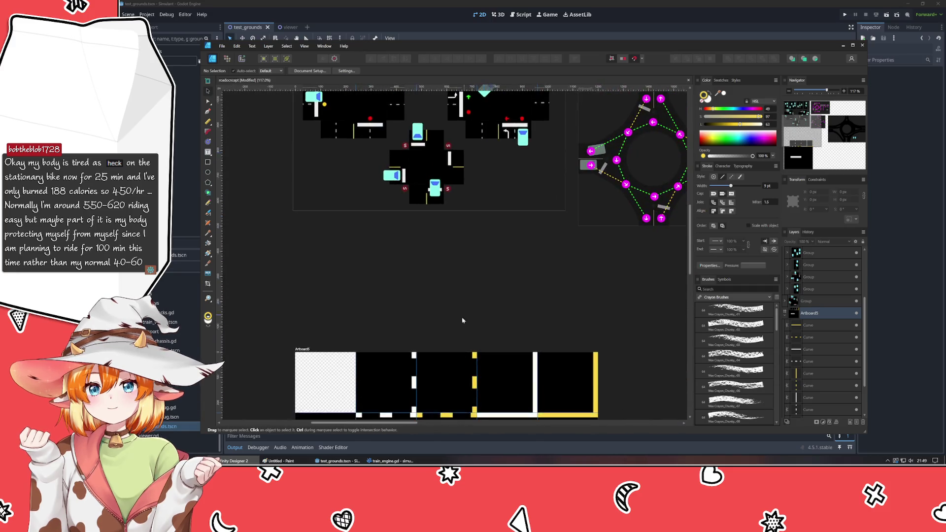
pyautogui.scroll(-5, 462, 320)
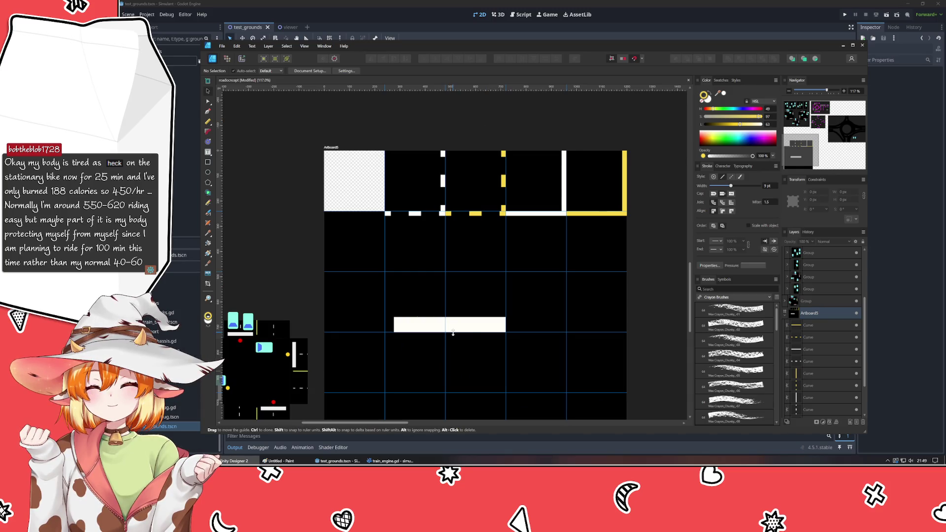
# Step: Duplicate the long white bar and align the copy to the grid's left edge
pyautogui.click(421, 326)
pyautogui.moveTo(439, 326)
pyautogui.mouseDown()
pyautogui.moveTo(403, 142)
pyautogui.moveTo(548, 108)
pyautogui.moveTo(555, 145)
pyautogui.moveTo(429, 316)
pyautogui.moveTo(440, 326)
pyautogui.moveTo(495, 277)
pyautogui.moveTo(400, 288)
pyautogui.mouseUp()
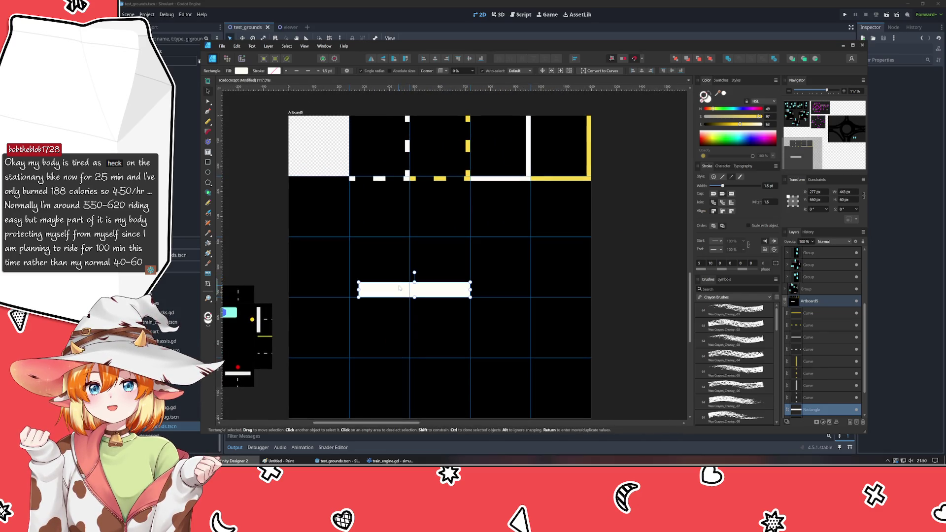
pyautogui.moveTo(400, 288); pyautogui.dragTo(507, 296)
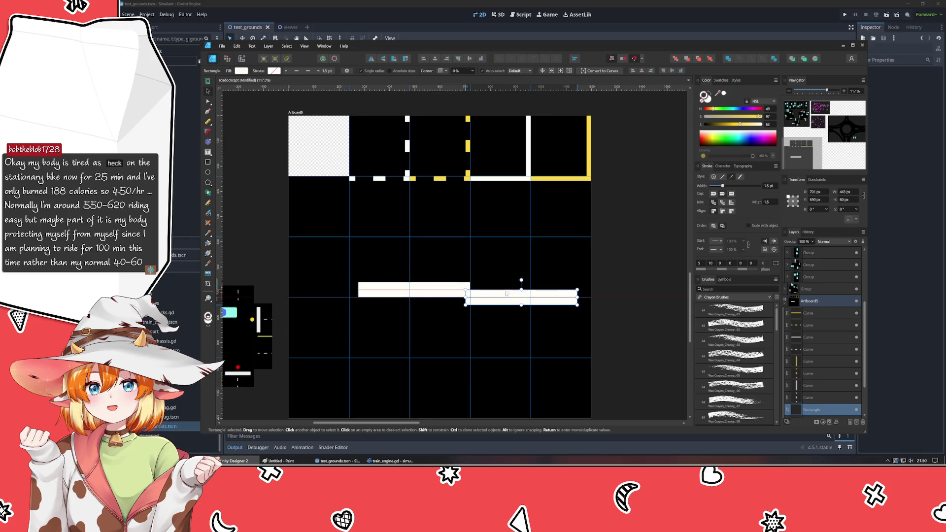
pyautogui.click(396, 291)
pyautogui.hotkey('shift', 'Left')
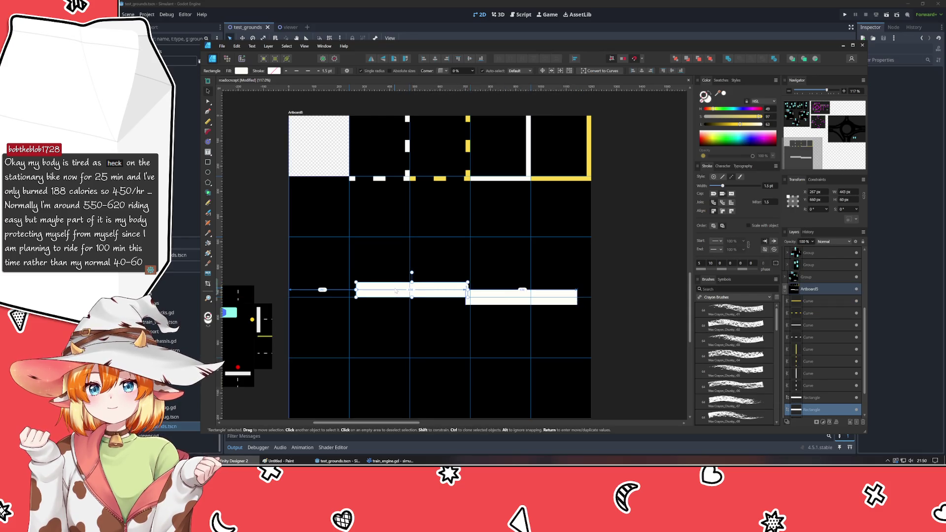
pyautogui.moveTo(395, 291); pyautogui.dragTo(338, 289)
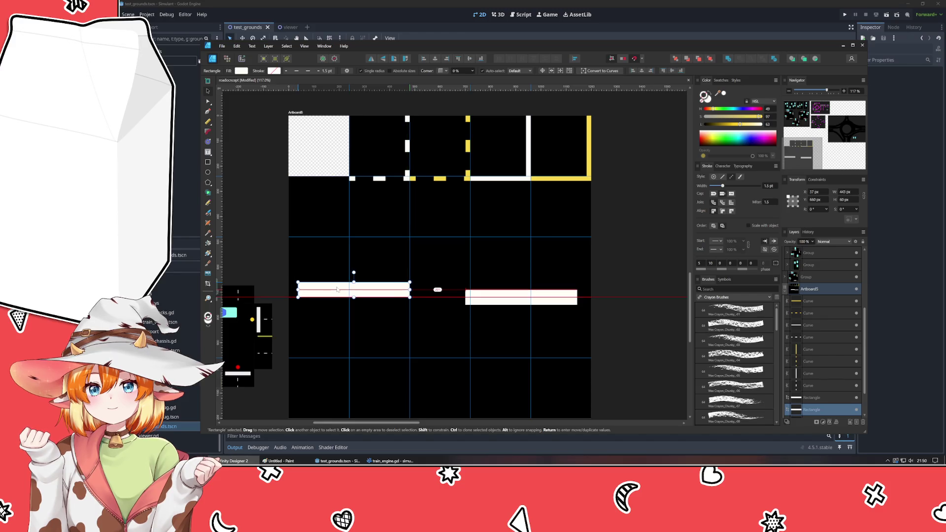
# Step: Reposition the second white bar lower on the tile grid
pyautogui.click(489, 301)
pyautogui.moveTo(488, 297)
pyautogui.mouseDown()
pyautogui.moveTo(485, 313)
pyautogui.moveTo(394, 339)
pyautogui.moveTo(341, 313)
pyautogui.moveTo(475, 325)
pyautogui.moveTo(493, 310)
pyautogui.moveTo(460, 314)
pyautogui.moveTo(466, 324)
pyautogui.moveTo(482, 319)
pyautogui.mouseUp()
pyautogui.click(373, 338)
pyautogui.click(493, 293)
pyautogui.scroll(-2, 589, 321)
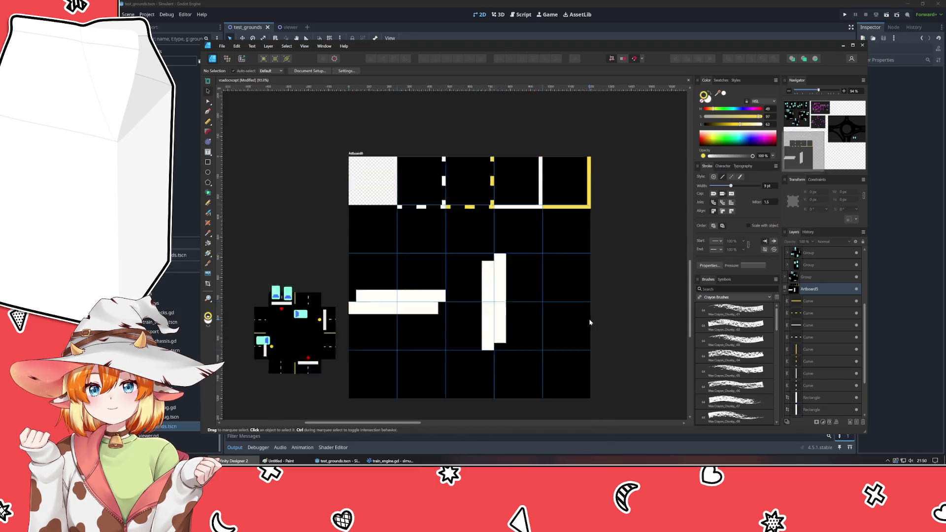
# Step: Rename the road tile artboard to 'Tileset' in the Layers panel
pyautogui.scroll(-2, 589, 322)
pyautogui.moveTo(589, 323); pyautogui.dragTo(523, 336)
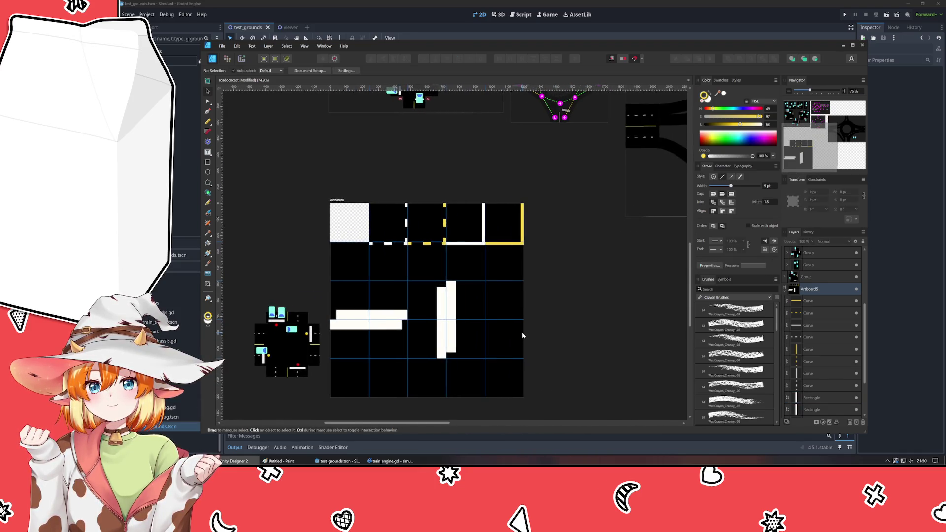
pyautogui.doubleClick(340, 200)
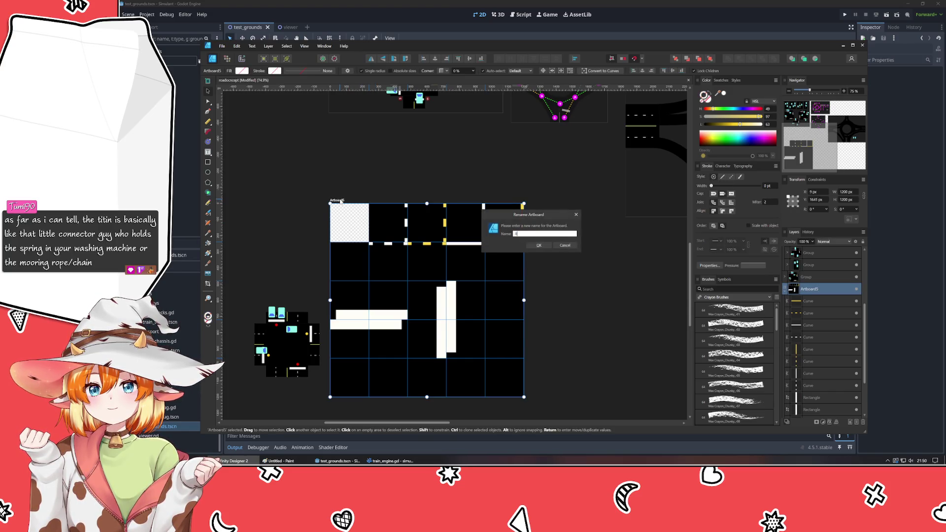
pyautogui.write('t')
pyautogui.press('Return')
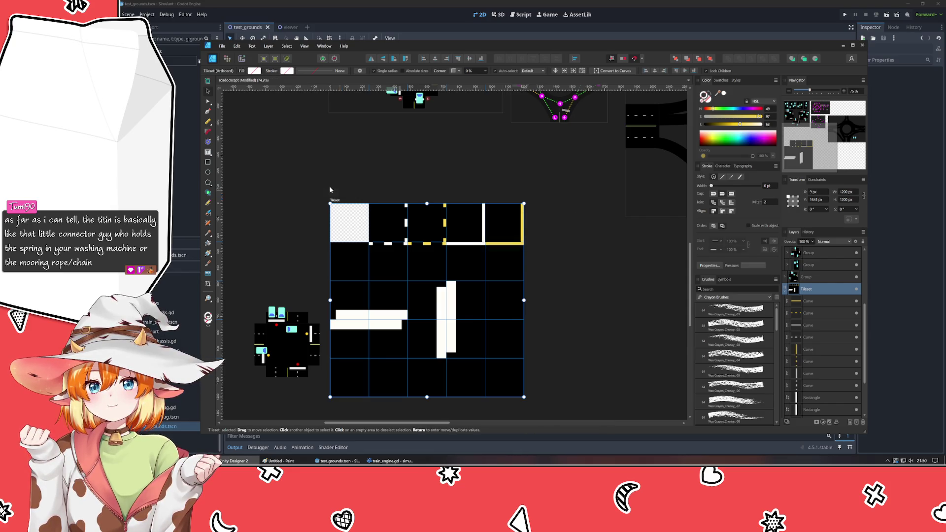
pyautogui.click(306, 182)
pyautogui.click(329, 200)
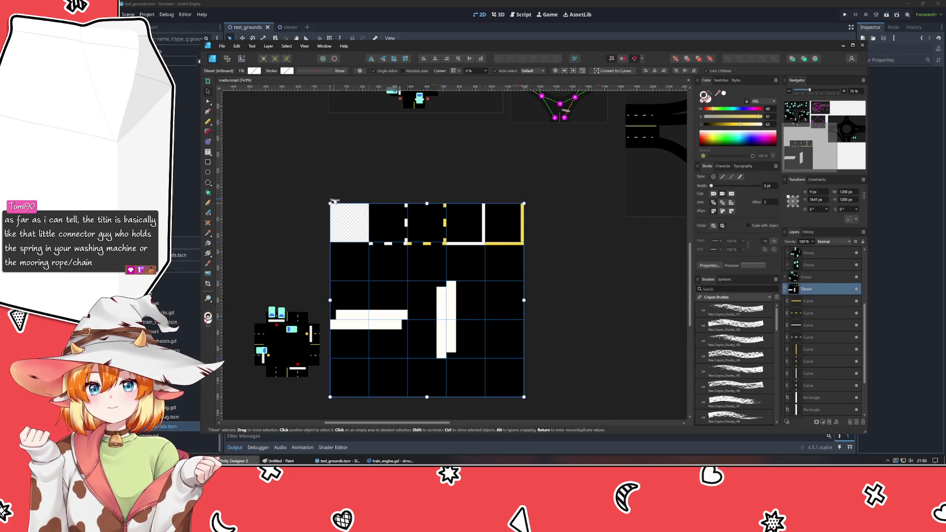
pyautogui.click(222, 46)
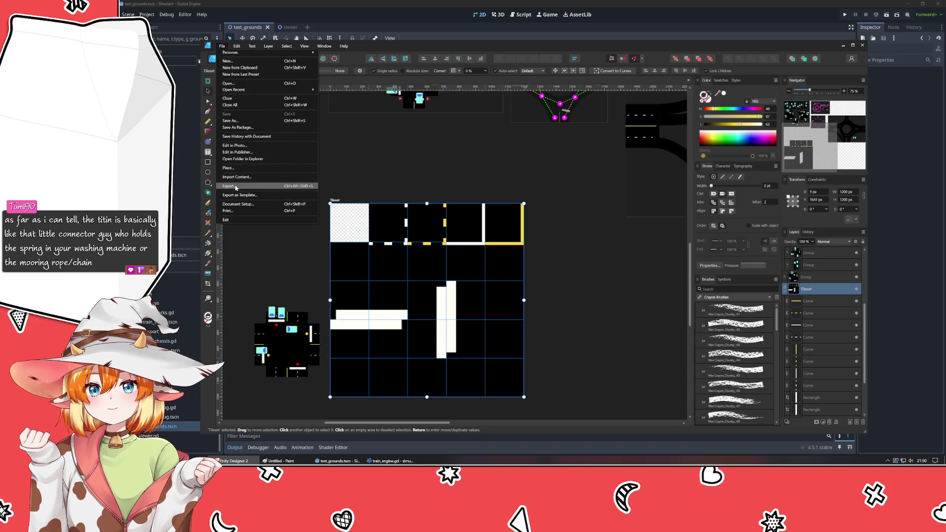
# Step: Export Tileset with default PNG settings as road_tiles.png in the assets folder
pyautogui.click(236, 186)
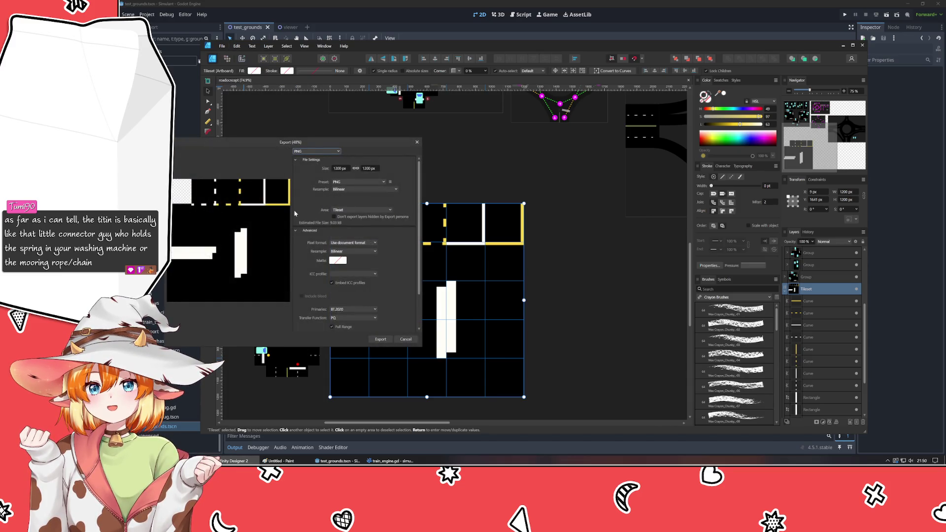
pyautogui.press('Return')
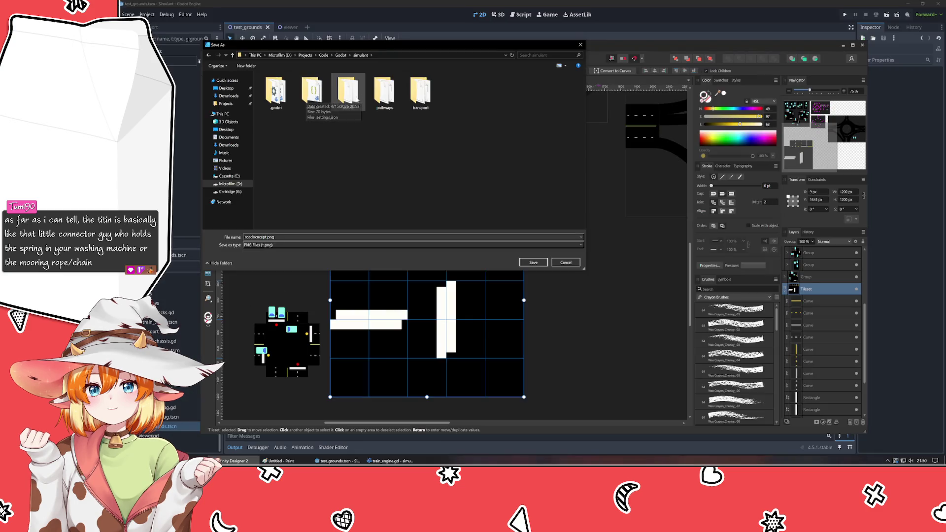
pyautogui.doubleClick(348, 92)
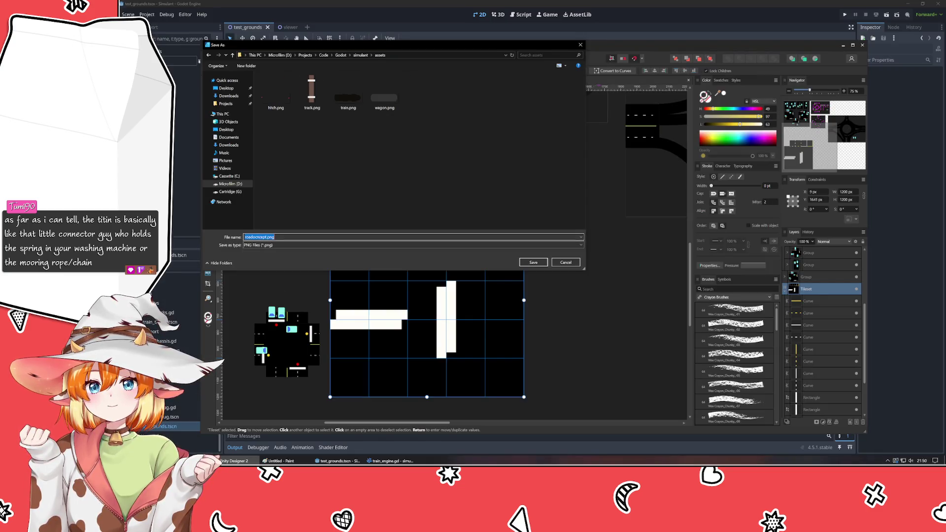
pyautogui.write('road_tiles')
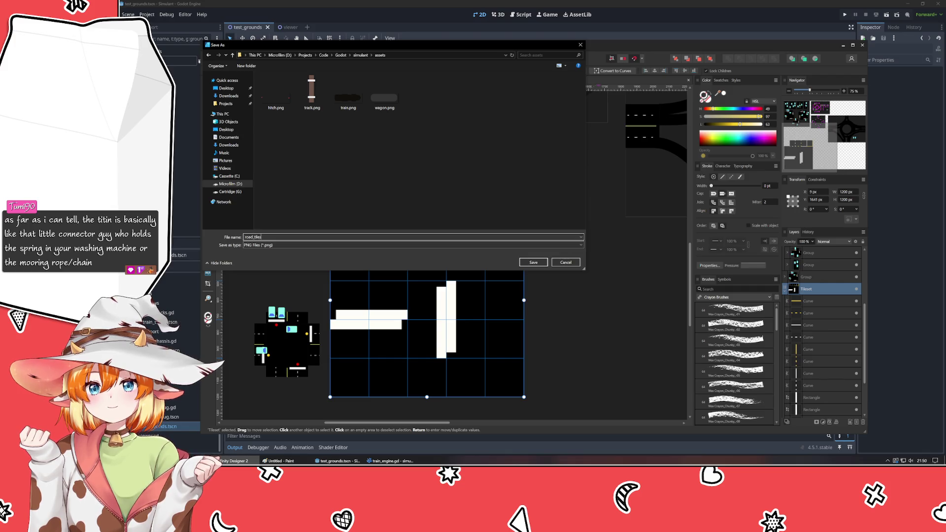
pyautogui.press('Return')
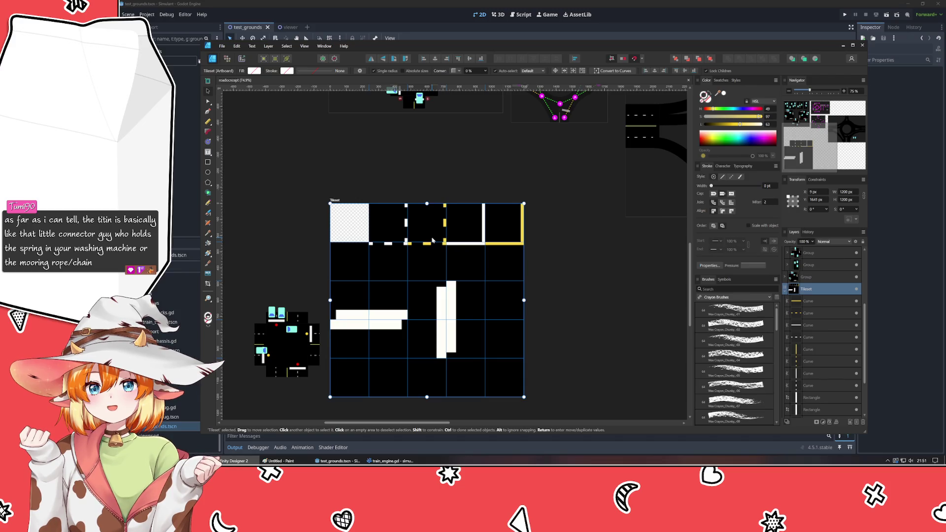
pyautogui.click(296, 204)
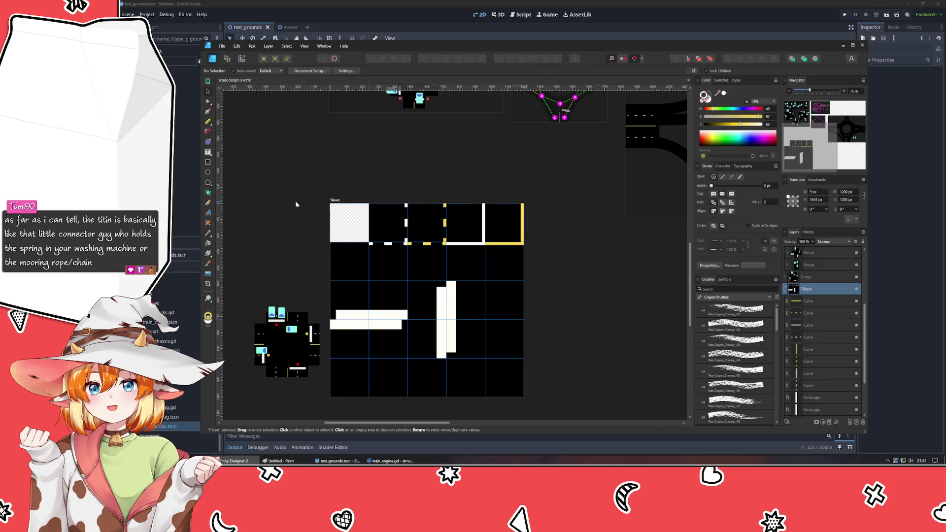
# Step: In Godot, create a new 2D scene and rename its Node2D root to Road
pyautogui.hotkey('alt', 'Tab')
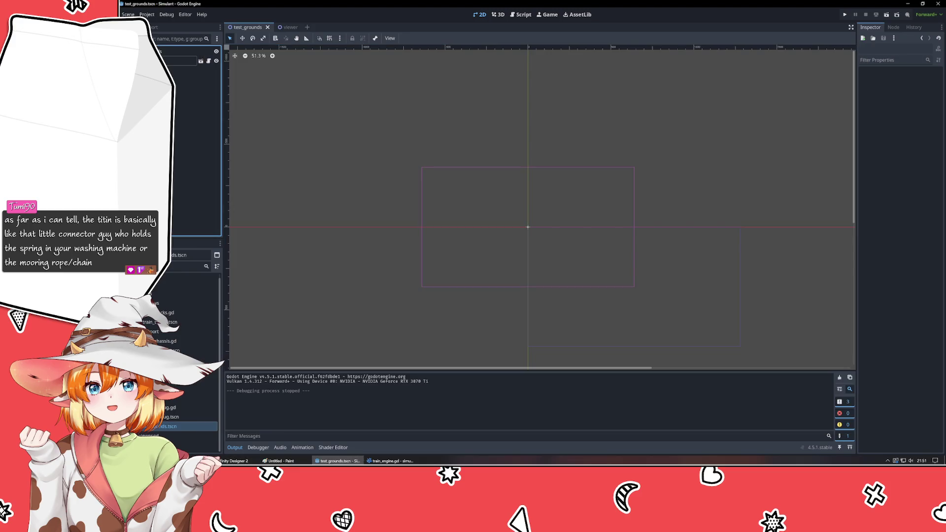
pyautogui.click(308, 27)
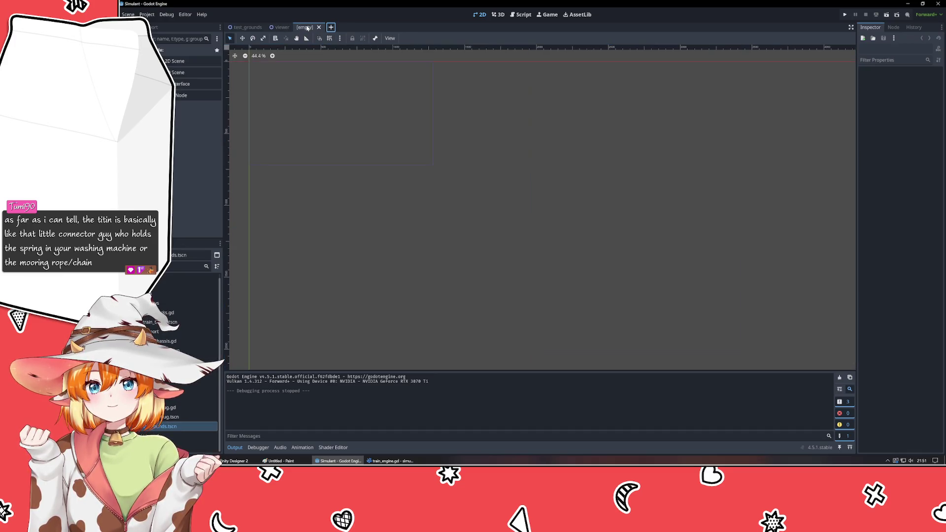
pyautogui.click(182, 59)
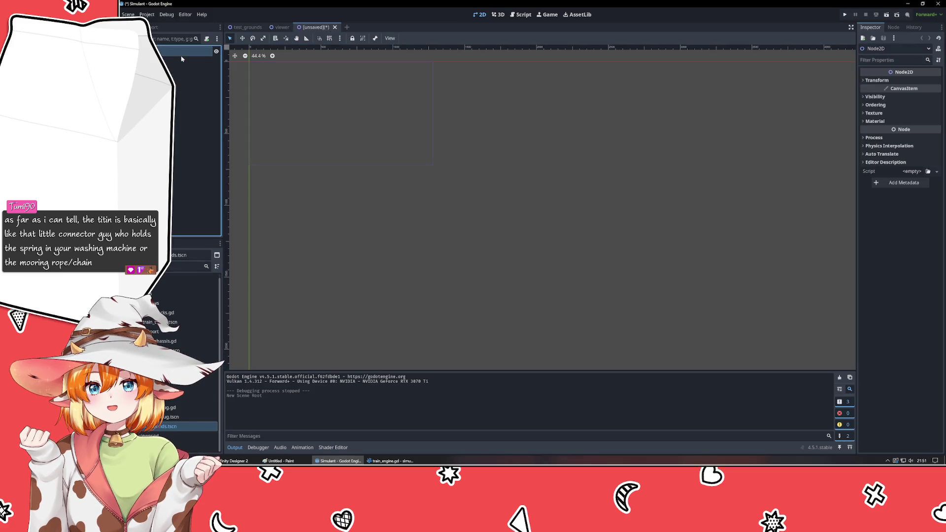
pyautogui.press('F2')
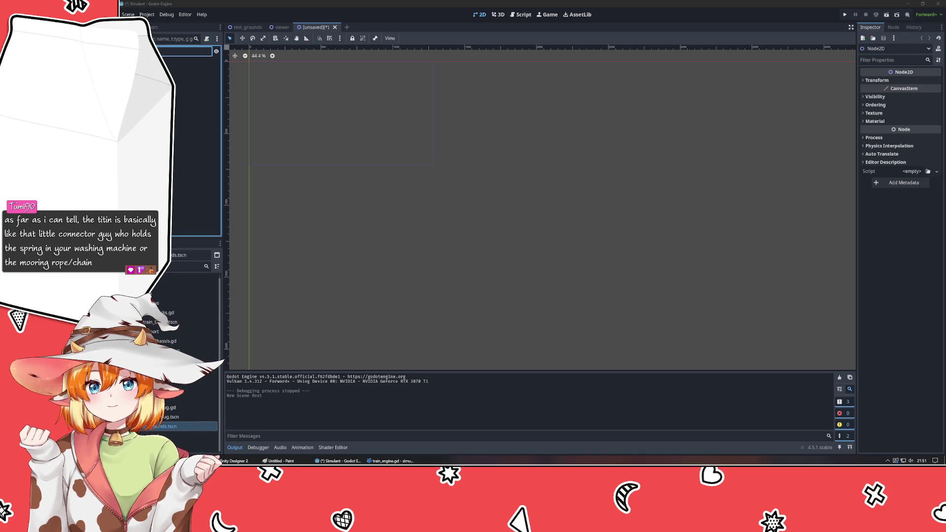
pyautogui.press('Return')
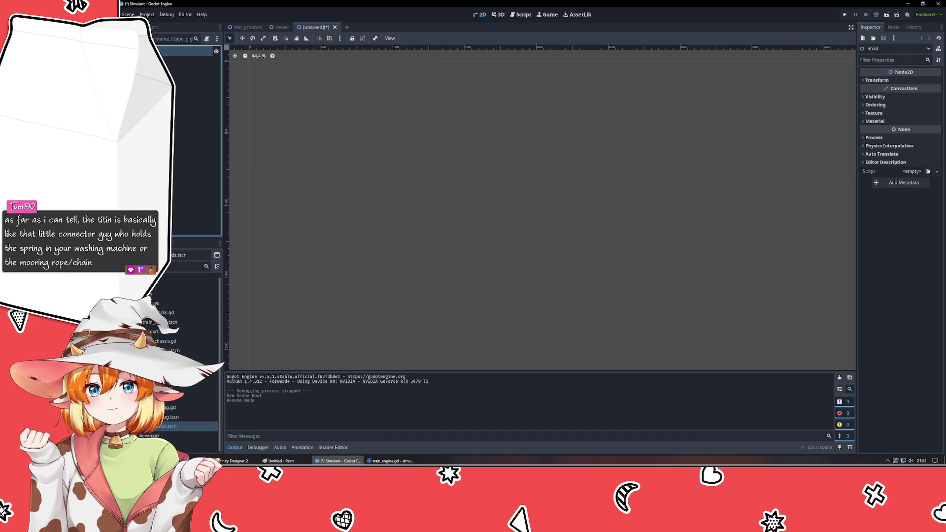
# Step: Save the scene as road.tscn in the res://pathways folder
pyautogui.hotkey('ctrl', 's')
pyautogui.doubleClick(499, 163)
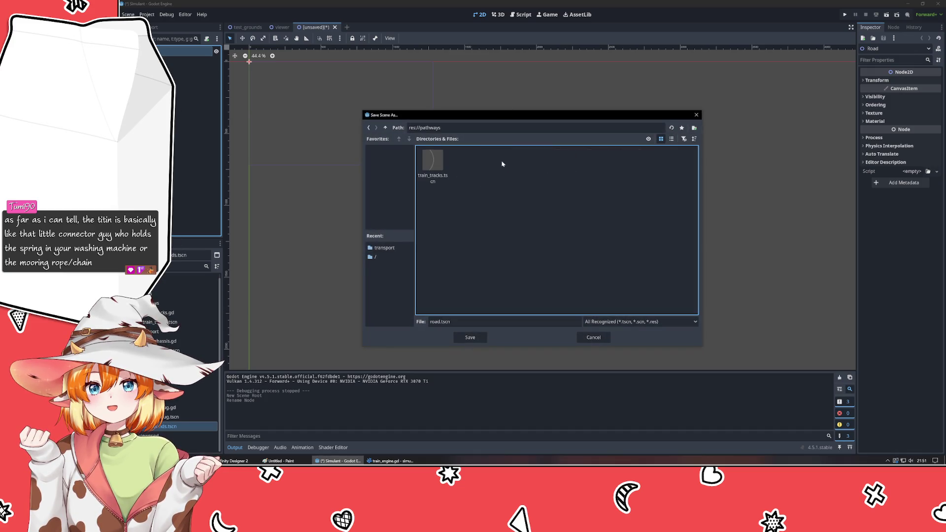
pyautogui.click(470, 337)
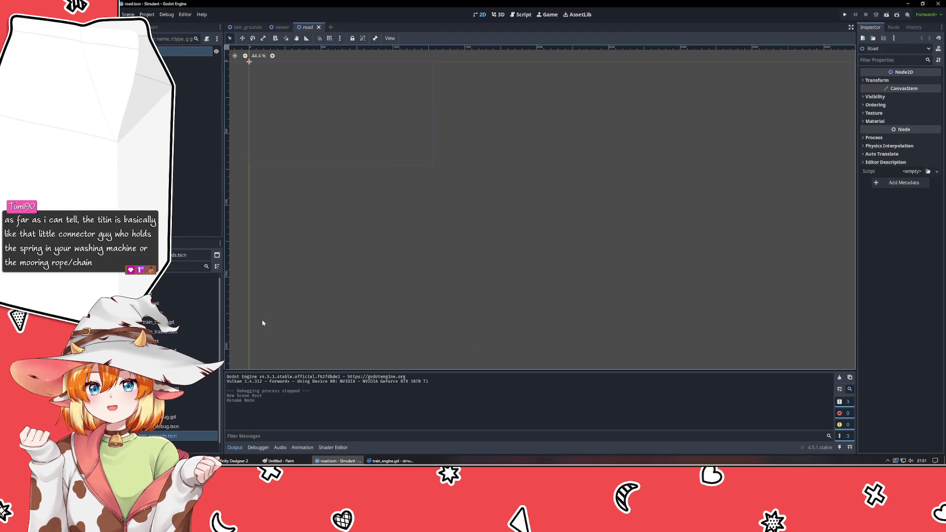
pyautogui.rightClick(143, 52)
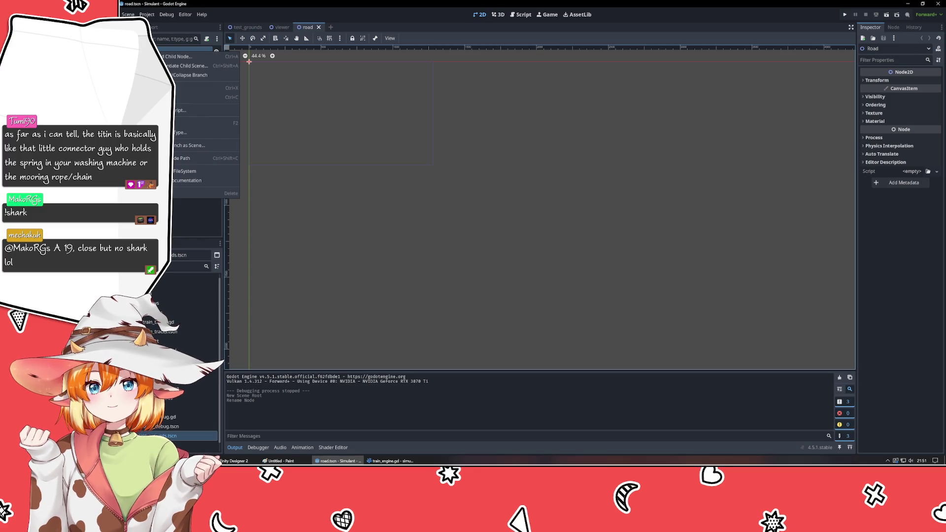
# Step: Search 'tile' in Create New Node and add a TileMapLayer child under Road
pyautogui.click(179, 59)
pyautogui.write('ti')
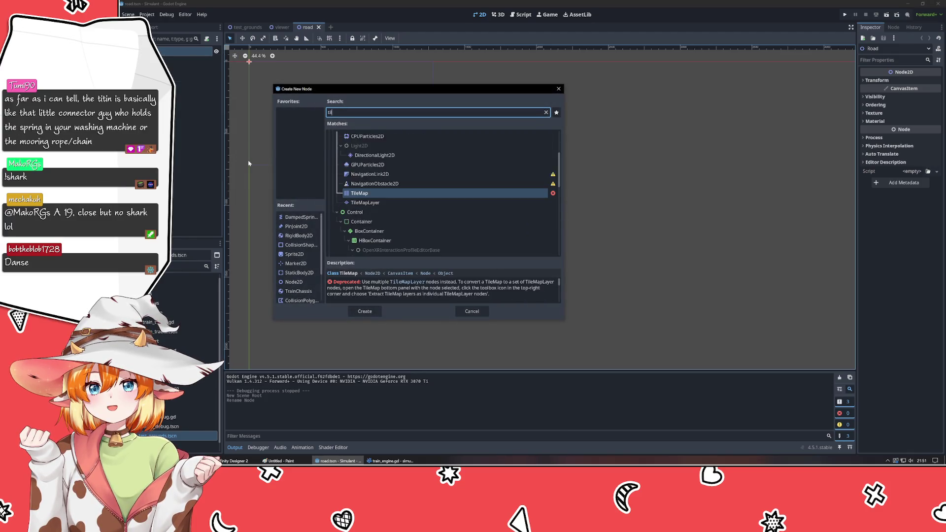
pyautogui.write('les')
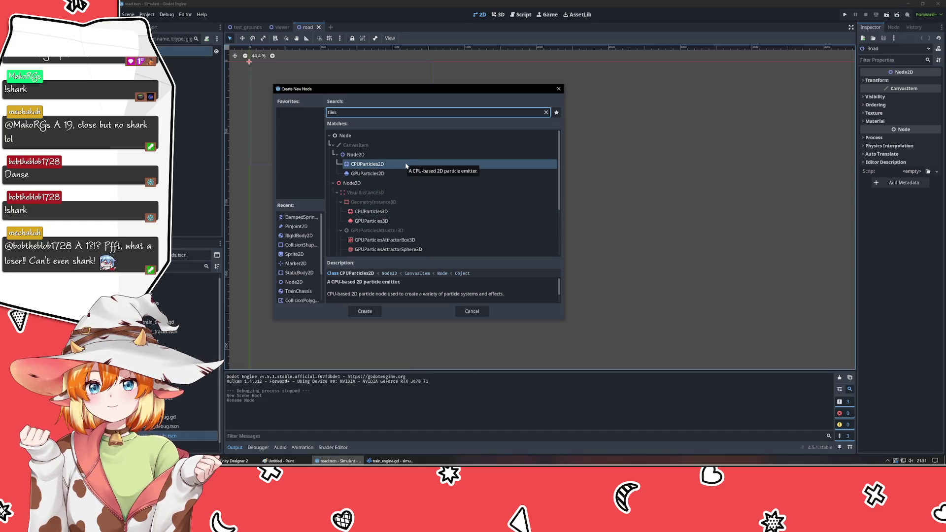
pyautogui.press('BackSpace')
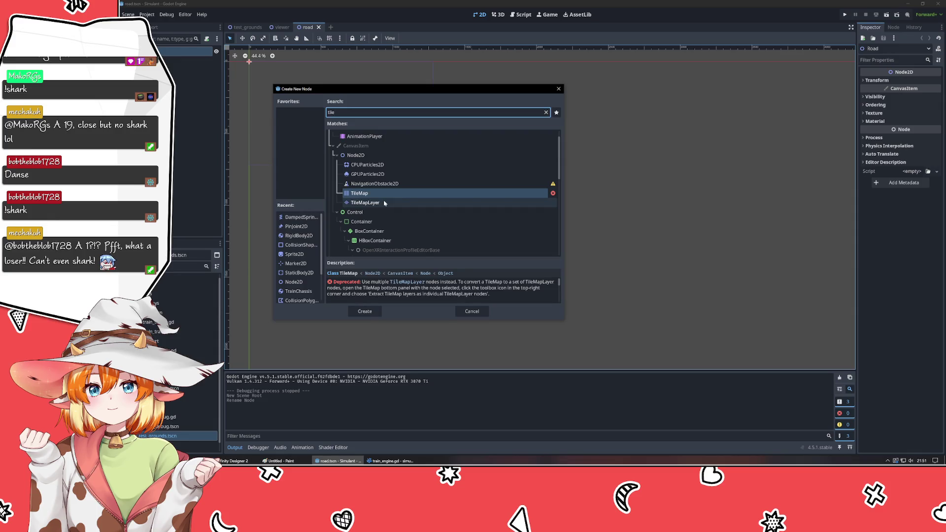
pyautogui.click(384, 203)
pyautogui.click(377, 194)
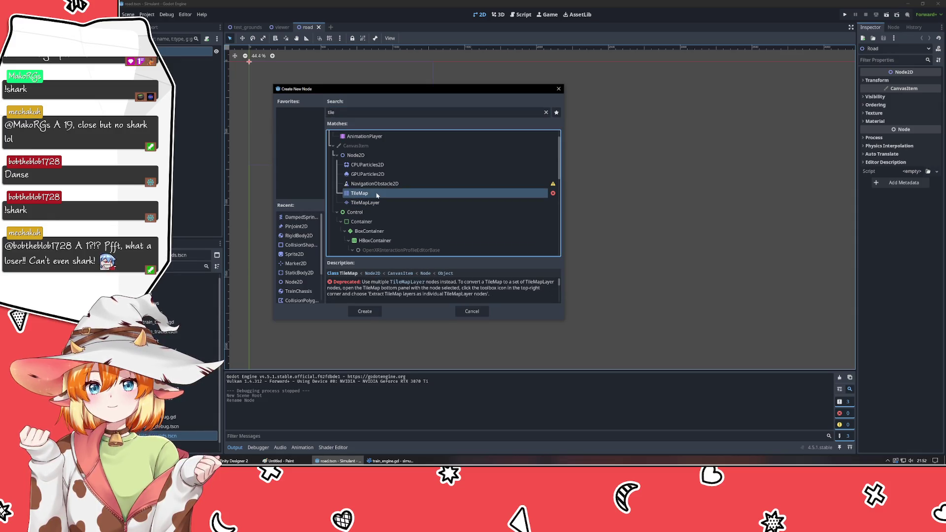
pyautogui.click(377, 203)
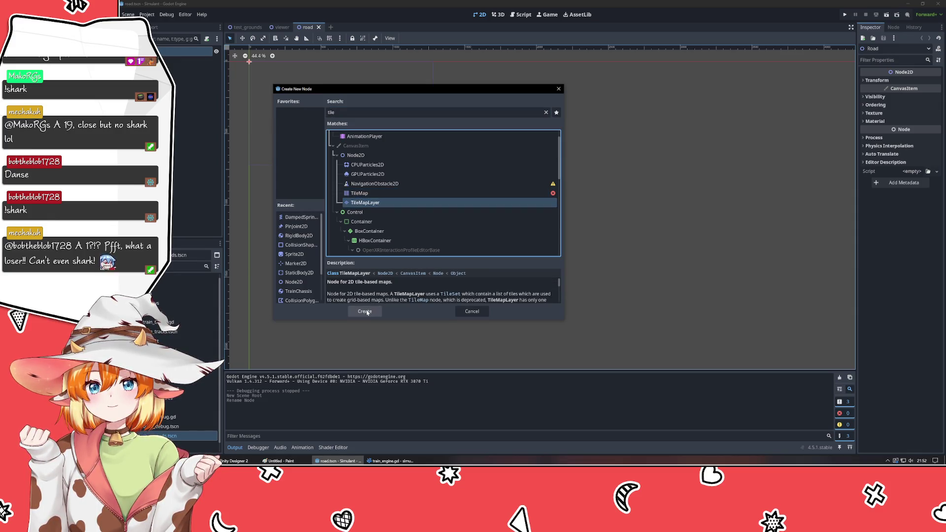
pyautogui.click(367, 312)
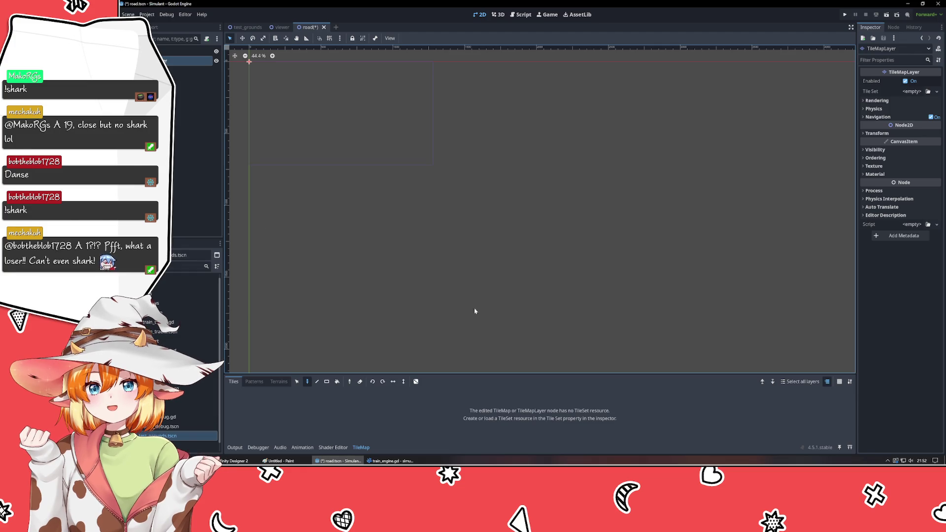
# Step: Assign a new empty TileSet to the TileMapLayer and open it in the bottom TileSet panel
pyautogui.moveTo(462, 376); pyautogui.dragTo(461, 326)
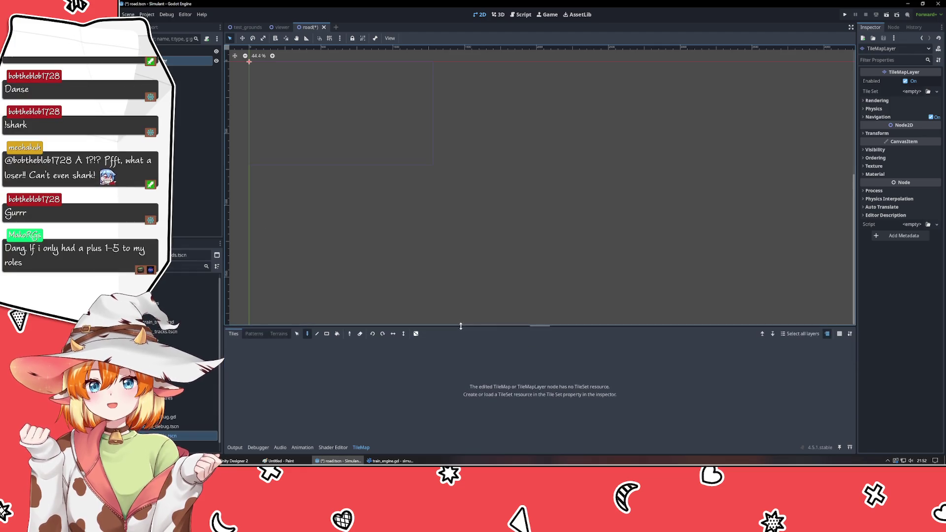
pyautogui.click(927, 91)
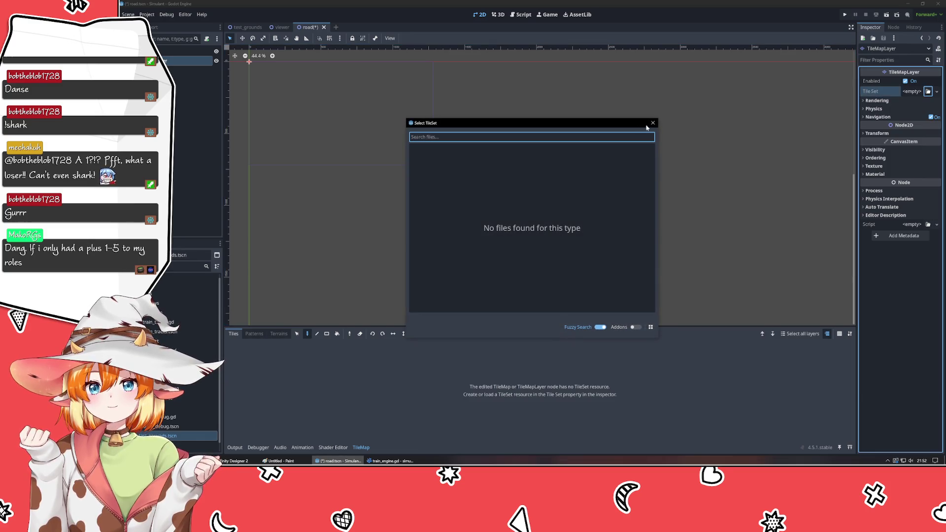
pyautogui.click(653, 123)
pyautogui.click(912, 91)
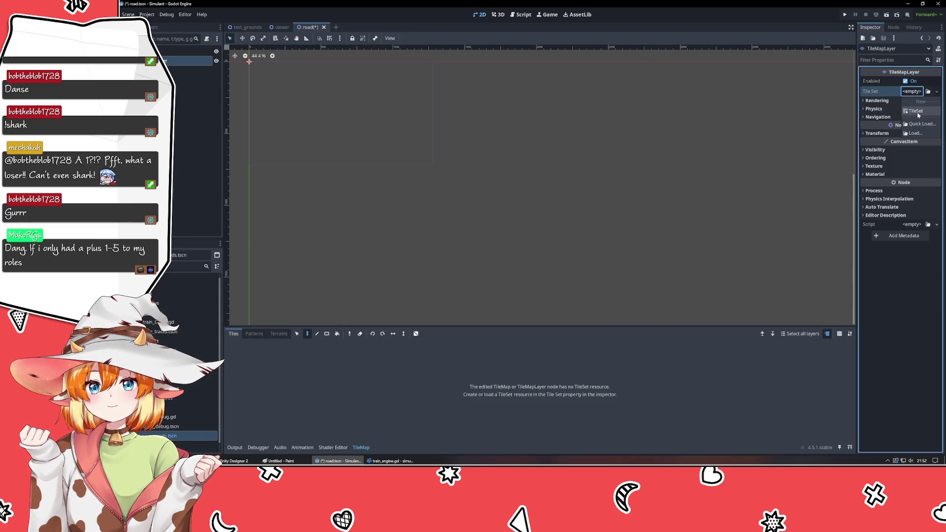
pyautogui.click(917, 115)
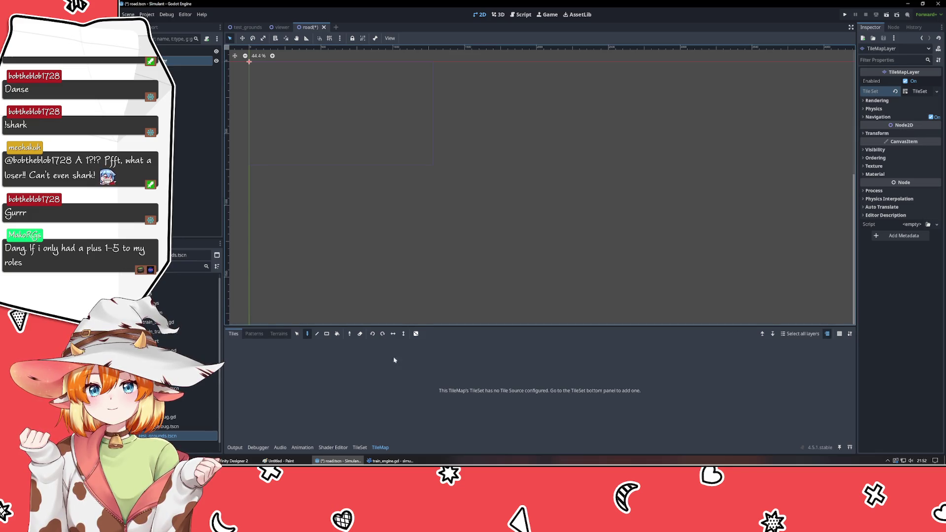
pyautogui.click(358, 446)
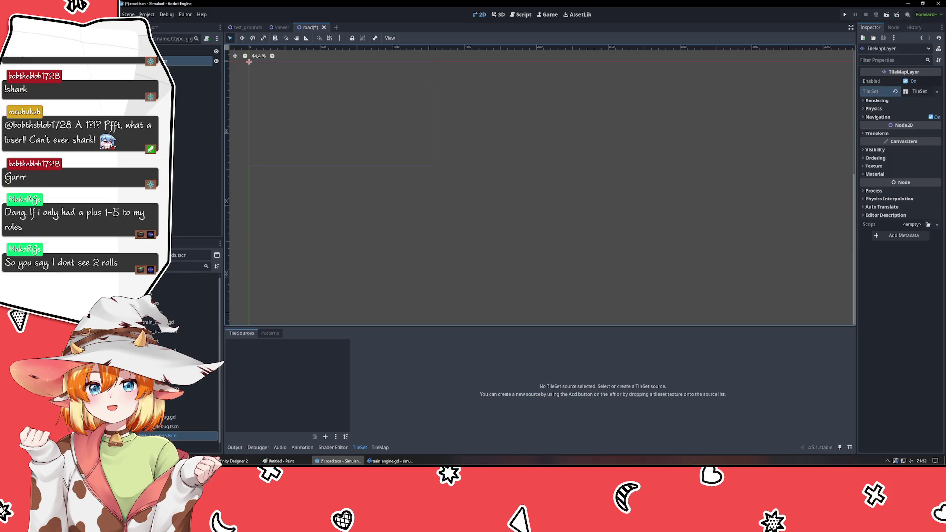
pyautogui.click(317, 405)
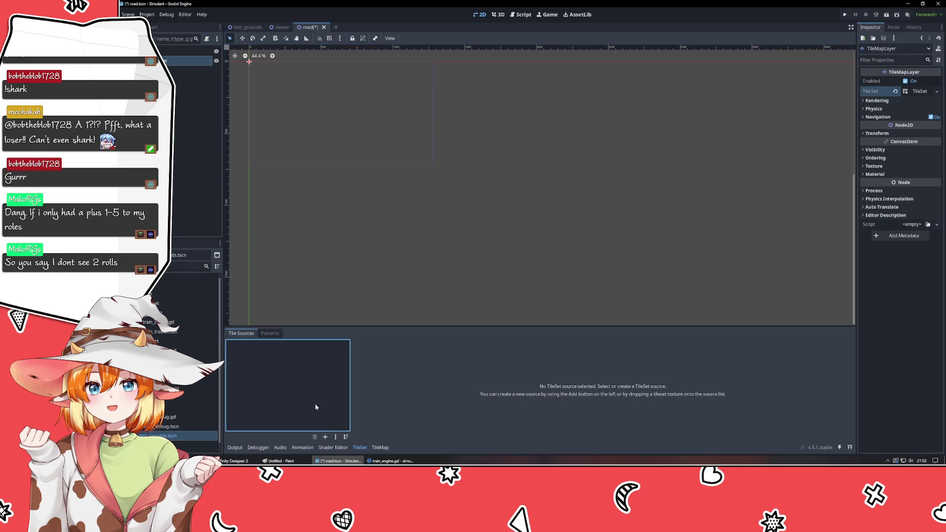
# Step: Add assets/road_tiles.png as an atlas tile source, declining automatic tile creation
pyautogui.click(325, 437)
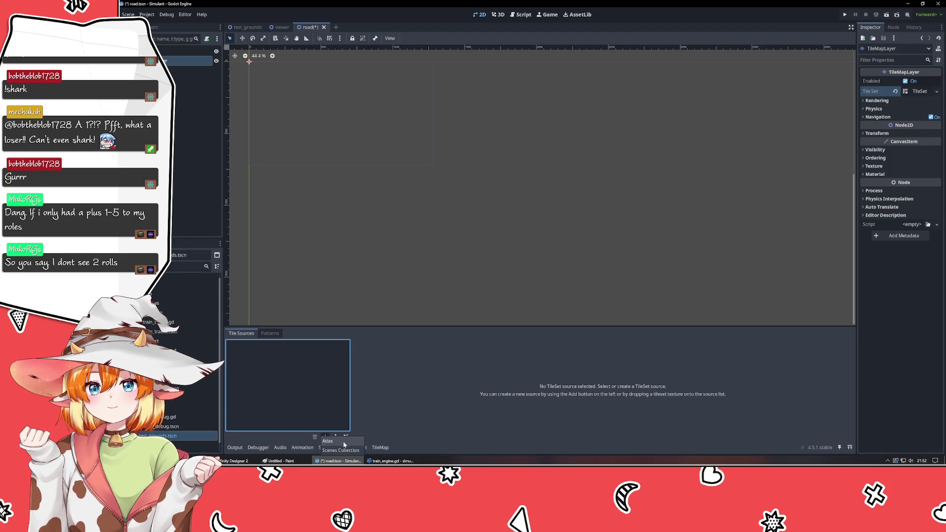
pyautogui.click(345, 441)
pyautogui.doubleClick(466, 162)
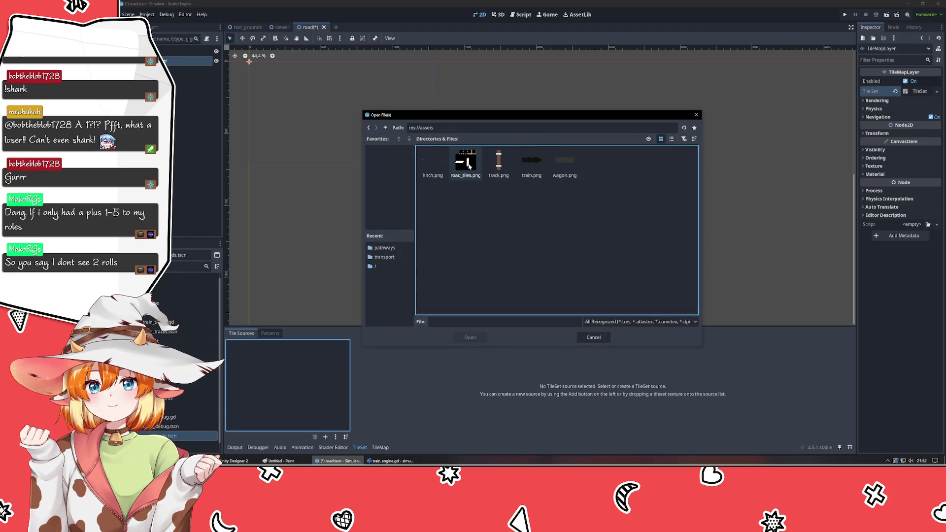
pyautogui.doubleClick(466, 163)
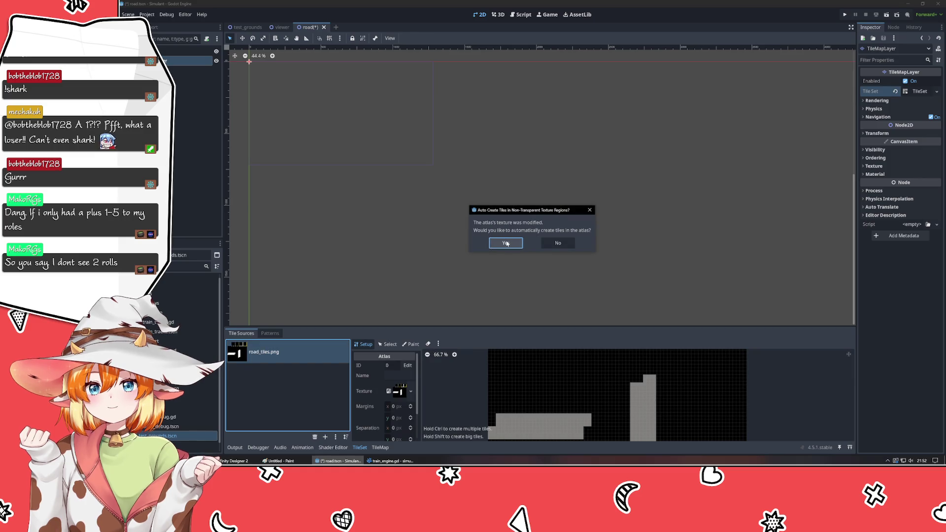
pyautogui.click(551, 246)
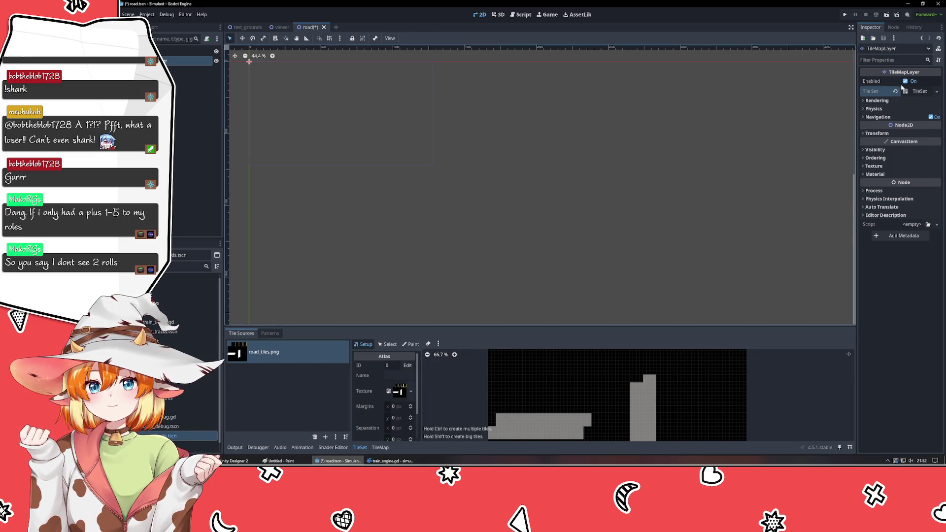
# Step: Set the TileSet tile size to 240 × 240 px, keeping the Square tile shape
pyautogui.click(916, 94)
pyautogui.click(920, 134)
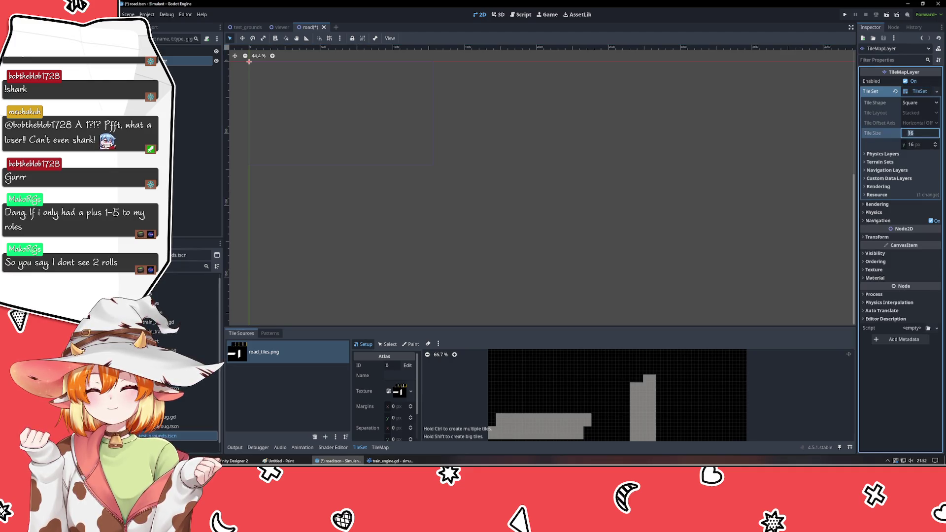
pyautogui.write('240')
pyautogui.press('Return')
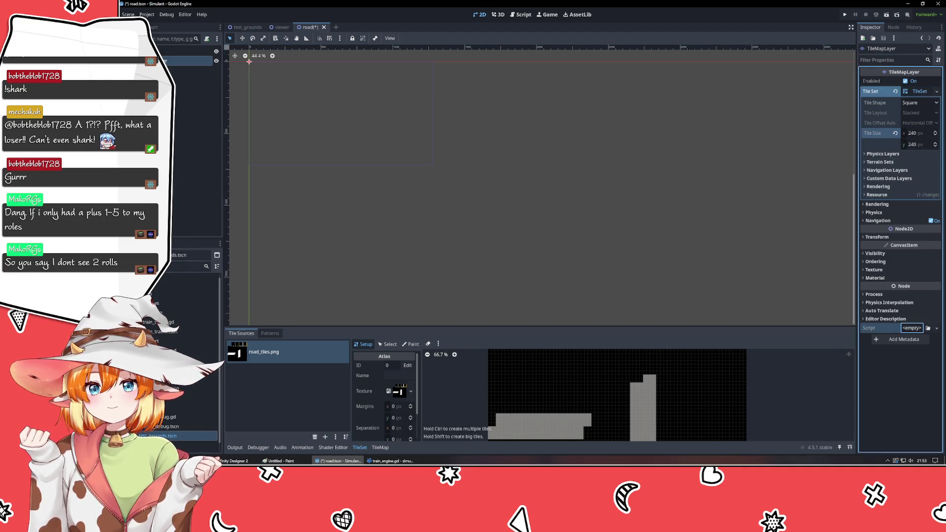
pyautogui.click(895, 412)
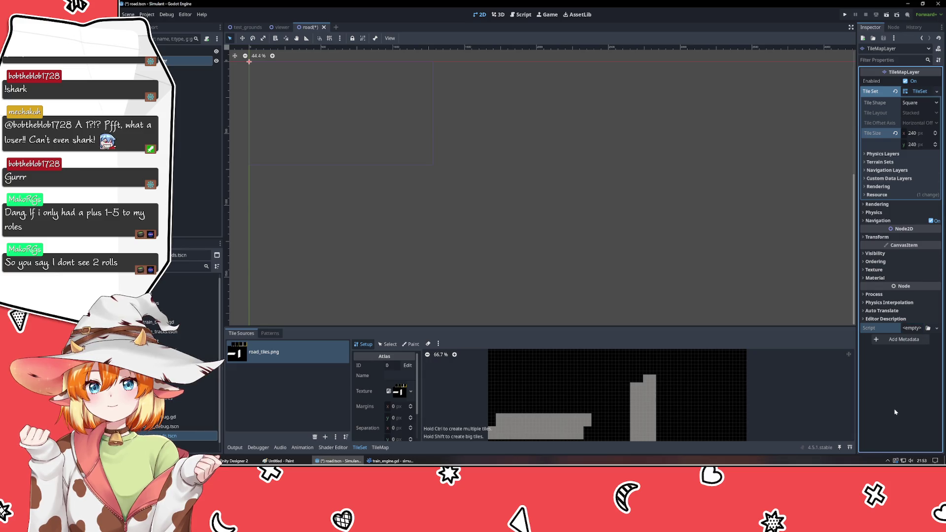
pyautogui.click(917, 102)
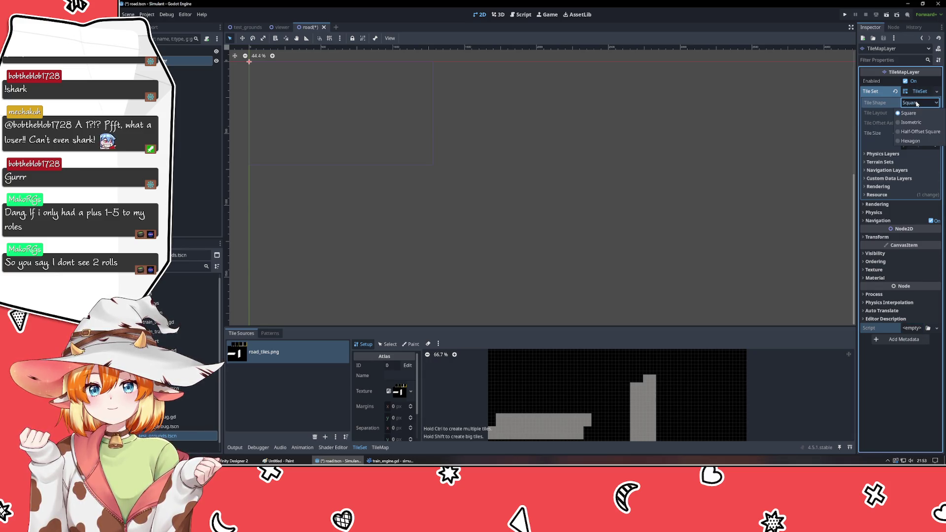
pyautogui.click(912, 136)
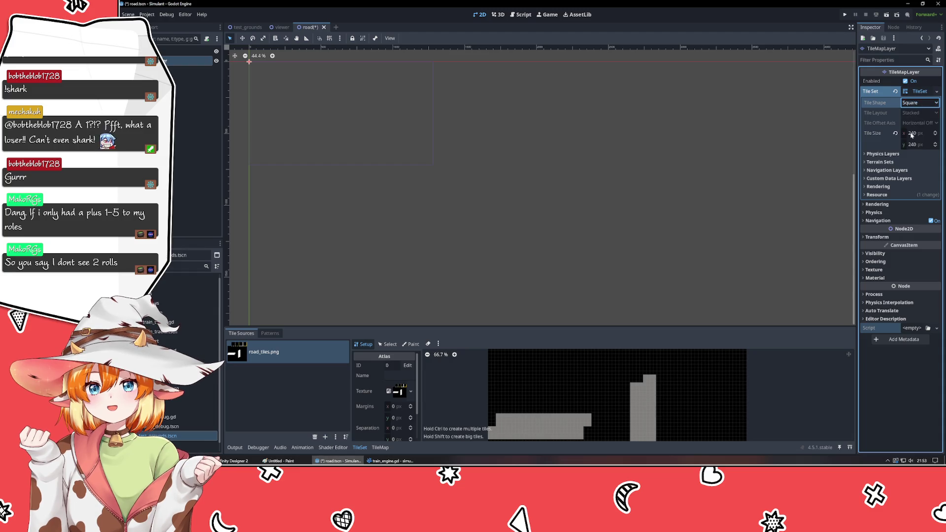
pyautogui.click(919, 92)
pyautogui.click(919, 92)
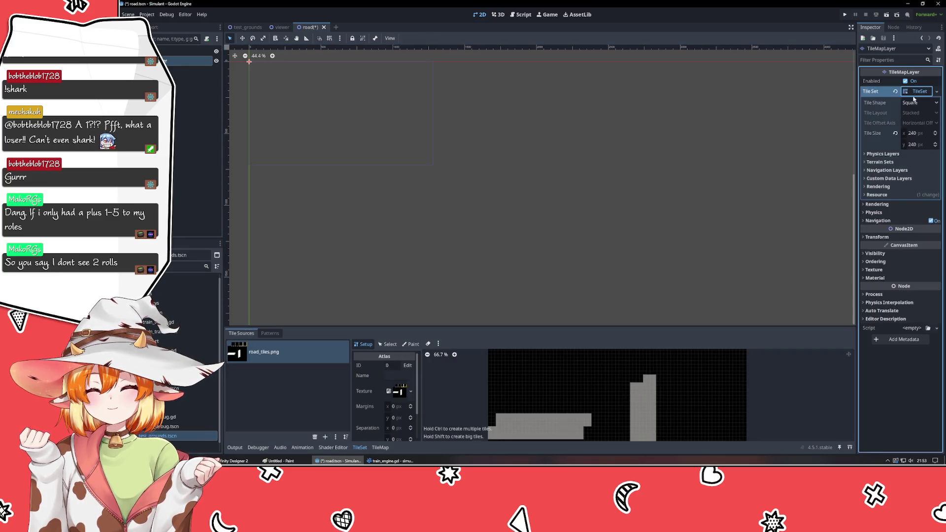
pyautogui.click(310, 392)
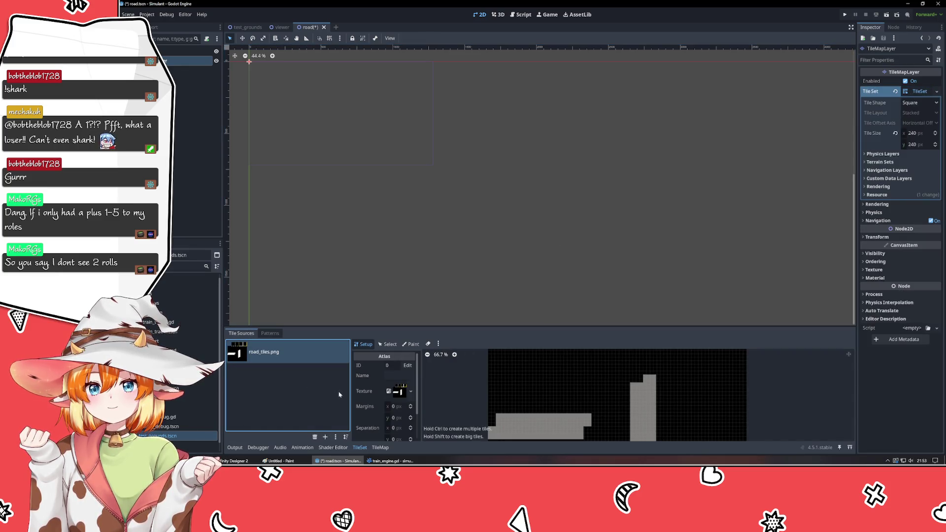
# Step: Replace the road_tiles.png atlas source, this time letting Godot auto-create the tiles
pyautogui.click(315, 438)
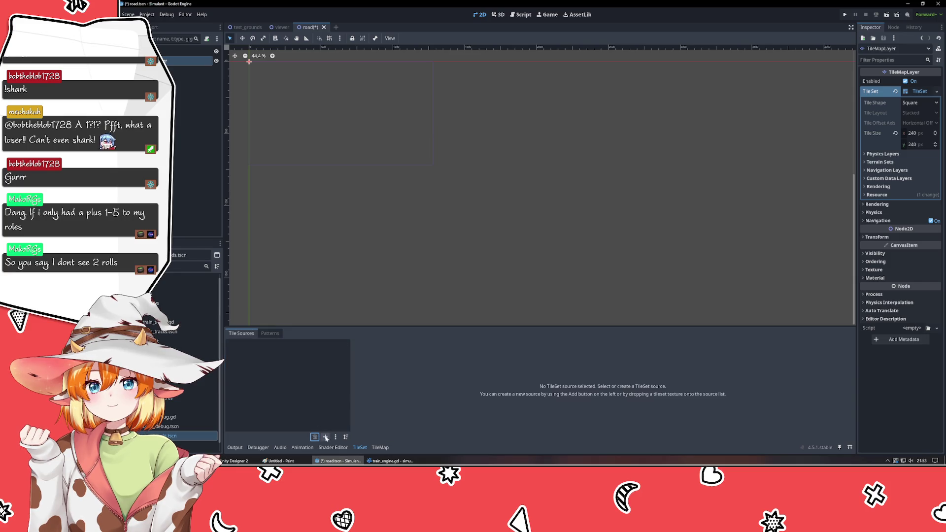
pyautogui.click(324, 438)
pyautogui.click(328, 441)
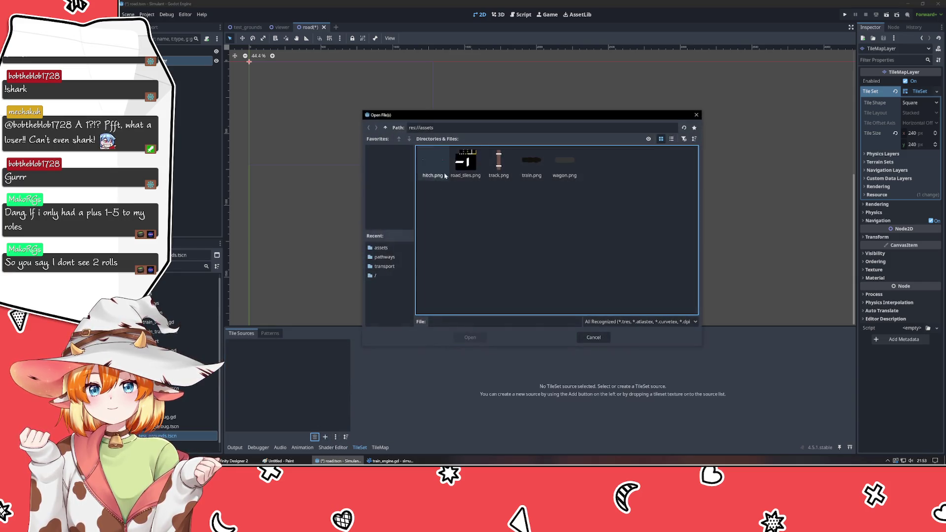
pyautogui.doubleClick(467, 163)
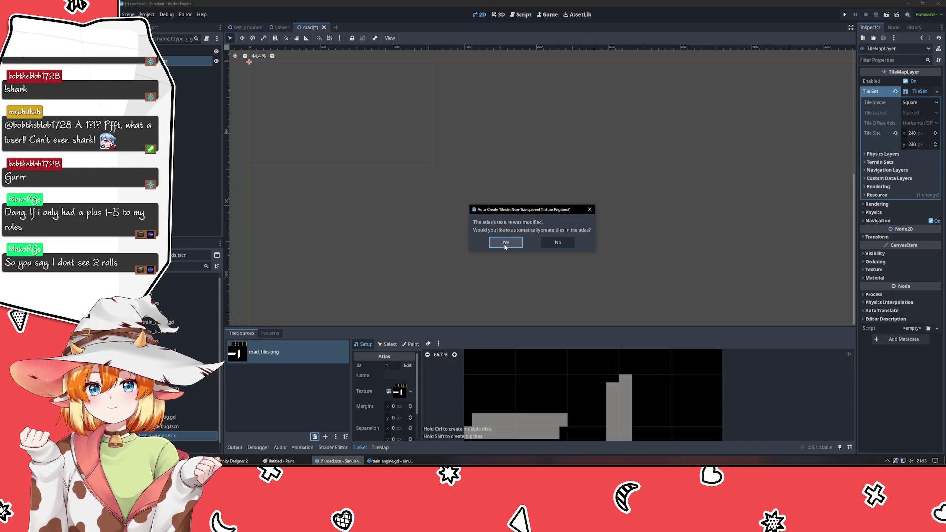
pyautogui.click(506, 243)
# Step: Check the atlas tile grid, then bring the Affinity Designer tile sheet to the front
pyautogui.scroll(-5, 512, 415)
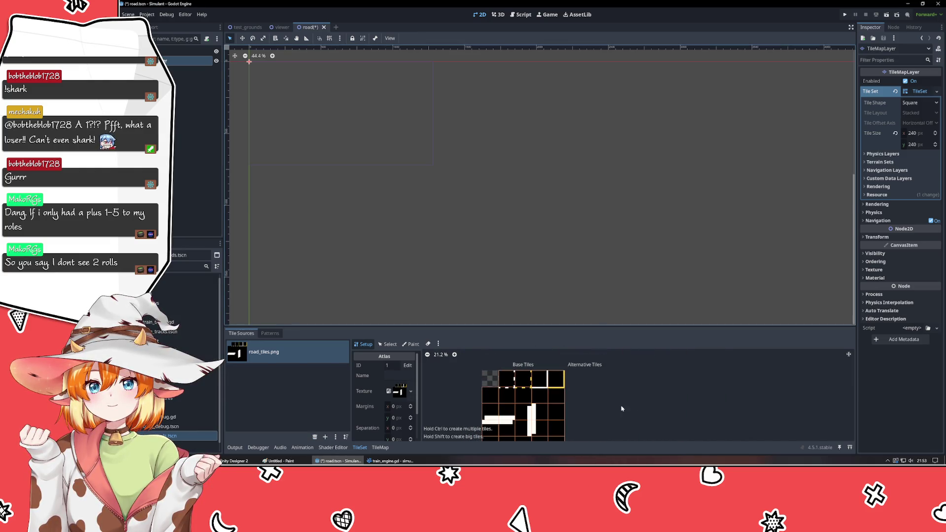
pyautogui.scroll(-3, 618, 408)
pyautogui.moveTo(625, 401)
pyautogui.mouseDown()
pyautogui.moveTo(619, 408)
pyautogui.moveTo(612, 398)
pyautogui.moveTo(620, 400)
pyautogui.mouseUp()
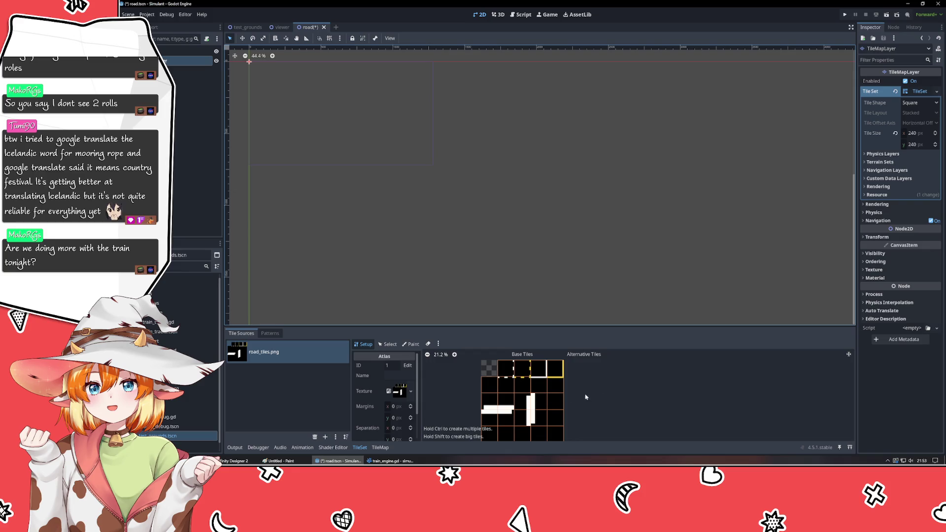
pyautogui.click(237, 461)
pyautogui.scroll(-2, 401, 277)
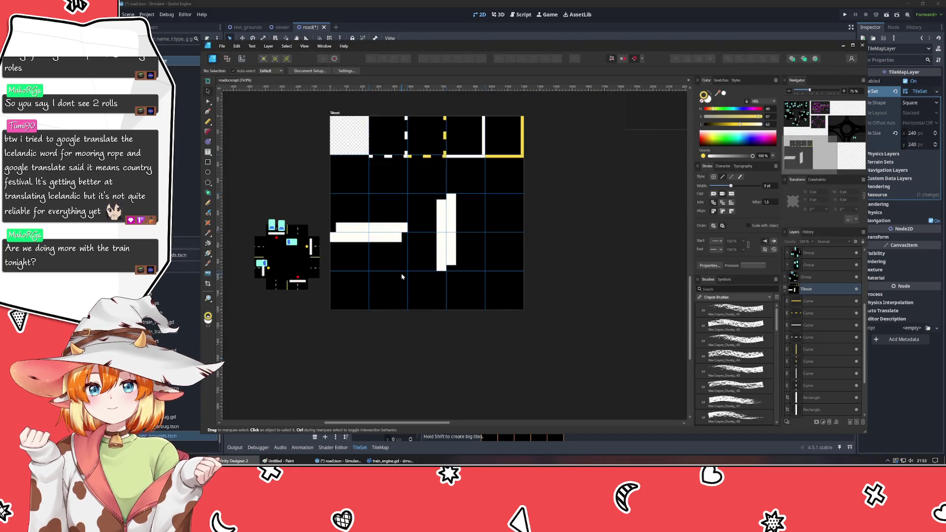
pyautogui.scroll(6, 402, 277)
pyautogui.scroll(-5, 401, 277)
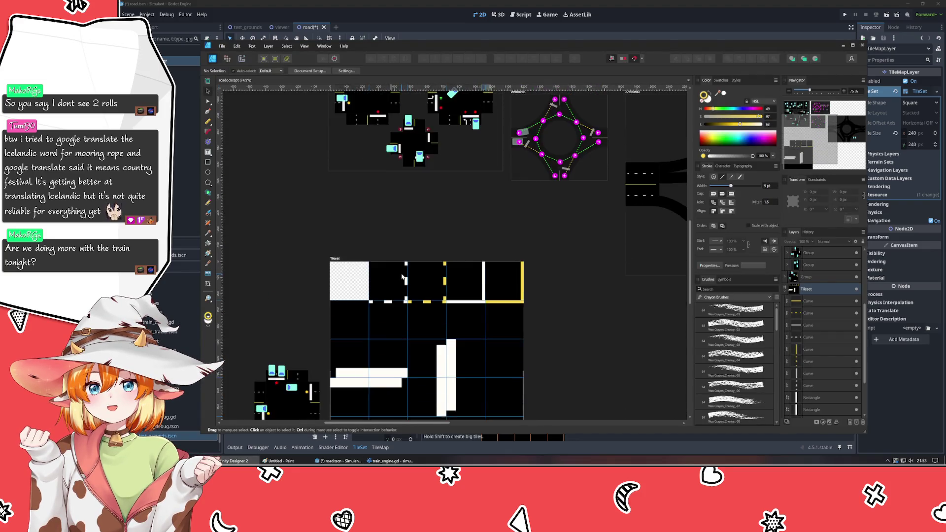
pyautogui.hotkey('alt', 'Tab')
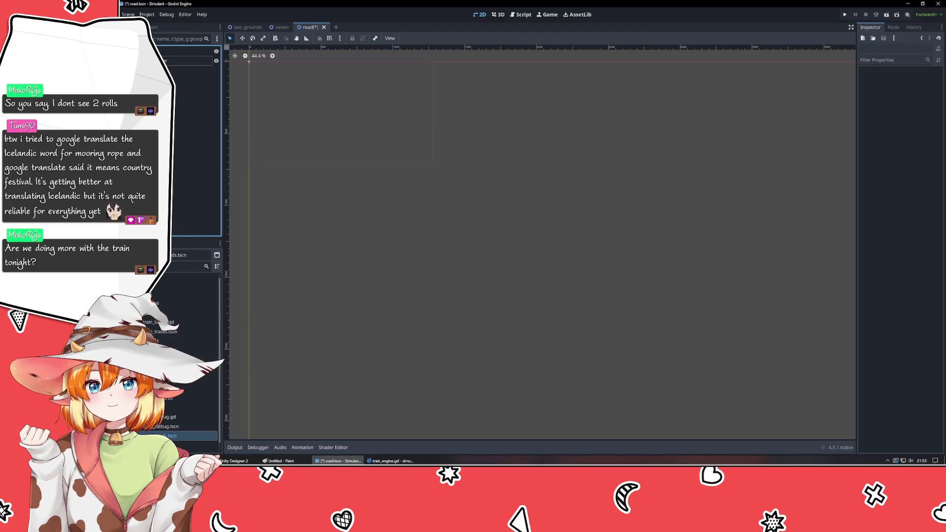
pyautogui.hotkey('alt', 'Tab')
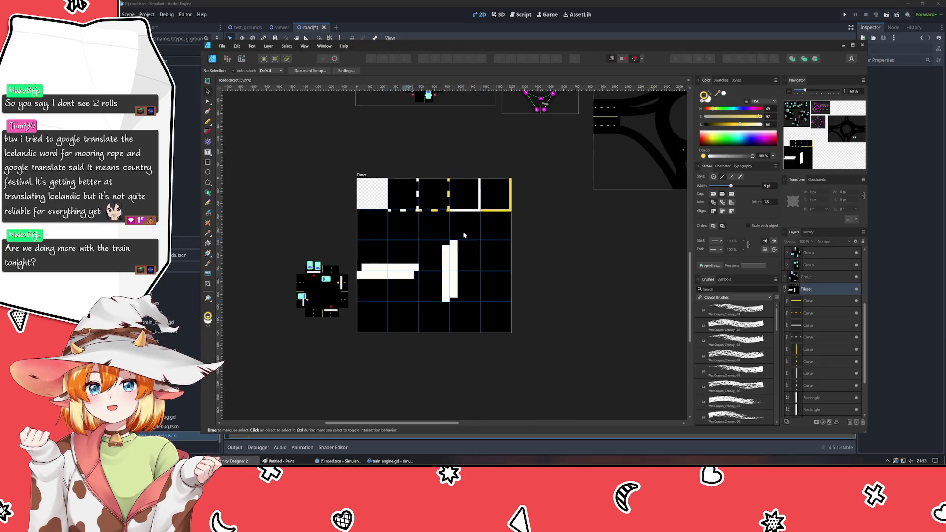
pyautogui.scroll(5, 464, 235)
pyautogui.scroll(4, 529, 229)
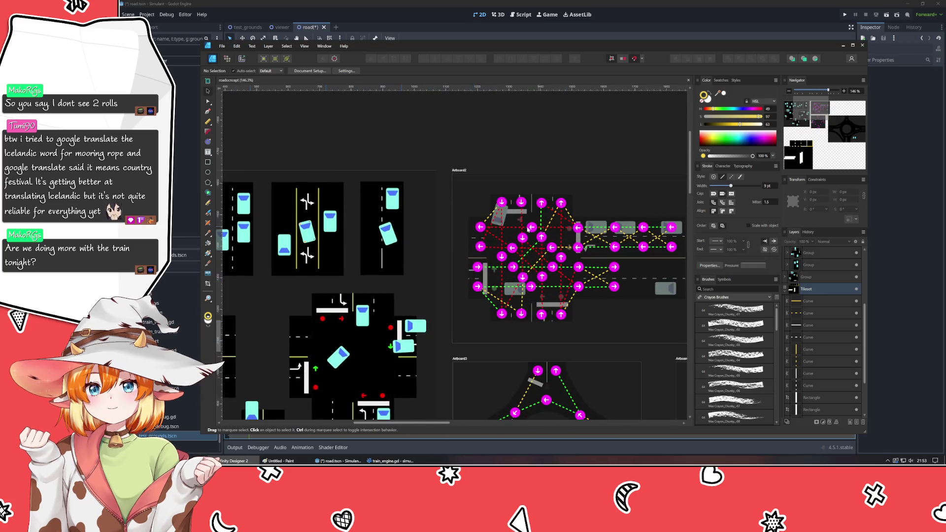
pyautogui.hscroll(5, 529, 229)
pyautogui.click(278, 461)
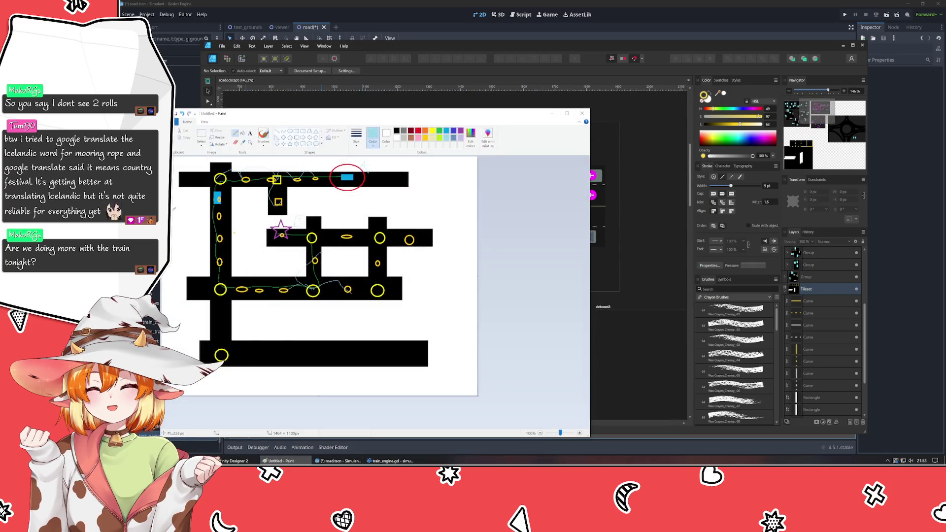
pyautogui.click(552, 113)
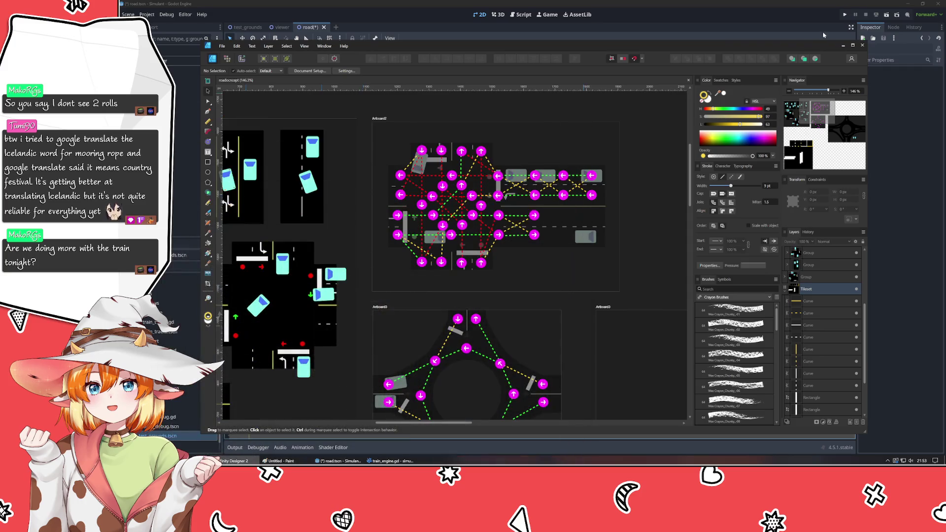
pyautogui.click(843, 46)
pyautogui.moveTo(289, 187)
pyautogui.mouseDown()
pyautogui.moveTo(302, 188)
pyautogui.moveTo(421, 356)
pyautogui.moveTo(363, 266)
pyautogui.moveTo(391, 262)
pyautogui.moveTo(449, 282)
pyautogui.mouseUp()
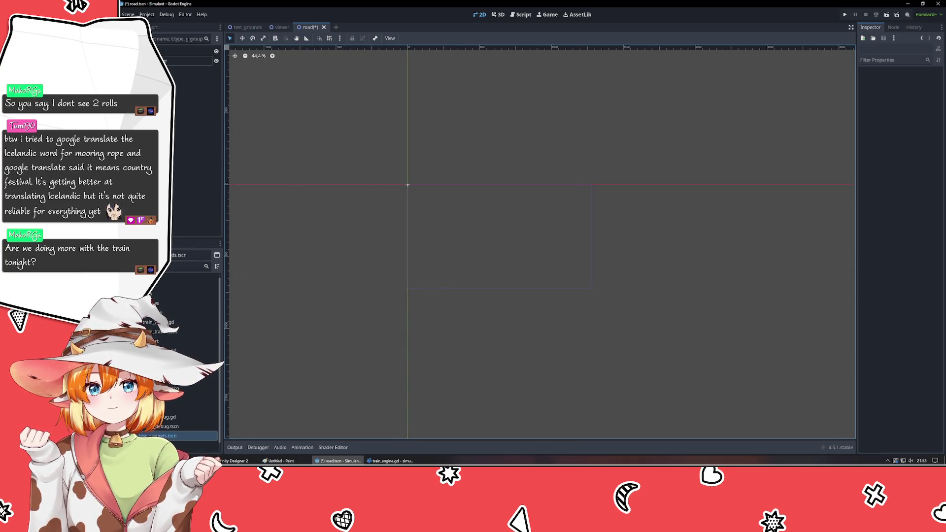
pyautogui.click(187, 60)
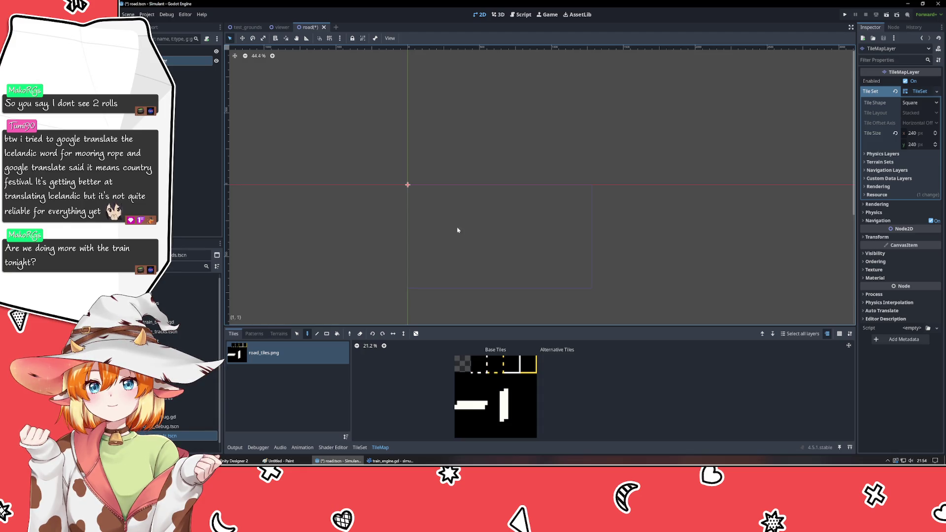
# Step: Paint a vertical column of dashed road tiles, two side tiles, and a stop-bar cap
pyautogui.scroll(-2, 471, 218)
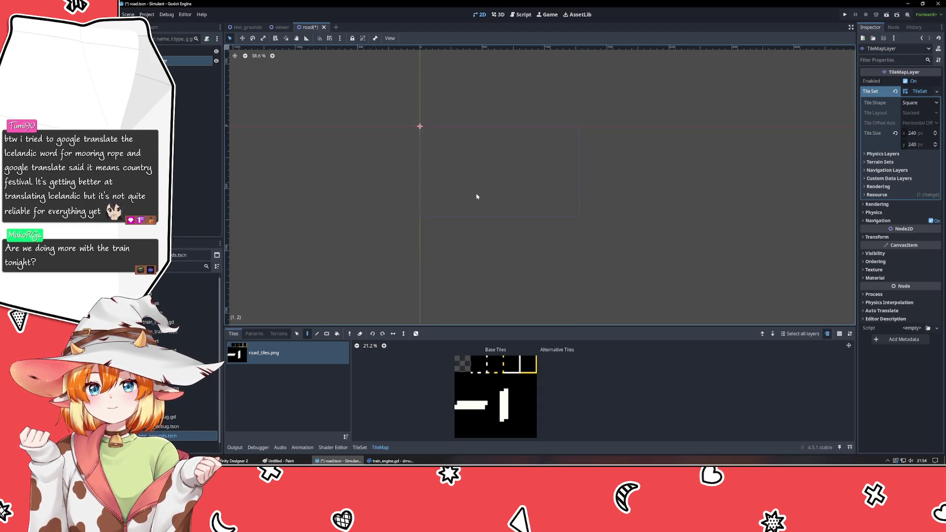
pyautogui.scroll(-5, 476, 196)
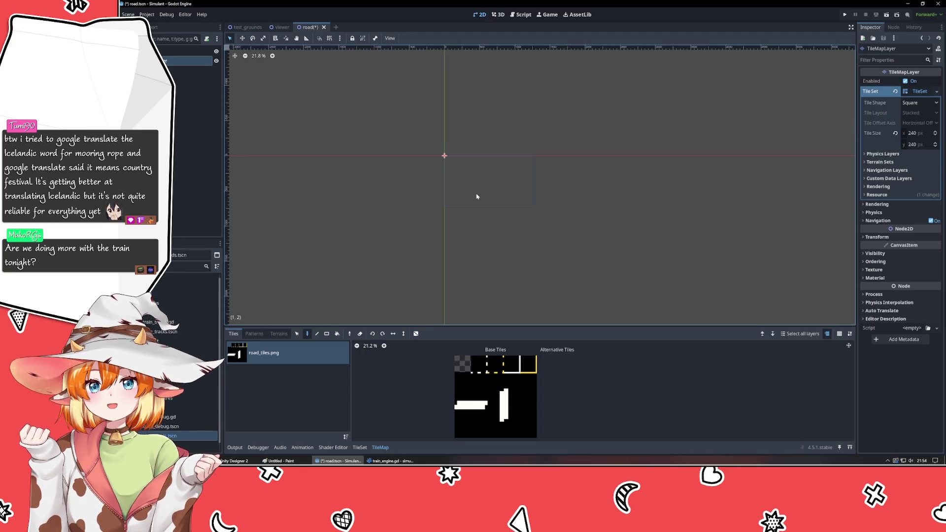
pyautogui.click(480, 369)
pyautogui.moveTo(469, 242); pyautogui.dragTo(469, 178)
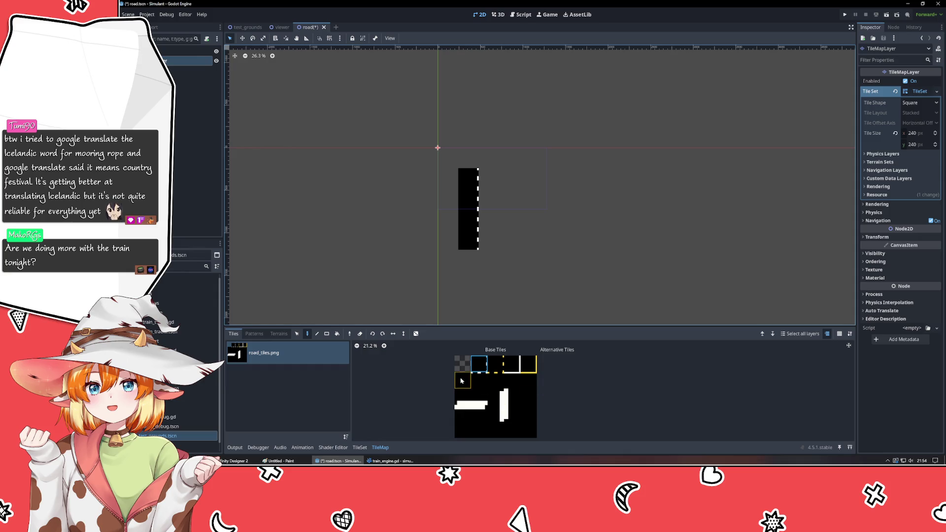
pyautogui.click(462, 380)
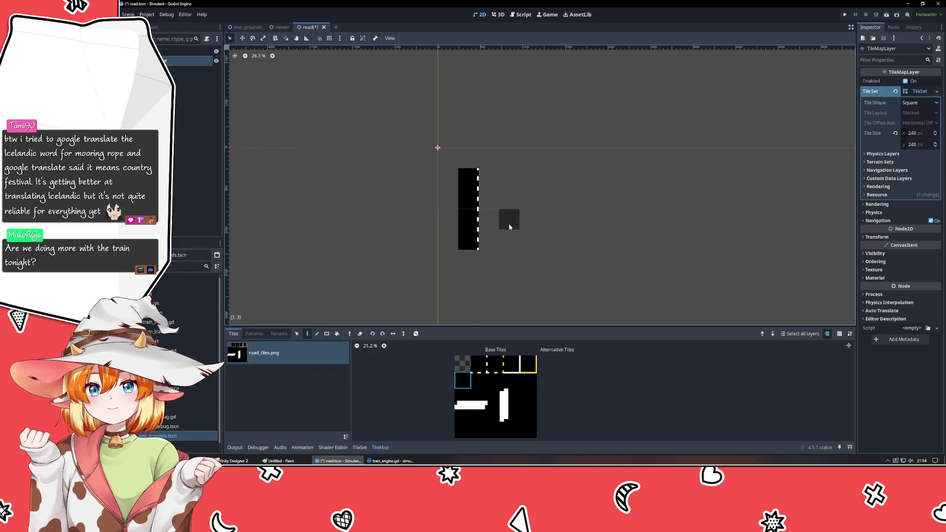
pyautogui.moveTo(488, 242); pyautogui.dragTo(487, 212)
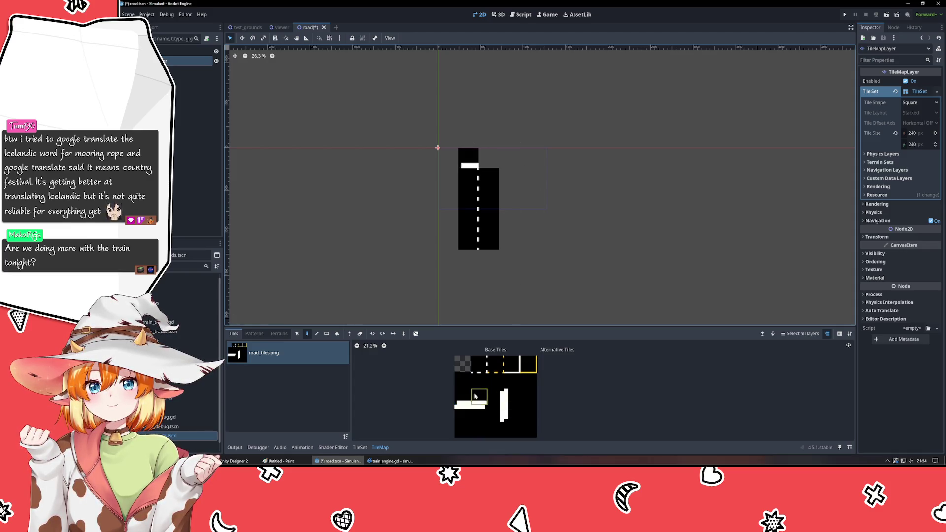
pyautogui.click(487, 159)
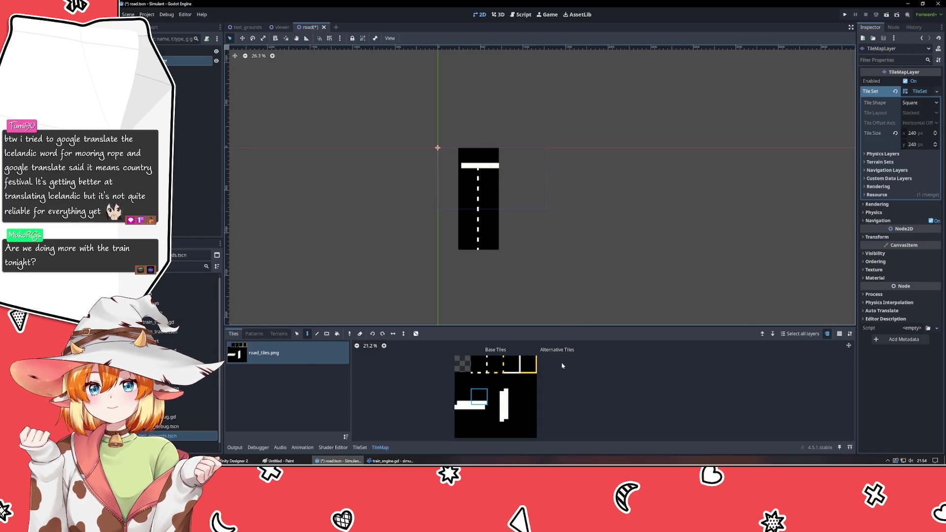
# Step: Recentre the view on the road, select the line tool, and show Affinity's roundabout concept
pyautogui.press('w')
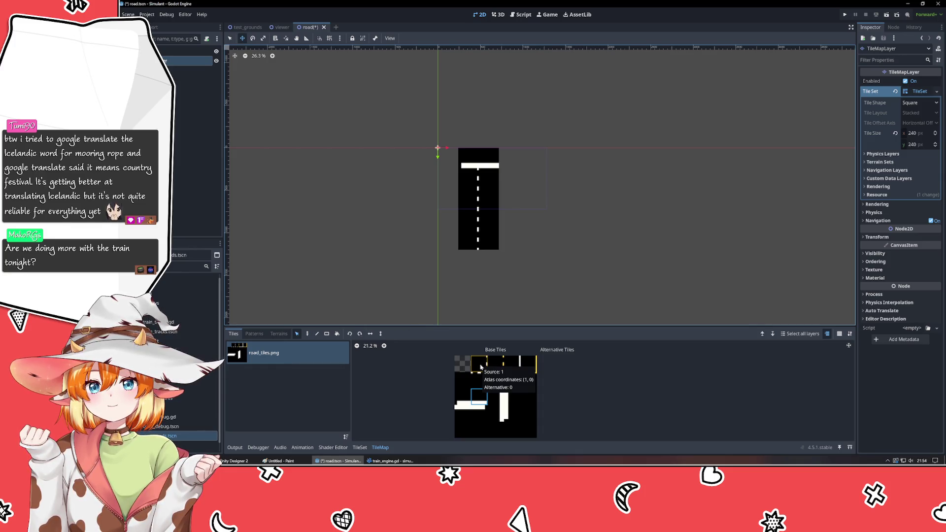
pyautogui.moveTo(560, 188); pyautogui.dragTo(560, 252)
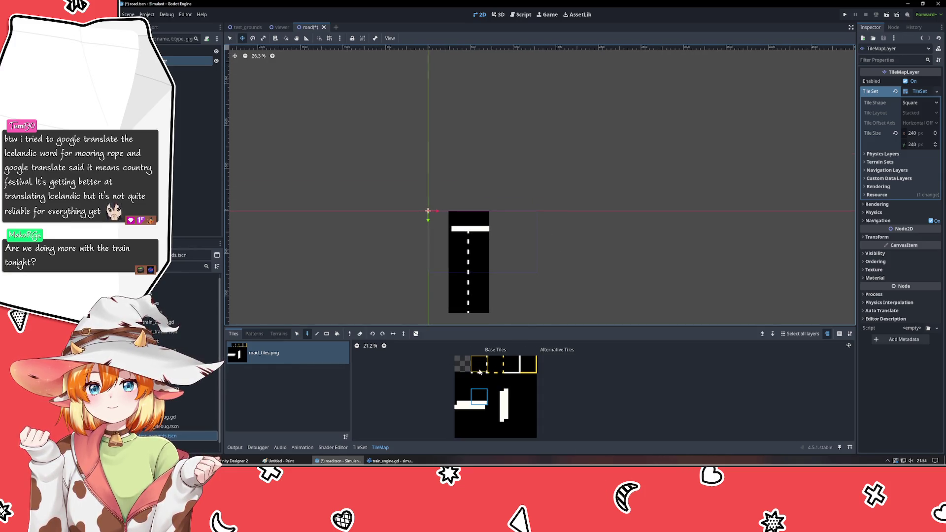
pyautogui.click(316, 334)
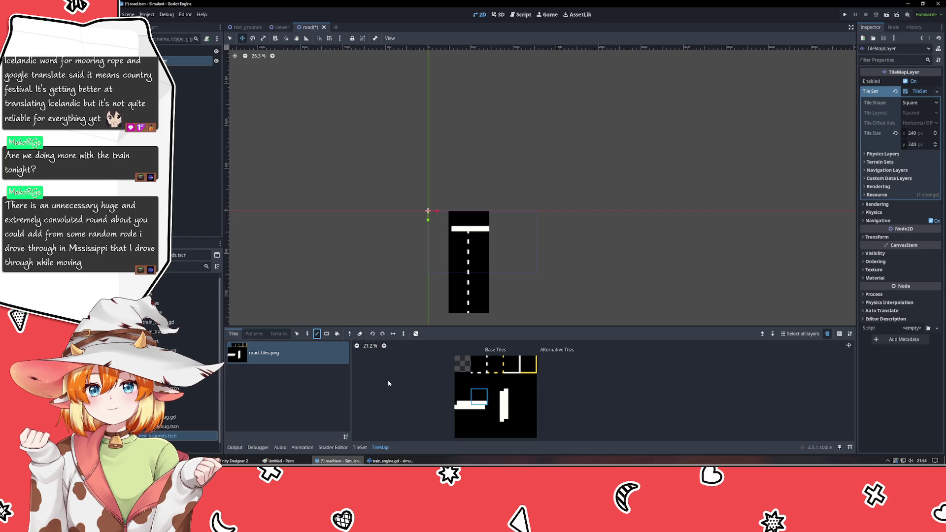
pyautogui.click(234, 461)
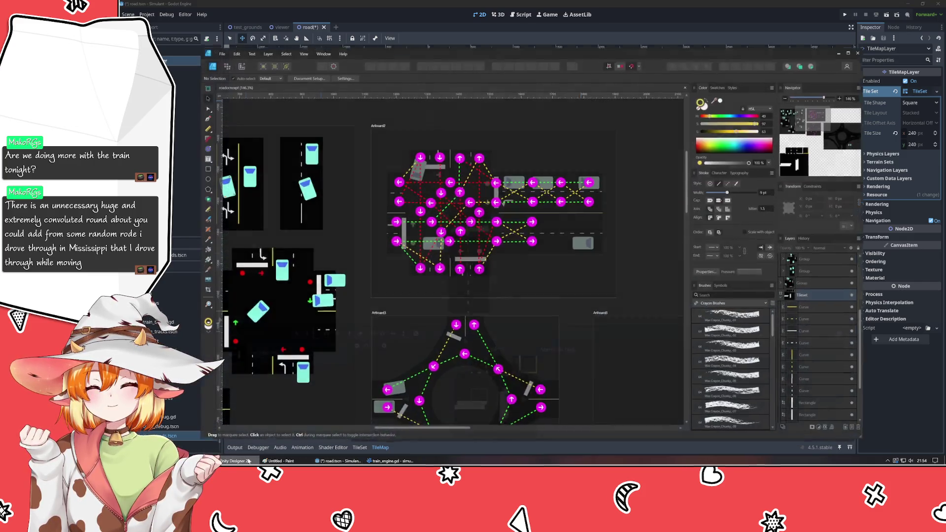
# Step: Pan and zoom across the three roundabout artboards, then minimise Affinity Designer
pyautogui.scroll(5, 523, 315)
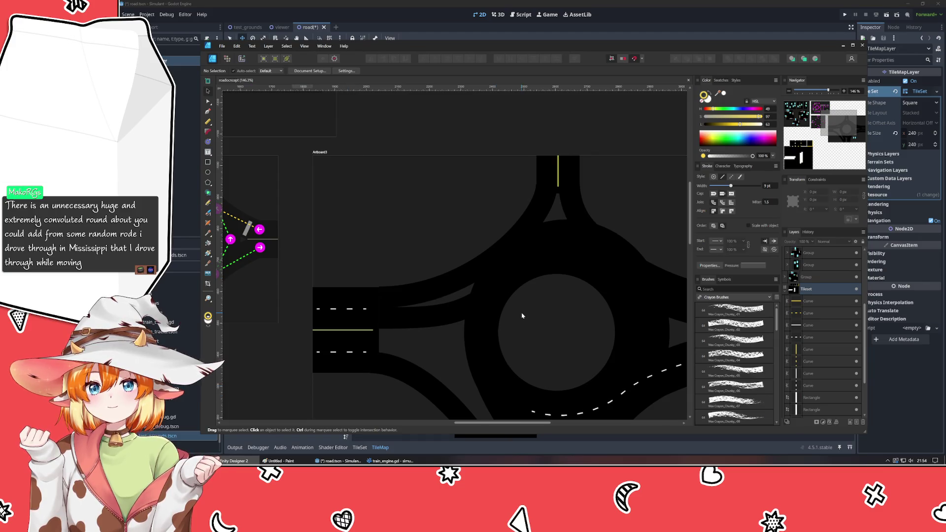
pyautogui.scroll(-5, 539, 317)
pyautogui.scroll(3, 386, 320)
pyautogui.hscroll(2, 345, 321)
pyautogui.moveTo(315, 321); pyautogui.dragTo(365, 317)
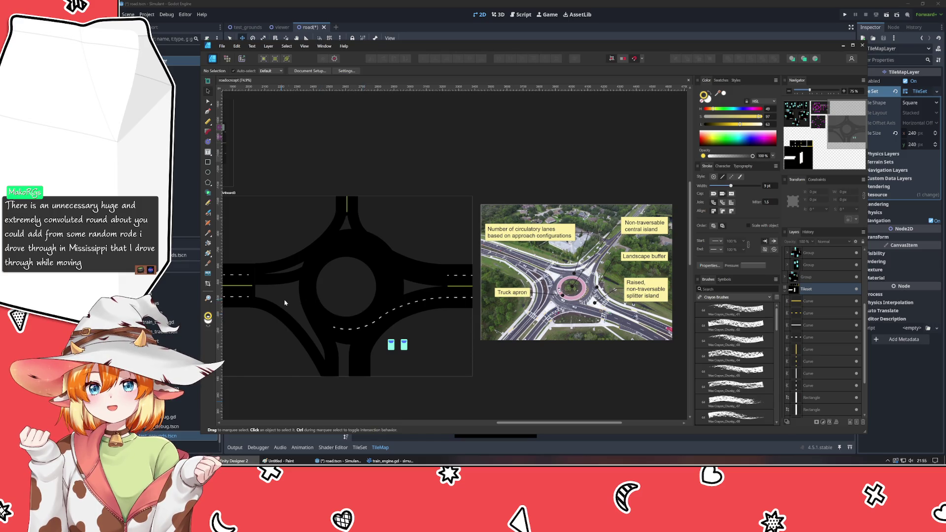
pyautogui.moveTo(285, 303)
pyautogui.mouseDown()
pyautogui.moveTo(685, 291)
pyautogui.moveTo(685, 384)
pyautogui.mouseUp()
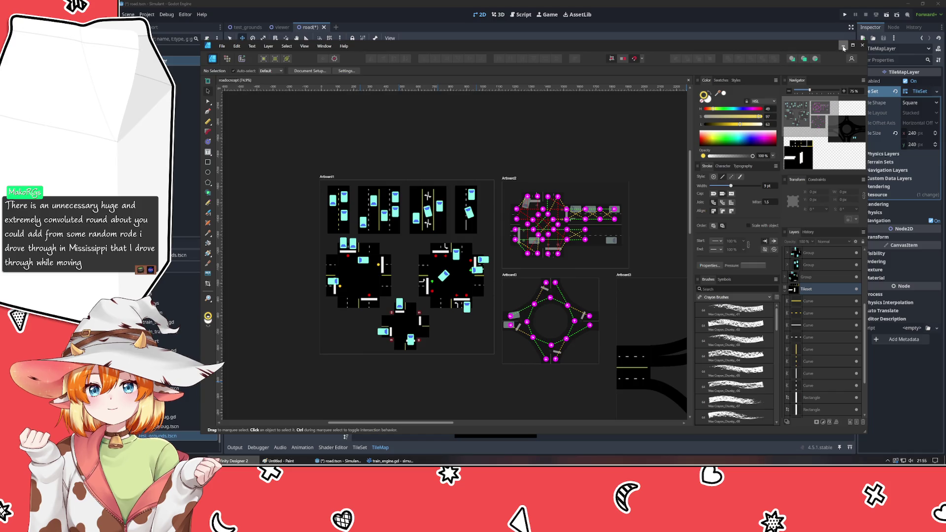
pyautogui.click(843, 47)
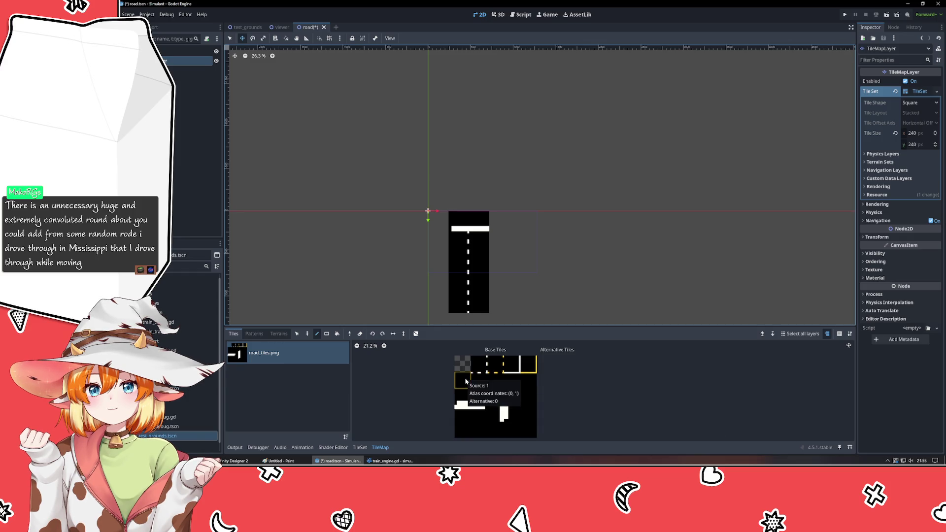
# Step: Undo the accidental road-layer move with Ctrl+Z, returning the layer to its origin
pyautogui.click(478, 396)
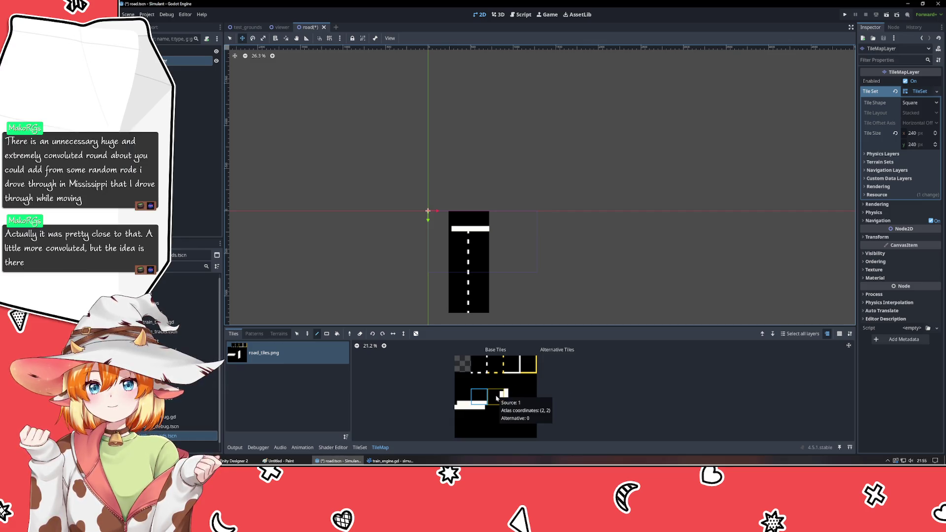
pyautogui.click(499, 400)
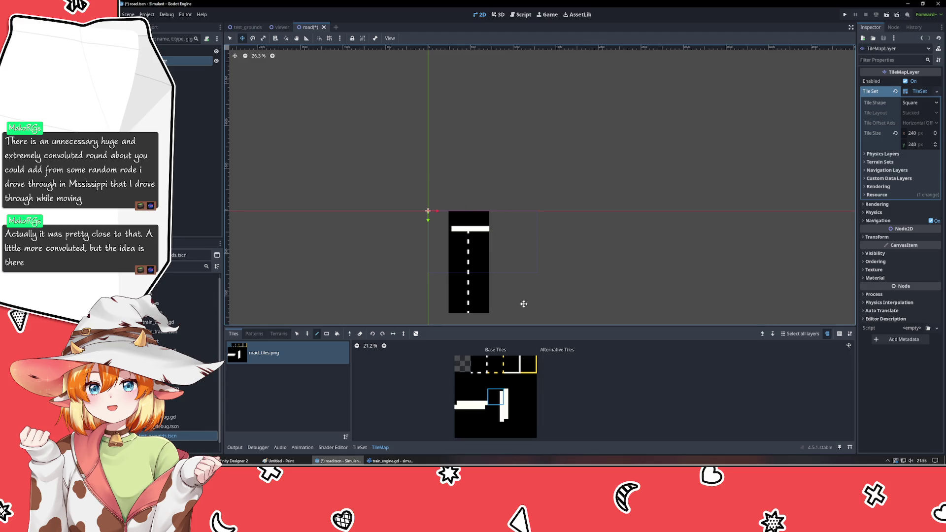
pyautogui.moveTo(504, 260)
pyautogui.mouseDown()
pyautogui.moveTo(543, 261)
pyautogui.moveTo(494, 296)
pyautogui.mouseUp()
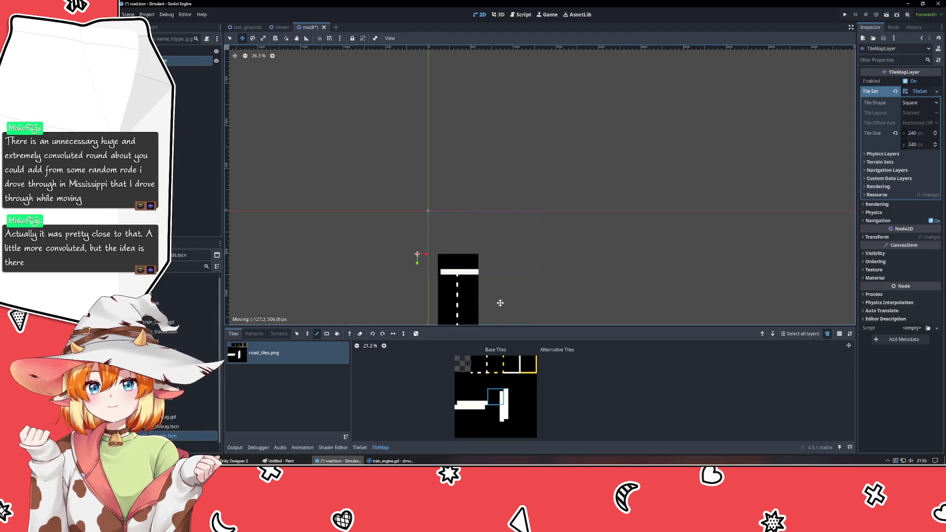
pyautogui.rightClick(561, 284)
pyautogui.click(549, 167)
pyautogui.scroll(-3, 532, 103)
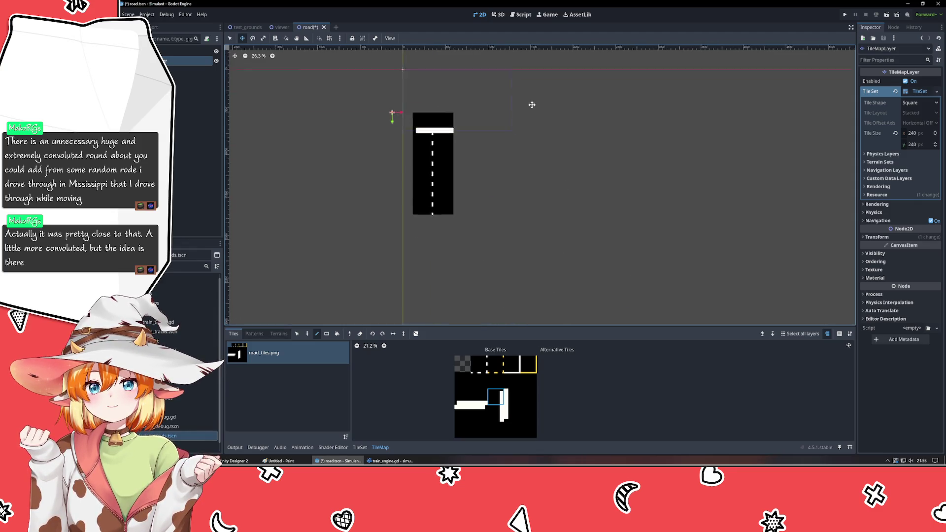
pyautogui.scroll(1, 539, 166)
pyautogui.moveTo(443, 220); pyautogui.dragTo(442, 219)
pyautogui.hotkey('ctrl', 'z')
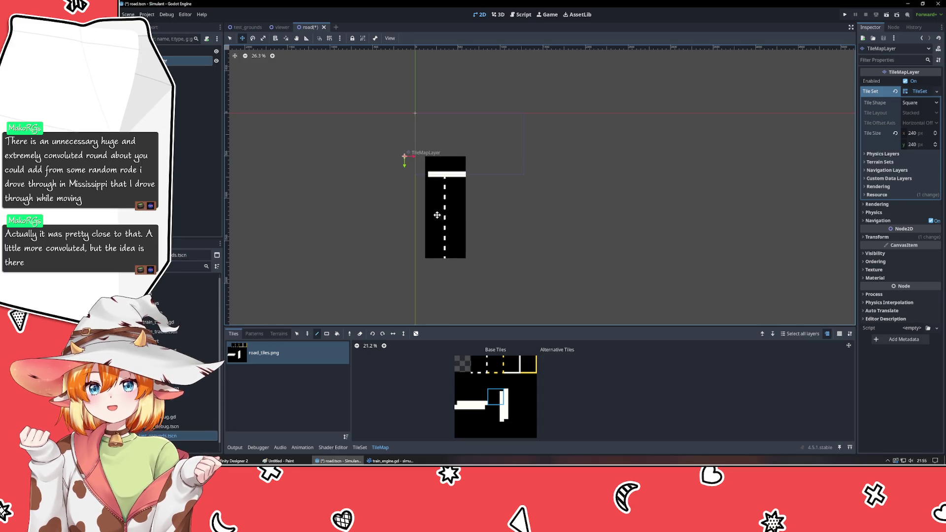
pyautogui.hotkey('ctrl', 'z')
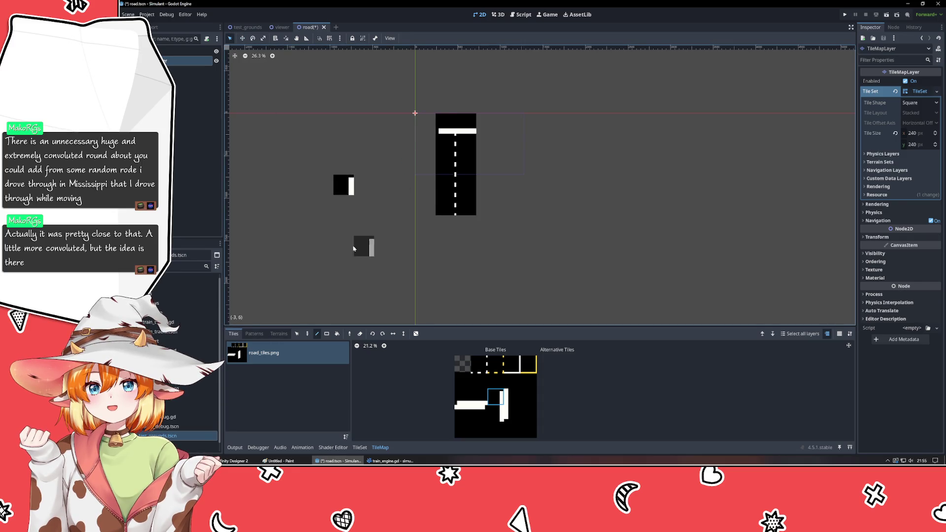
# Step: Paint a yellow-edged road column and a dashed lane column left of the strip
pyautogui.moveTo(547, 164); pyautogui.dragTo(530, 243)
pyautogui.press('Escape')
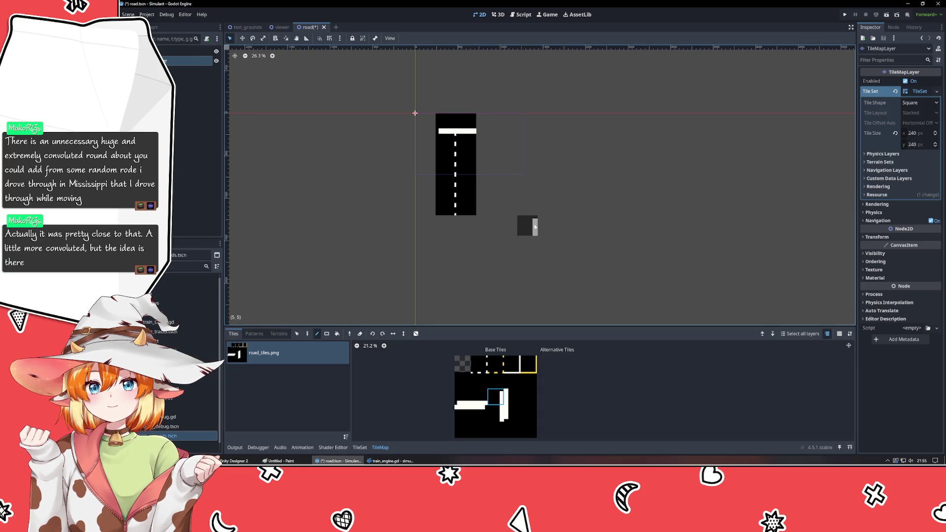
pyautogui.moveTo(544, 135)
pyautogui.mouseDown()
pyautogui.moveTo(528, 158)
pyautogui.moveTo(526, 236)
pyautogui.mouseUp()
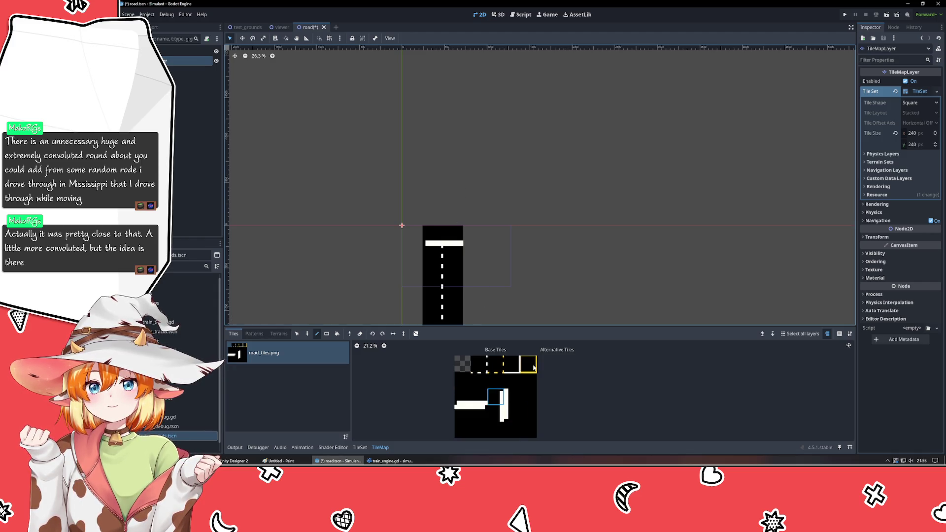
pyautogui.click(534, 367)
pyautogui.moveTo(411, 258); pyautogui.dragTo(411, 318)
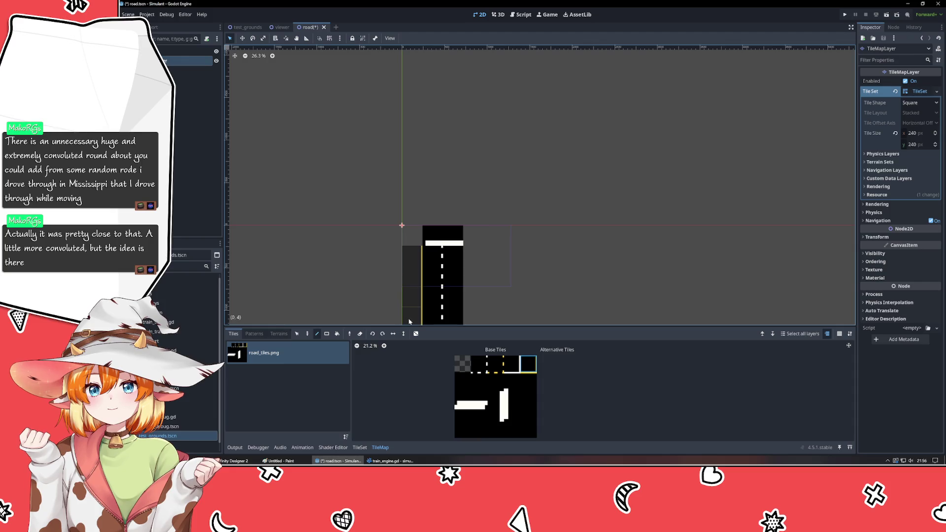
pyautogui.moveTo(534, 275); pyautogui.dragTo(577, 209)
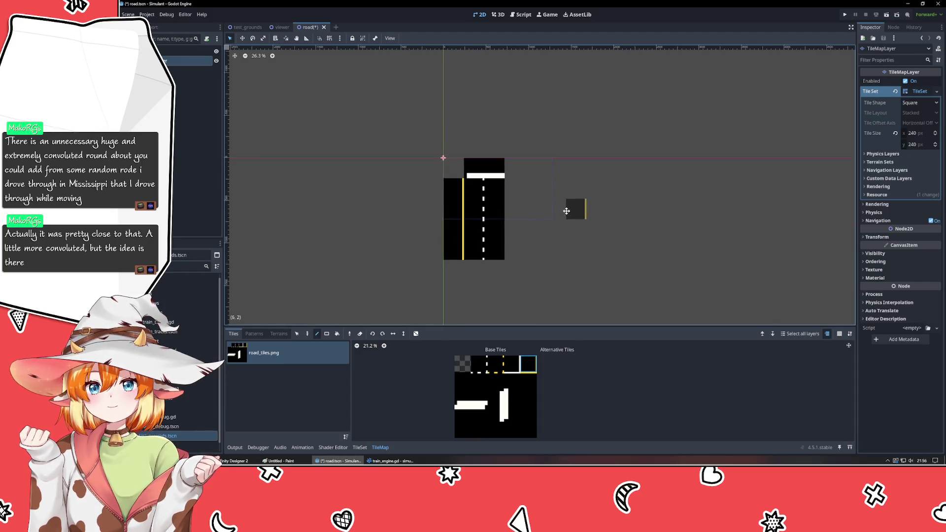
pyautogui.click(478, 370)
pyautogui.moveTo(434, 190); pyautogui.dragTo(435, 258)
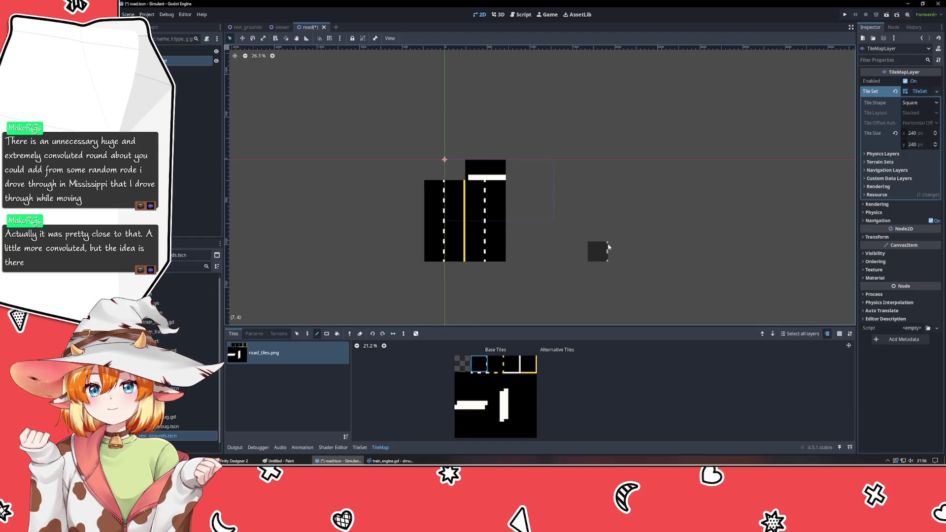
pyautogui.click(390, 461)
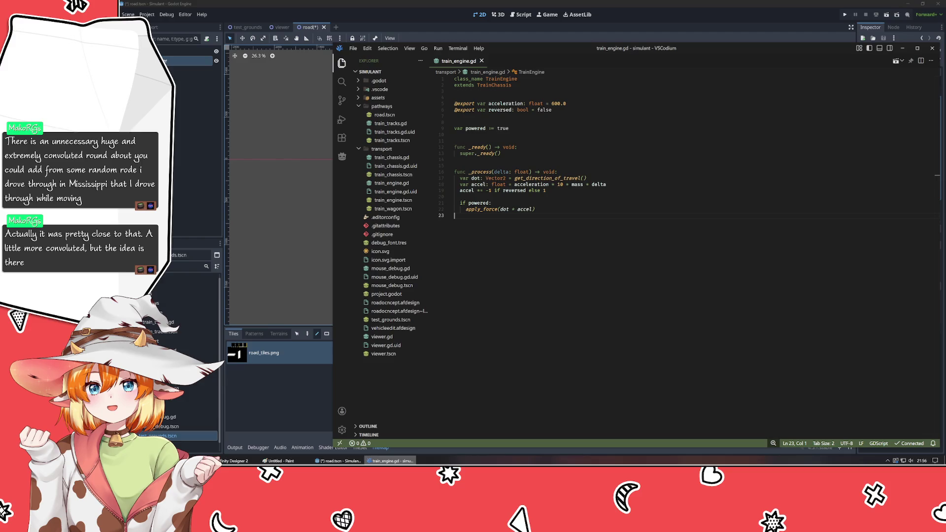
# Step: Switch from train_engine.gd back to the Godot editor with Alt+Tab
pyautogui.hotkey('alt', 'Tab')
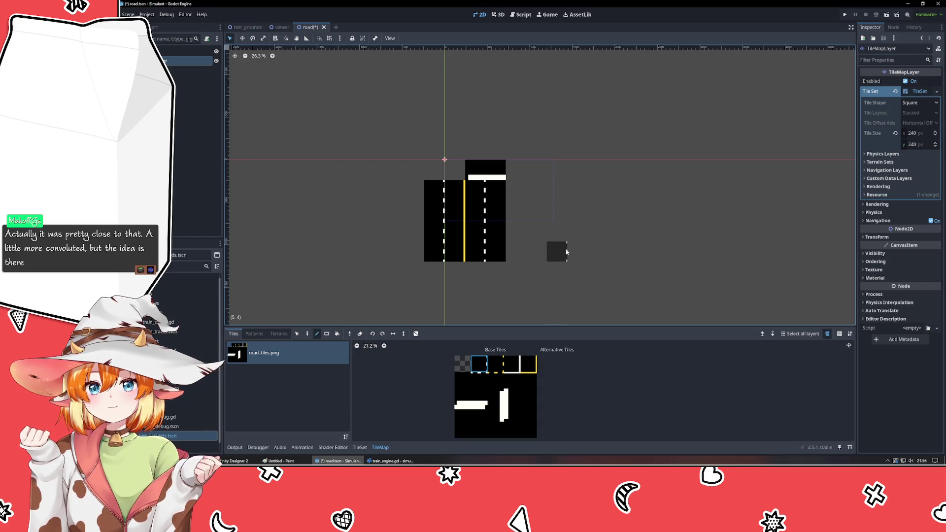
# Step: Build a column above the stop bar from yellow-edged, dashed and plain black tiles
pyautogui.scroll(3, 566, 229)
pyautogui.click(497, 367)
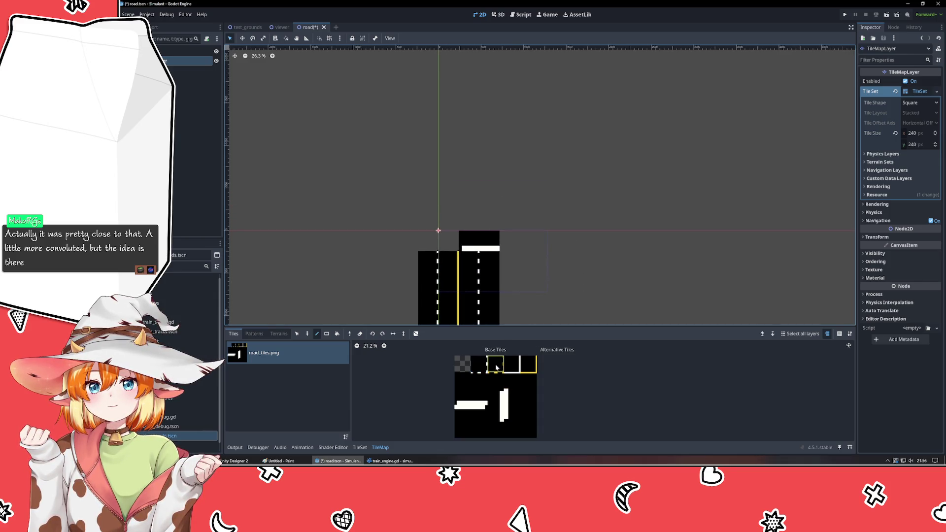
pyautogui.click(496, 381)
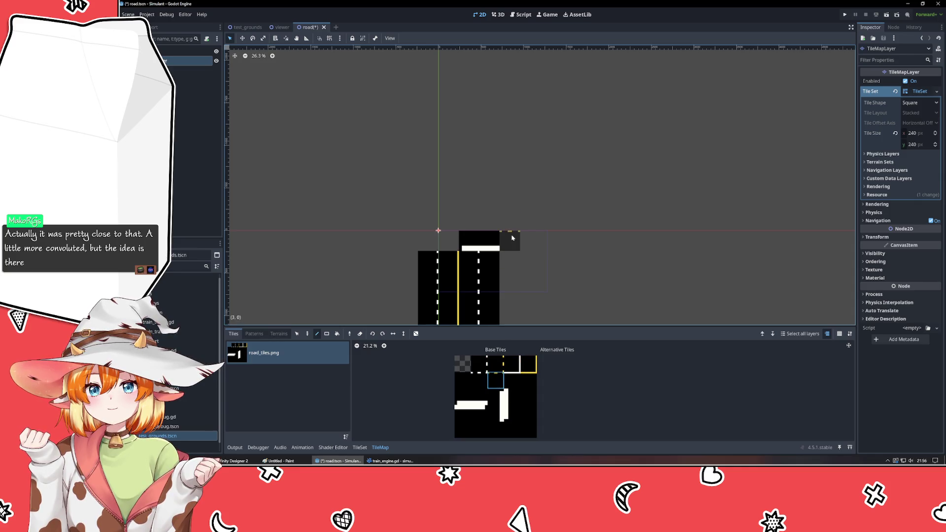
pyautogui.click(528, 380)
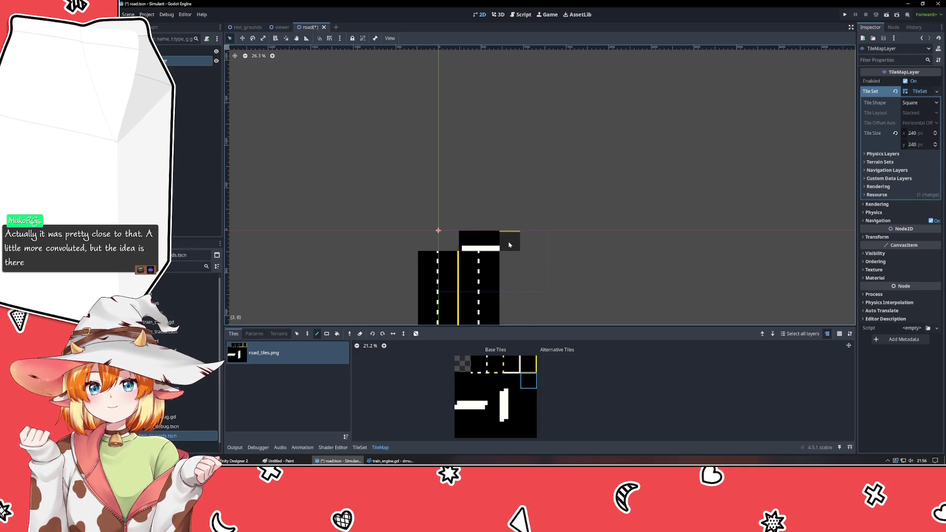
pyautogui.click(479, 380)
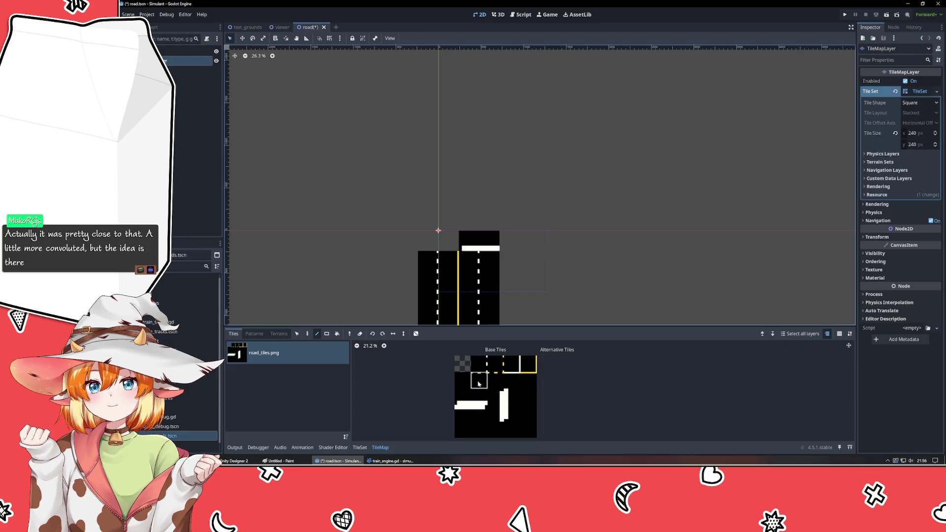
pyautogui.click(510, 242)
pyautogui.click(528, 380)
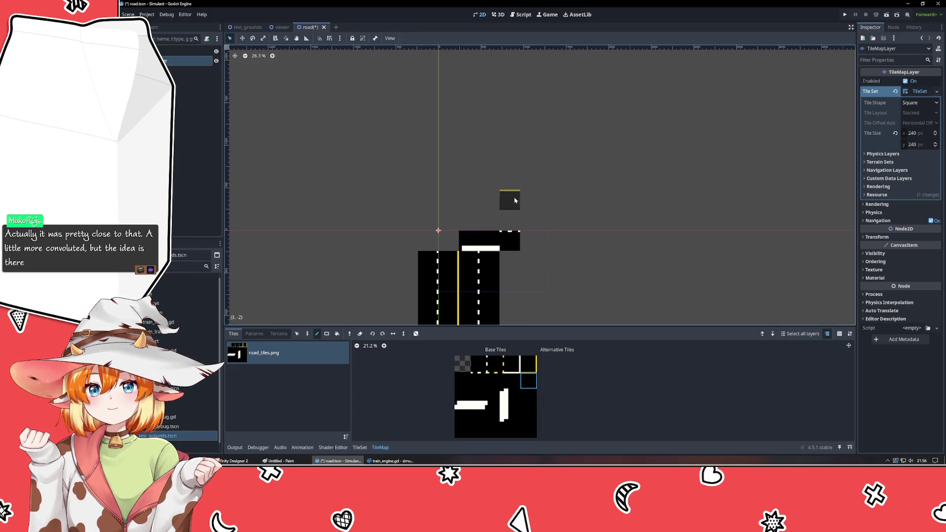
pyautogui.click(509, 220)
pyautogui.click(479, 381)
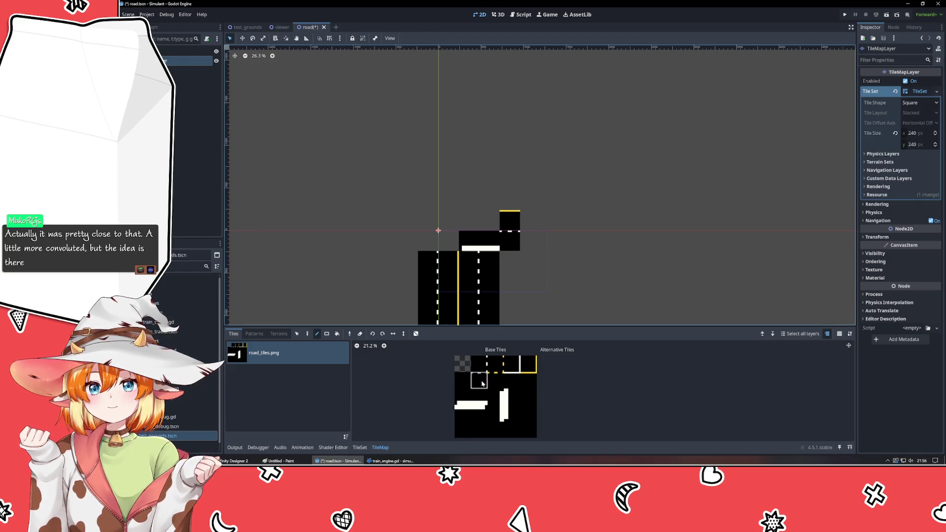
pyautogui.click(510, 201)
pyautogui.click(462, 381)
pyautogui.click(512, 183)
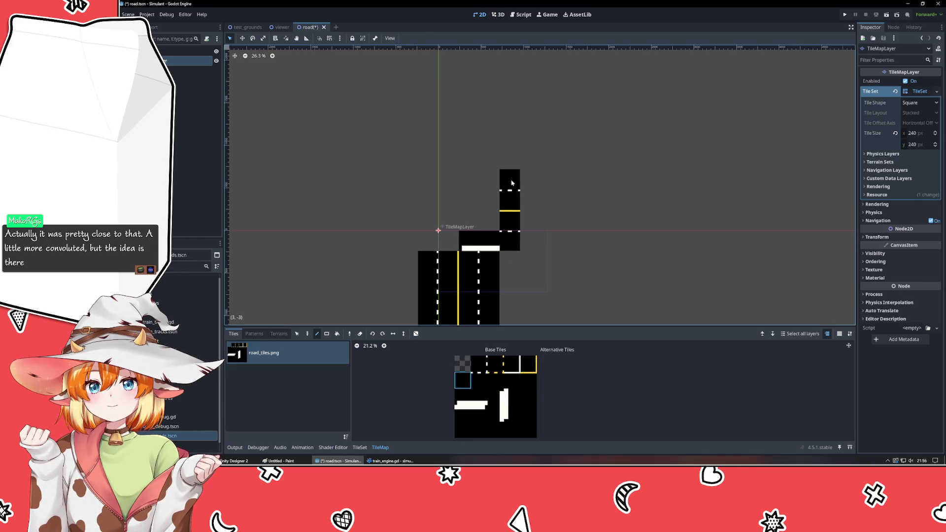
# Step: Add white-bar edge tiles and a plain black cell left of that column
pyautogui.click(496, 396)
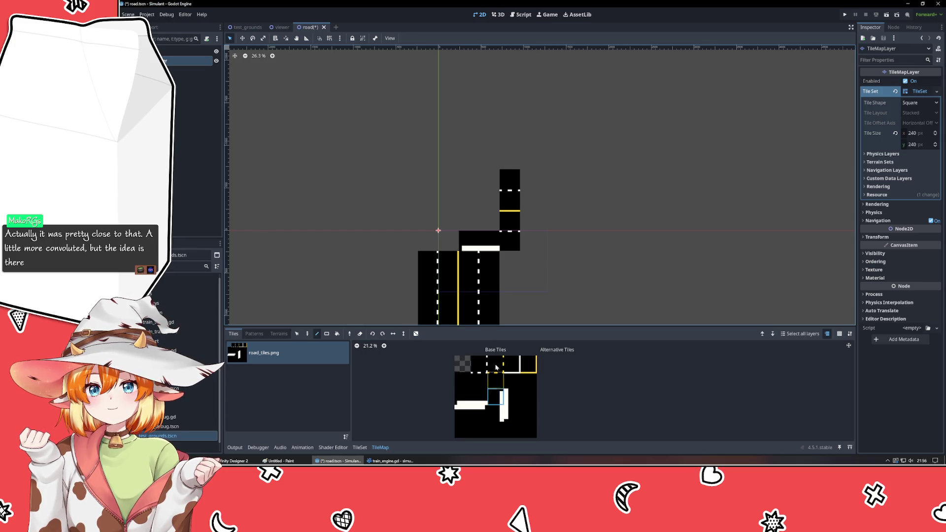
pyautogui.click(490, 180)
pyautogui.click(496, 413)
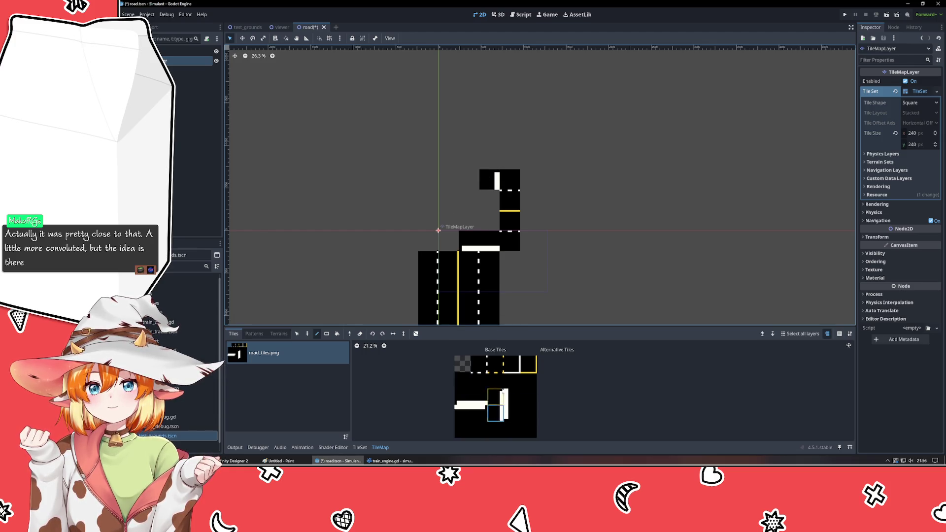
pyautogui.click(490, 200)
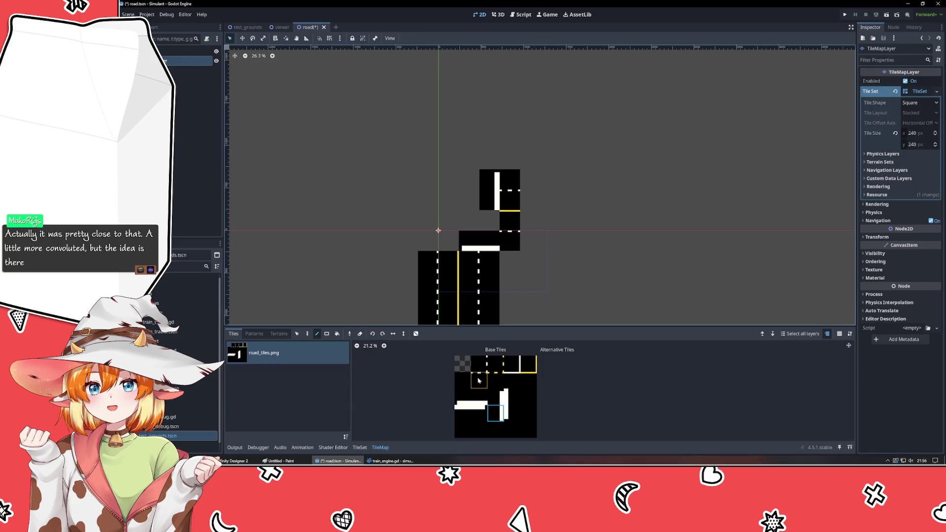
pyautogui.click(463, 380)
pyautogui.click(490, 220)
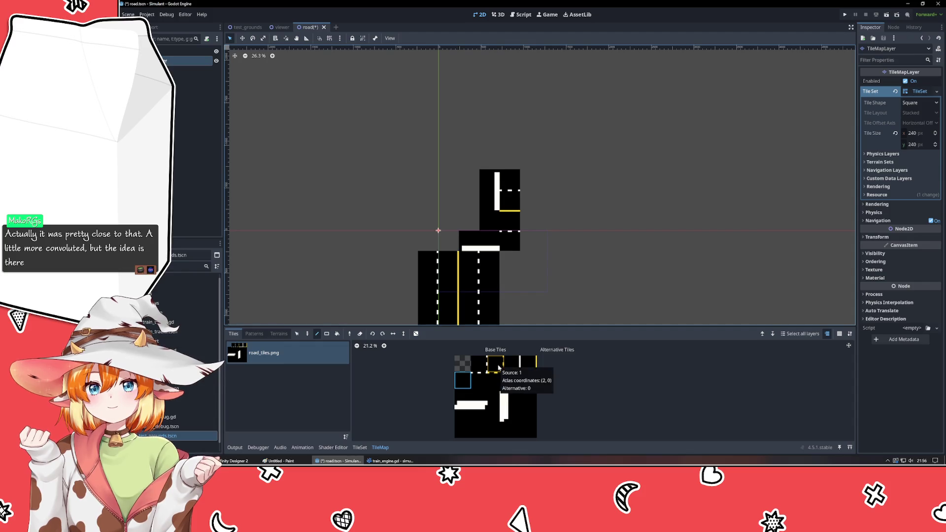
# Step: Paint the ring's top row of road tiles, with a black end and white-bar tiles beneath
pyautogui.click(481, 368)
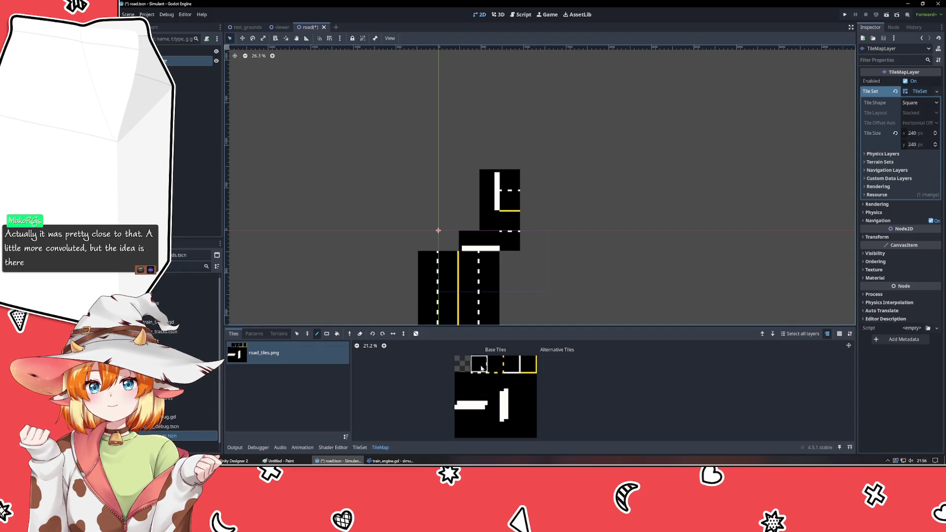
pyautogui.click(428, 159)
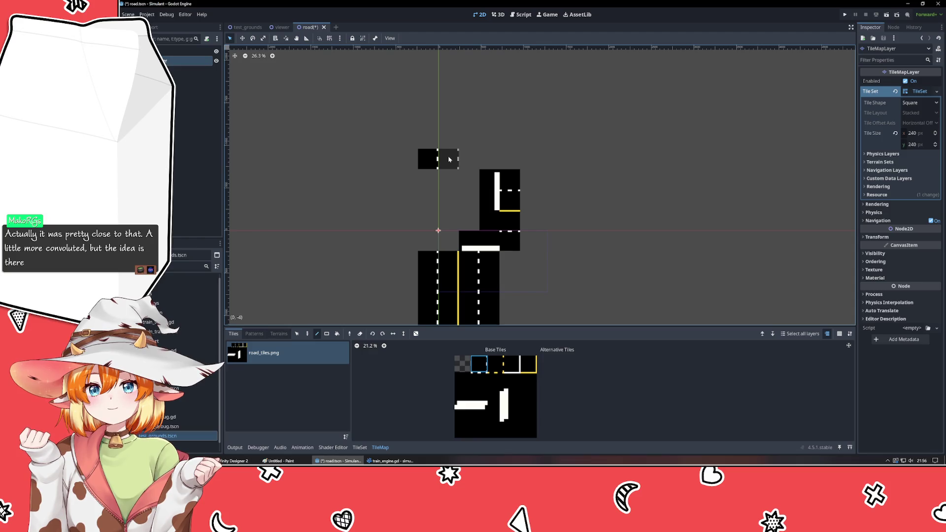
pyautogui.click(468, 159)
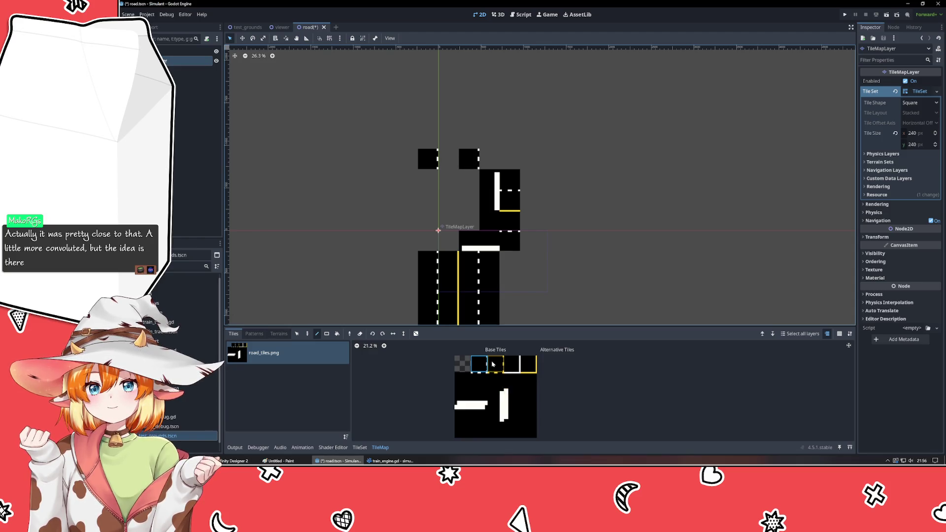
pyautogui.click(533, 368)
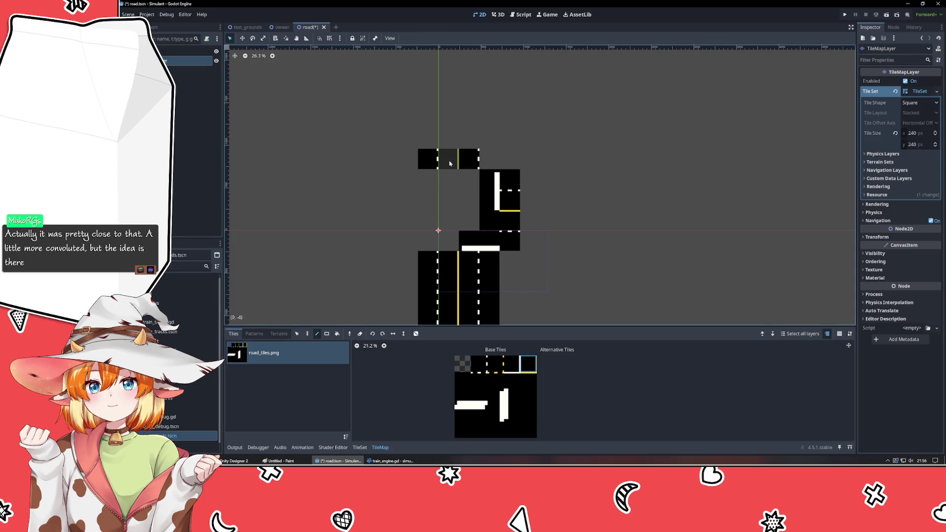
pyautogui.click(448, 158)
pyautogui.click(462, 380)
pyautogui.click(486, 158)
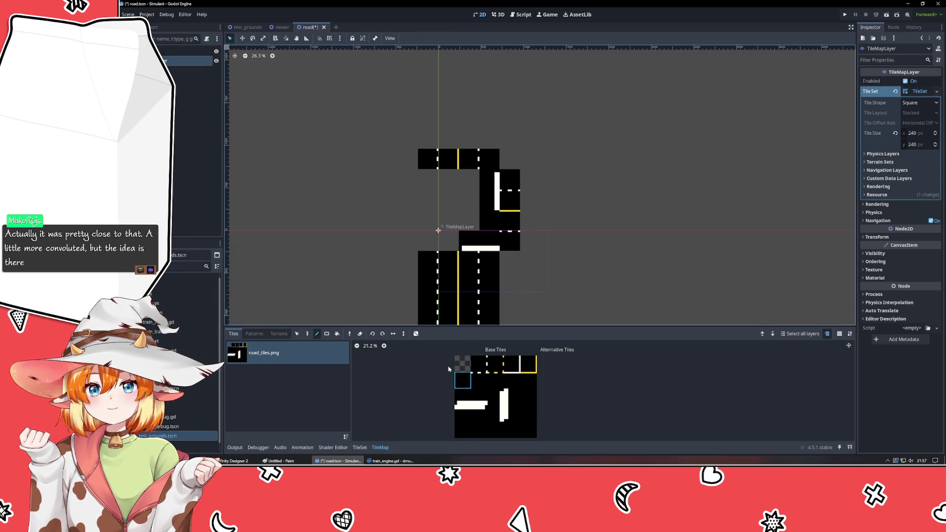
pyautogui.click(462, 412)
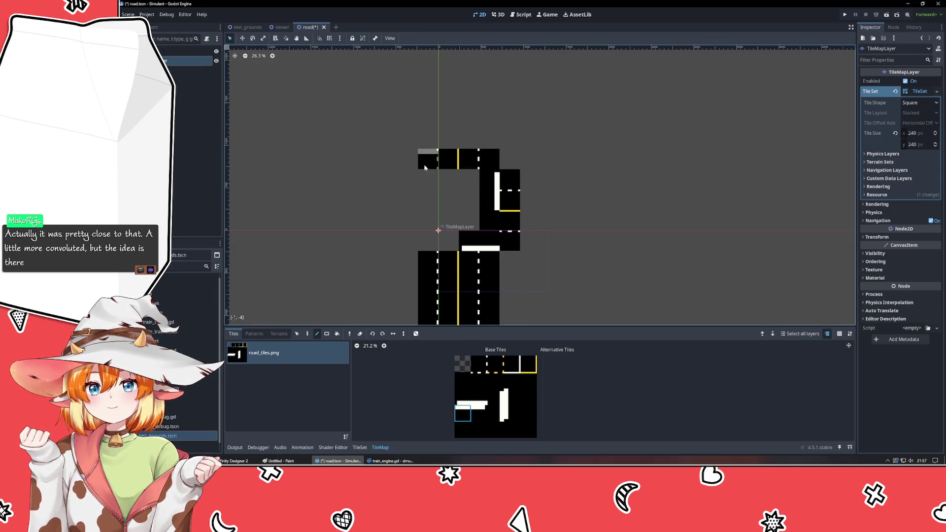
pyautogui.click(428, 179)
pyautogui.click(481, 414)
pyautogui.click(451, 179)
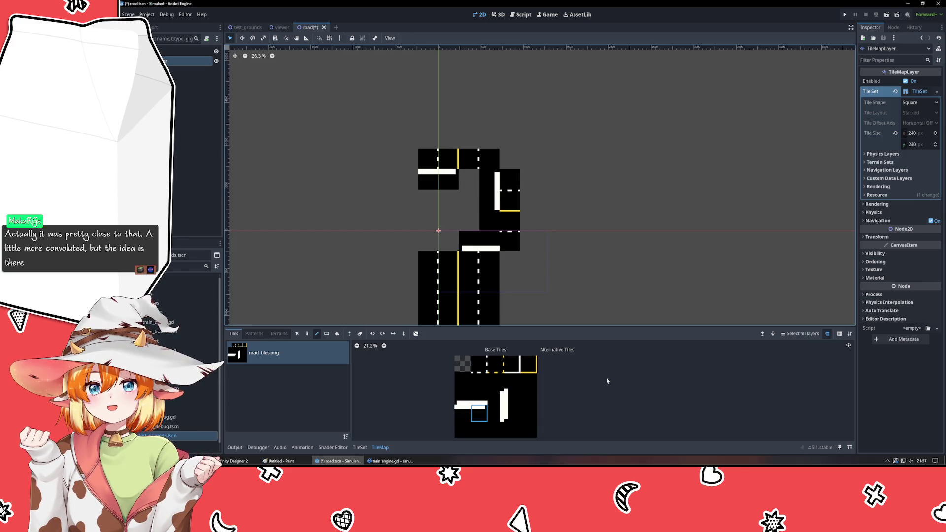
# Step: Paint the ring's left side with road, plain black and yellow-edged tiles
pyautogui.click(478, 380)
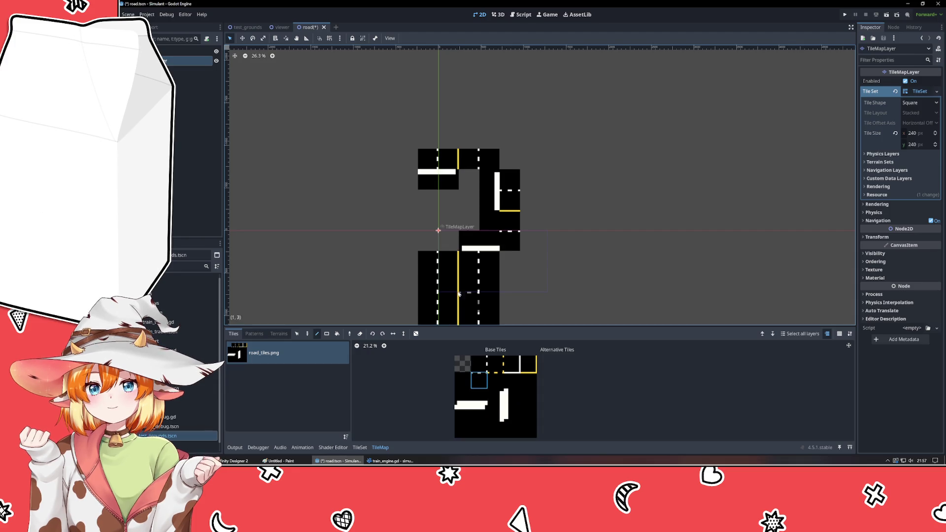
pyautogui.click(407, 249)
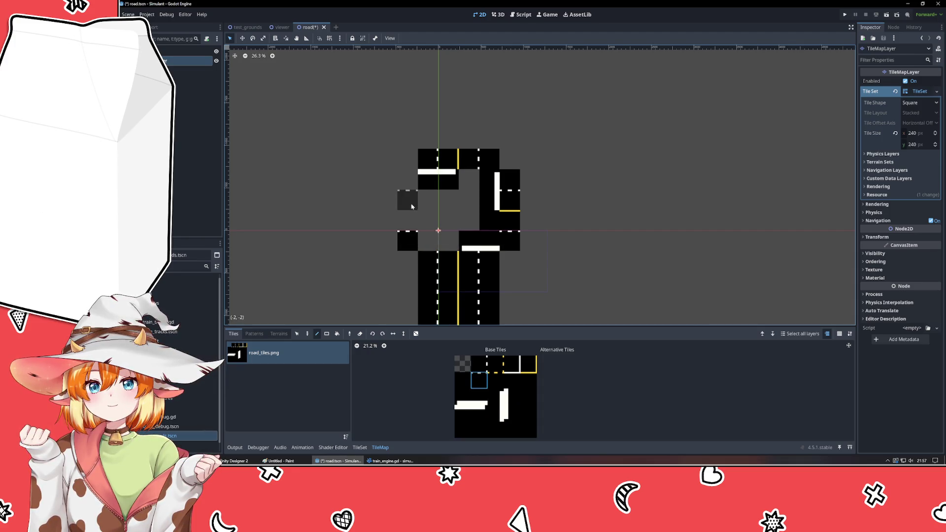
pyautogui.click(408, 200)
pyautogui.click(463, 384)
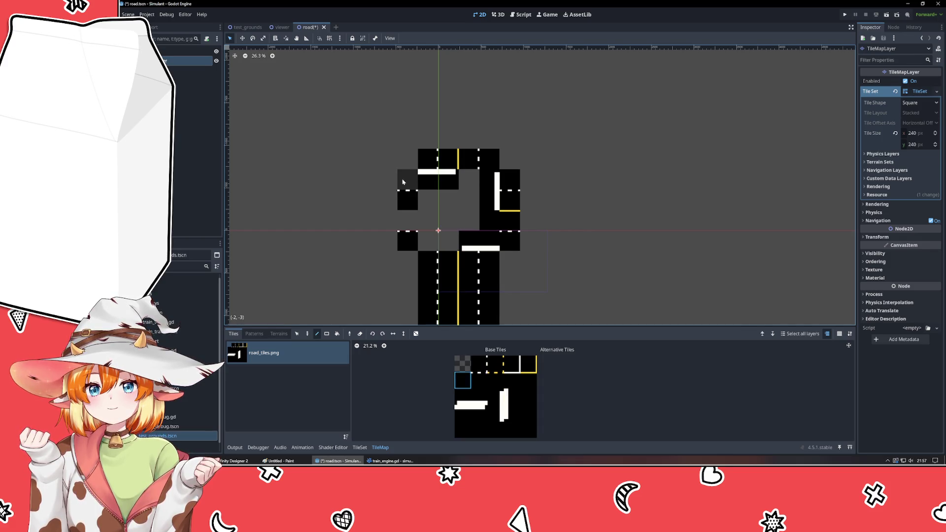
pyautogui.click(405, 184)
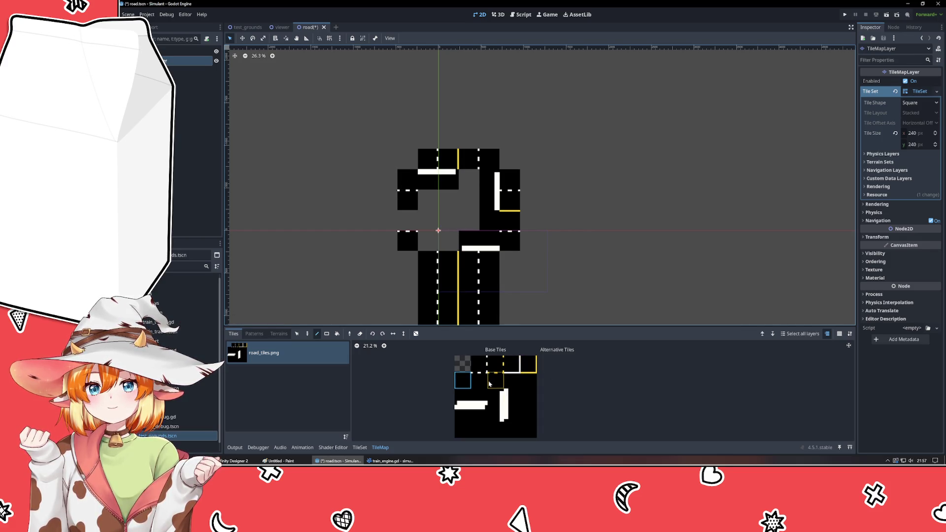
pyautogui.click(528, 380)
pyautogui.click(408, 220)
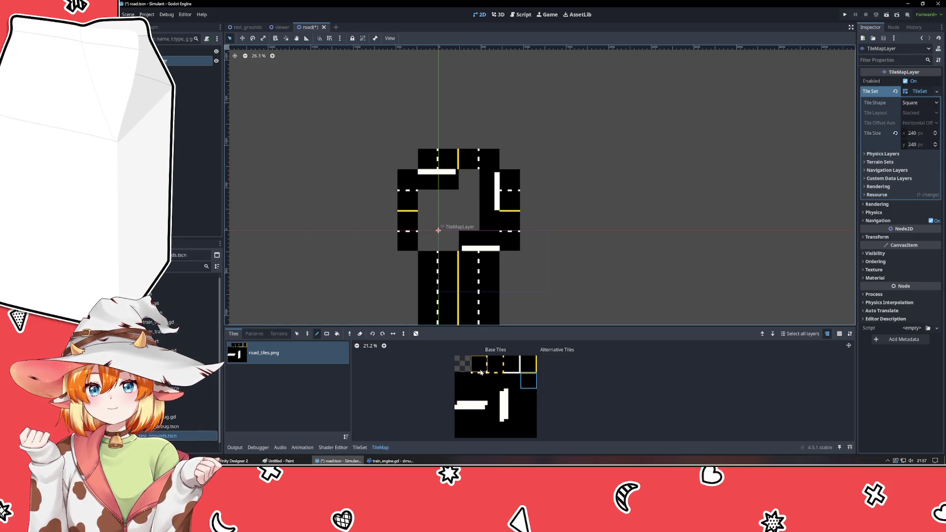
# Step: Add a vertical white line inside the ring and cover its centre with black tiles
pyautogui.click(512, 397)
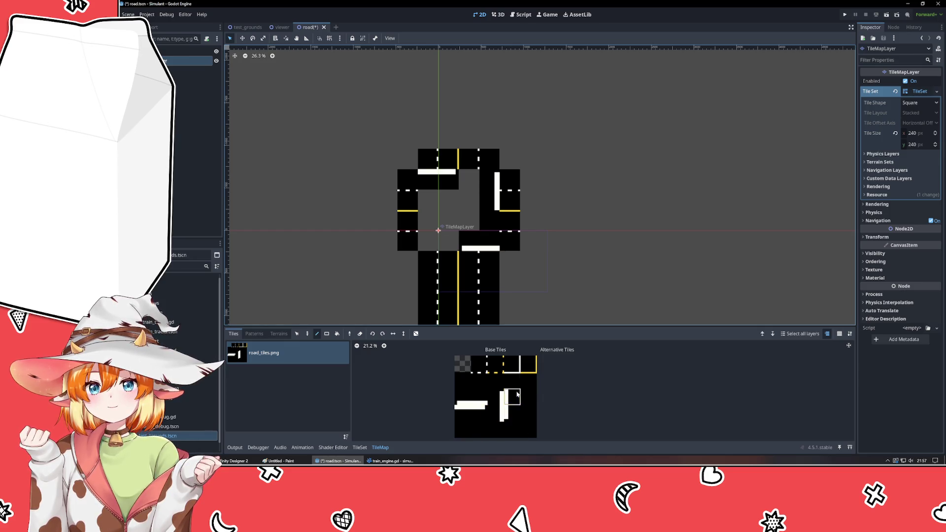
pyautogui.click(428, 220)
pyautogui.click(513, 413)
pyautogui.click(423, 244)
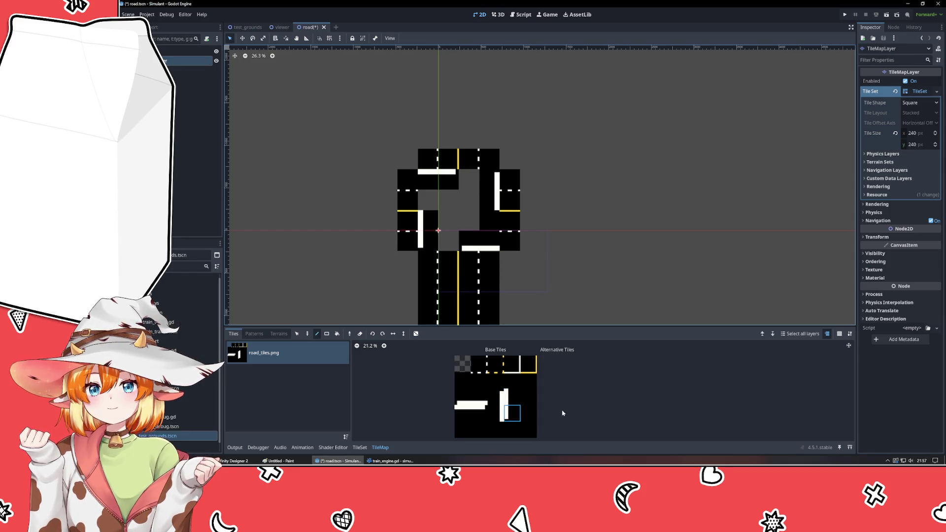
pyautogui.click(463, 380)
pyautogui.moveTo(423, 201)
pyautogui.mouseDown()
pyautogui.moveTo(446, 202)
pyautogui.moveTo(450, 237)
pyautogui.moveTo(468, 203)
pyautogui.moveTo(467, 182)
pyautogui.mouseUp()
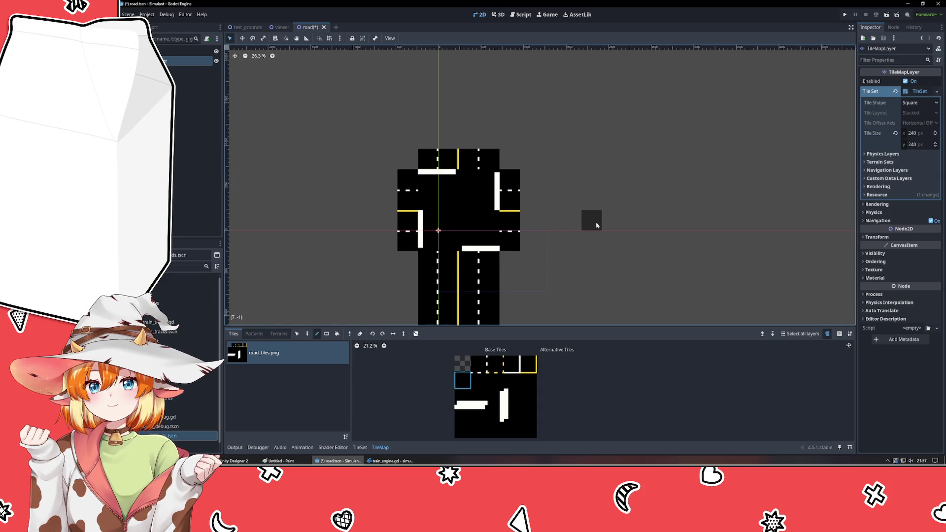
# Step: Paint two-row dashed road arms to the right and left, completing their yellow centre lines
pyautogui.click(479, 380)
pyautogui.moveTo(528, 240); pyautogui.dragTo(573, 242)
pyautogui.moveTo(532, 199); pyautogui.dragTo(569, 199)
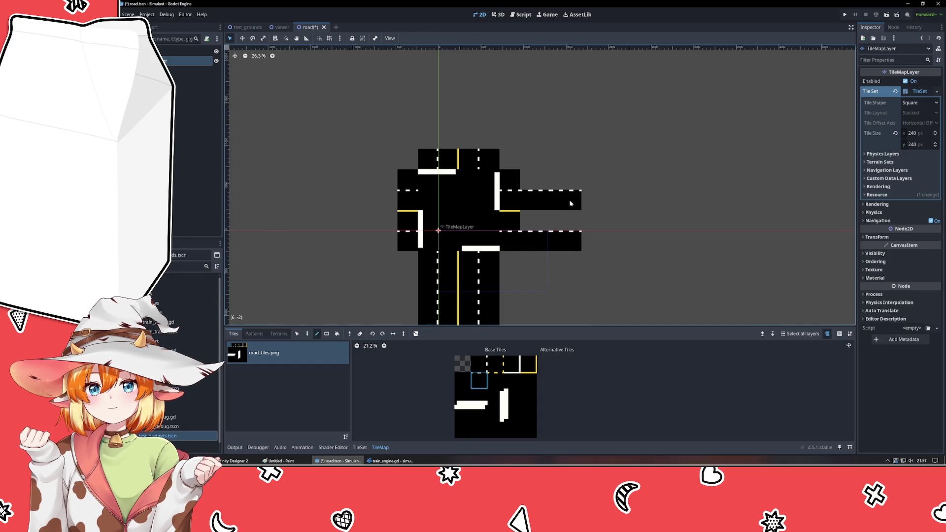
pyautogui.moveTo(383, 200); pyautogui.dragTo(345, 207)
pyautogui.moveTo(387, 241); pyautogui.dragTo(342, 239)
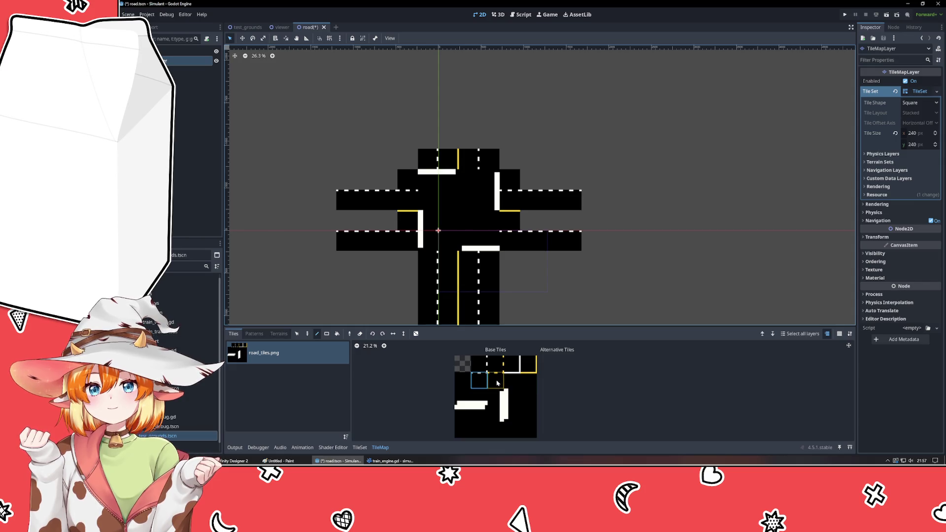
pyautogui.click(528, 380)
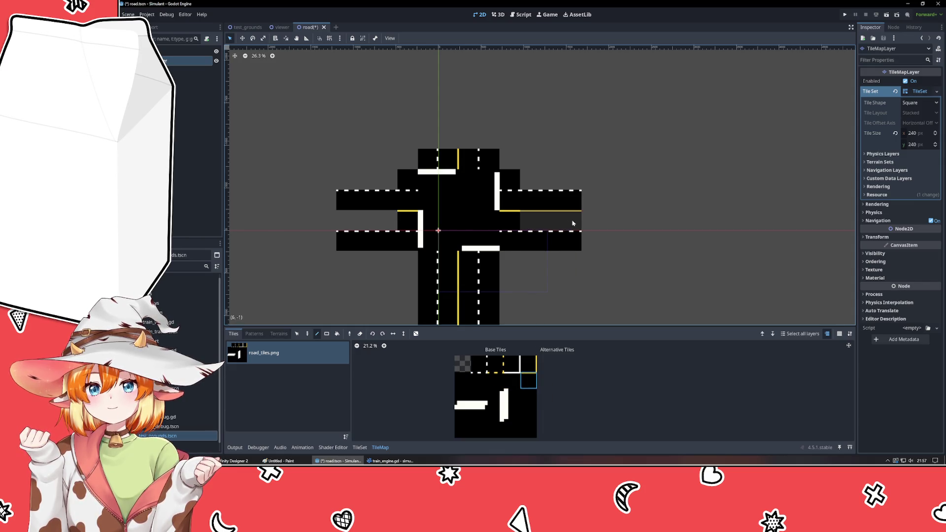
pyautogui.click(573, 223)
pyautogui.click(349, 227)
# Step: Paint the upward arm's road, yellow-lined and black columns, and blacken both side arms' top rows
pyautogui.click(479, 364)
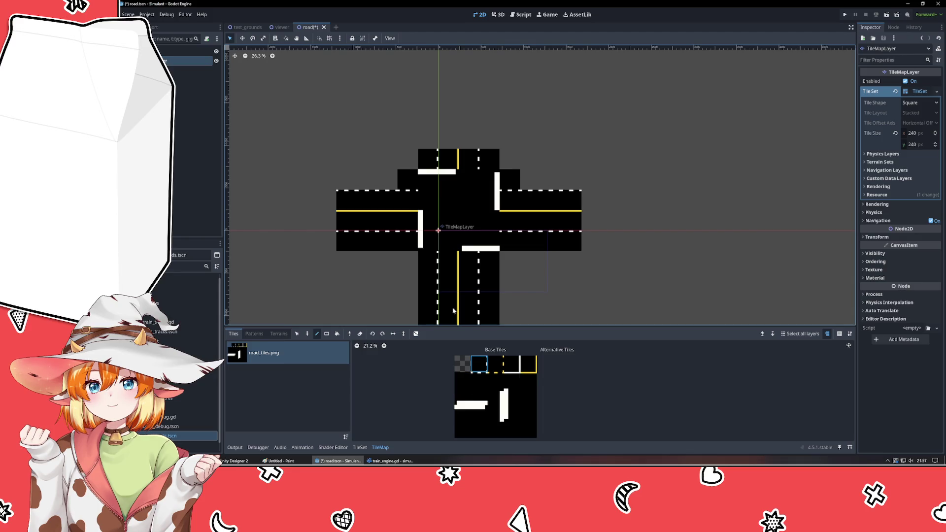
pyautogui.moveTo(428, 138); pyautogui.dragTo(428, 96)
pyautogui.moveTo(480, 142); pyautogui.dragTo(471, 90)
pyautogui.click(523, 361)
pyautogui.moveTo(448, 144); pyautogui.dragTo(446, 94)
pyautogui.moveTo(498, 174); pyautogui.dragTo(492, 96)
pyautogui.scroll(-3, 652, 174)
pyautogui.scroll(2, 652, 174)
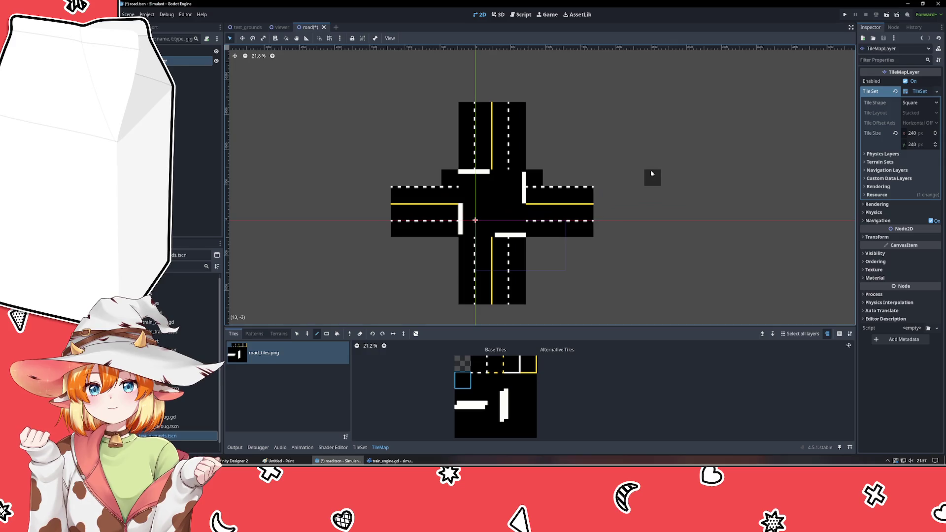
pyautogui.moveTo(552, 177); pyautogui.dragTo(582, 179)
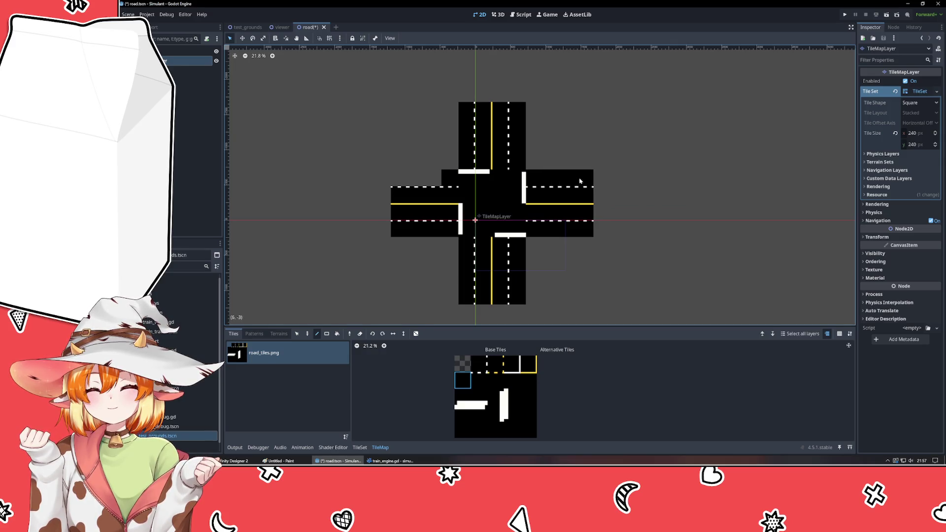
pyautogui.moveTo(435, 180); pyautogui.dragTo(396, 181)
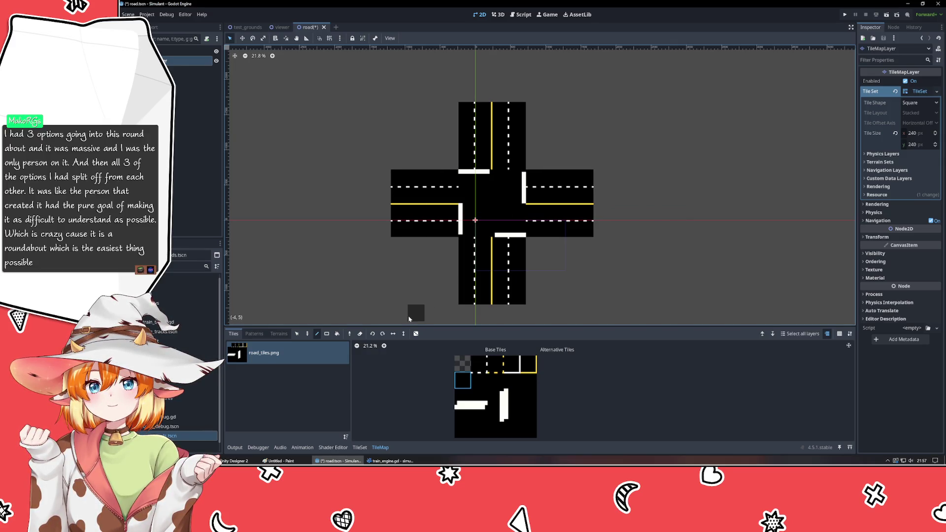
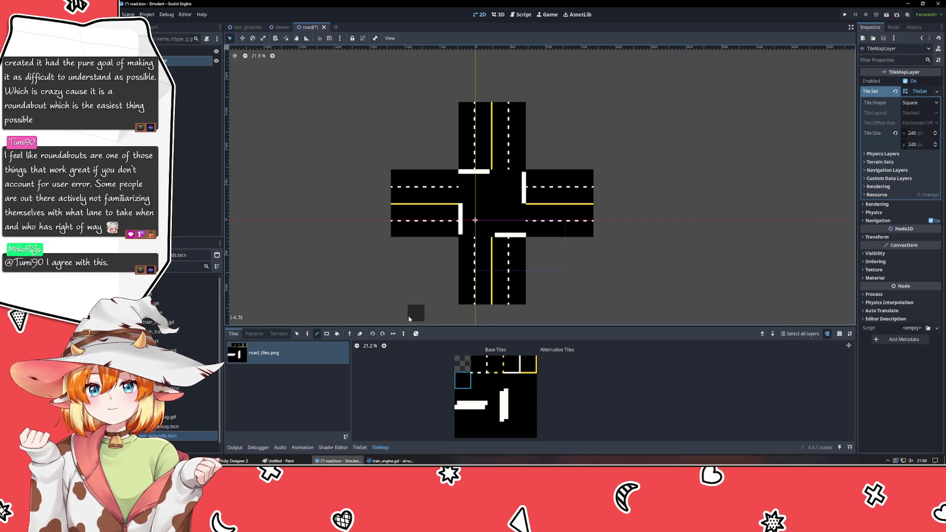
# Step: Paint a black road row extending the intersection's right arm eastward
pyautogui.scroll(-10, 552, 237)
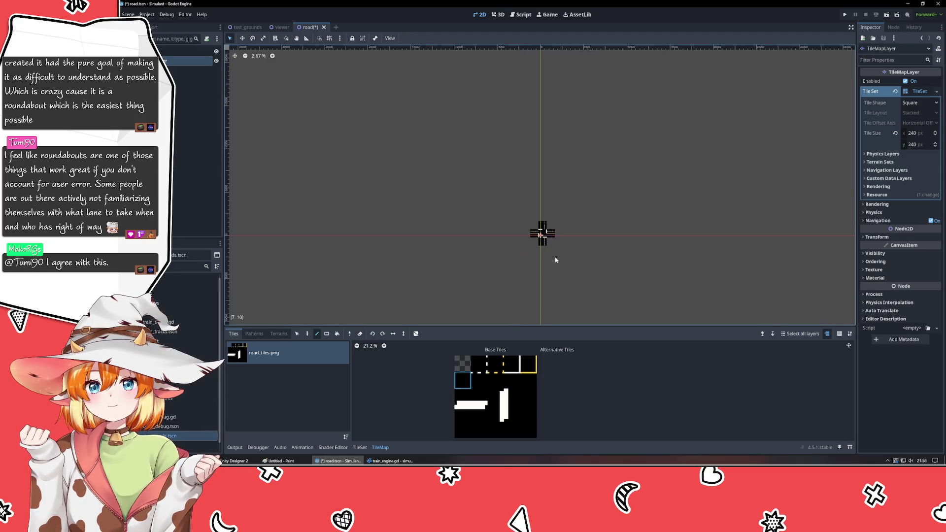
pyautogui.scroll(10, 556, 259)
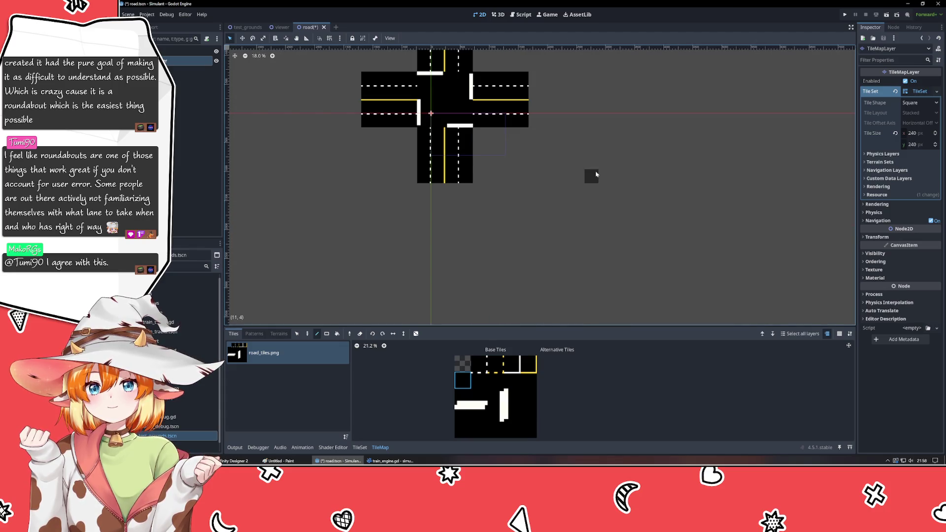
pyautogui.moveTo(564, 136); pyautogui.dragTo(534, 268)
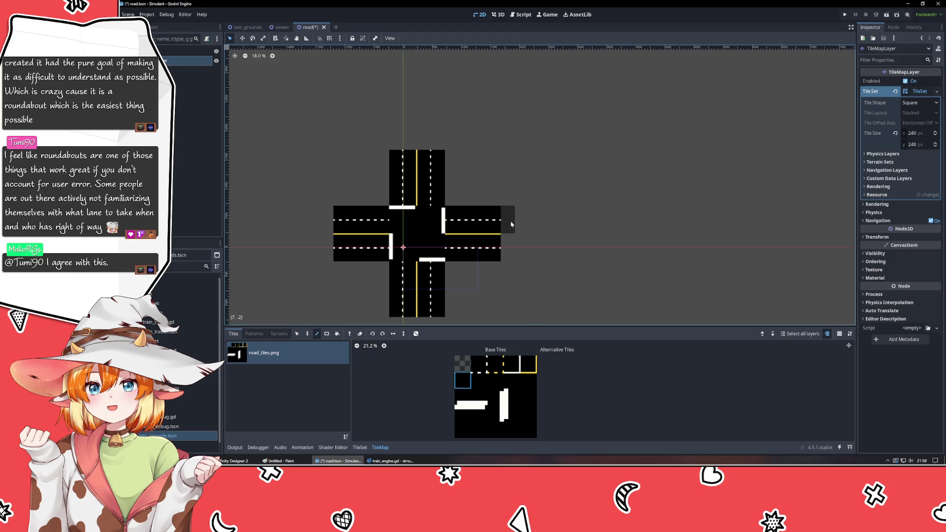
pyautogui.moveTo(511, 225)
pyautogui.mouseDown()
pyautogui.moveTo(713, 225)
pyautogui.moveTo(665, 227)
pyautogui.mouseUp()
pyautogui.moveTo(513, 226); pyautogui.dragTo(571, 230)
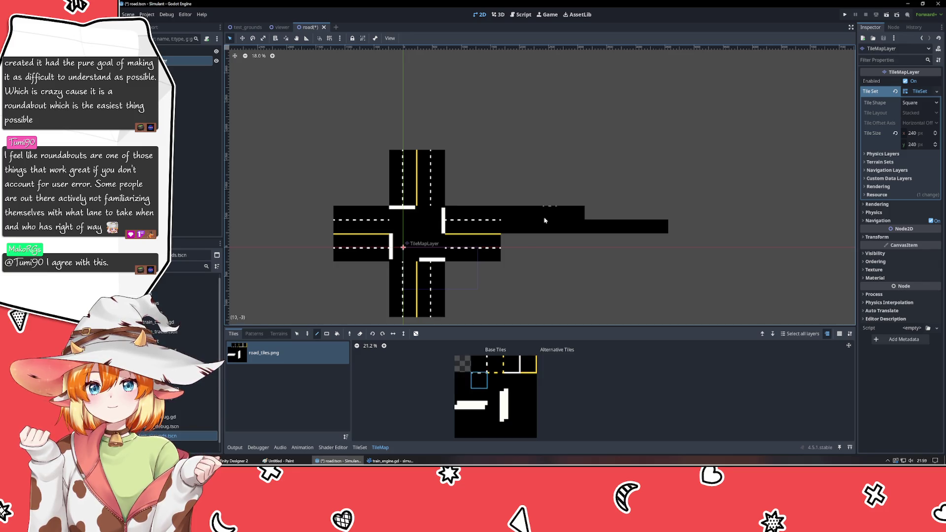
# Step: Paint dashed lane tiles and a yellow centre line along the new eastward road
pyautogui.moveTo(511, 224)
pyautogui.mouseDown()
pyautogui.moveTo(576, 237)
pyautogui.moveTo(668, 226)
pyautogui.mouseUp()
pyautogui.click(512, 380)
pyautogui.click(528, 380)
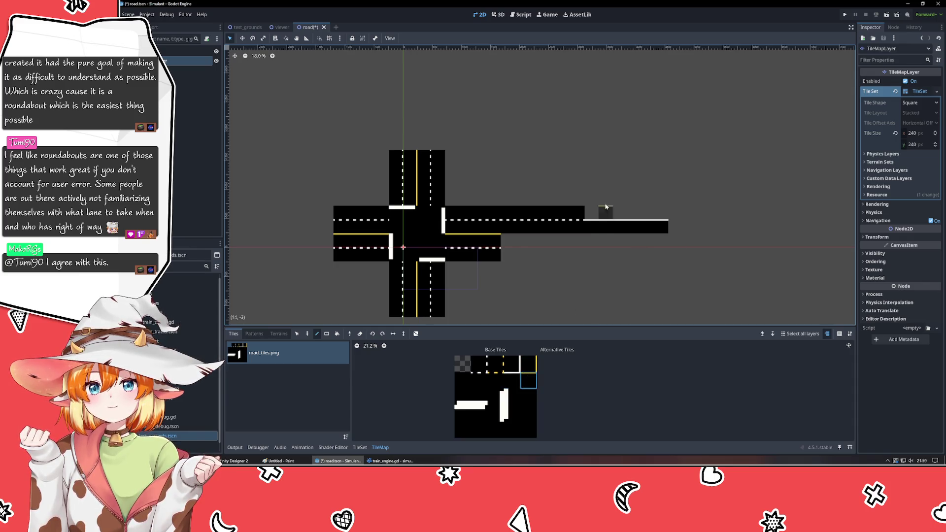
pyautogui.moveTo(509, 238); pyautogui.dragTo(663, 241)
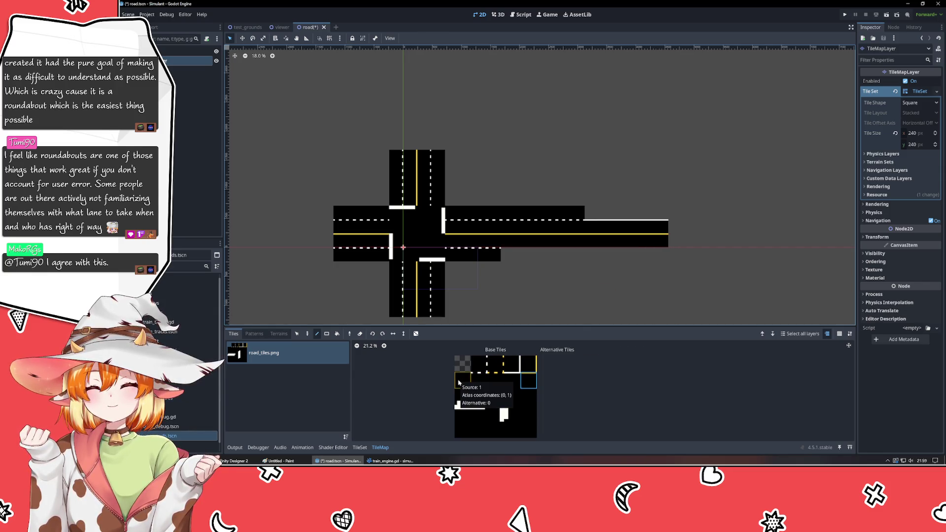
pyautogui.click(479, 380)
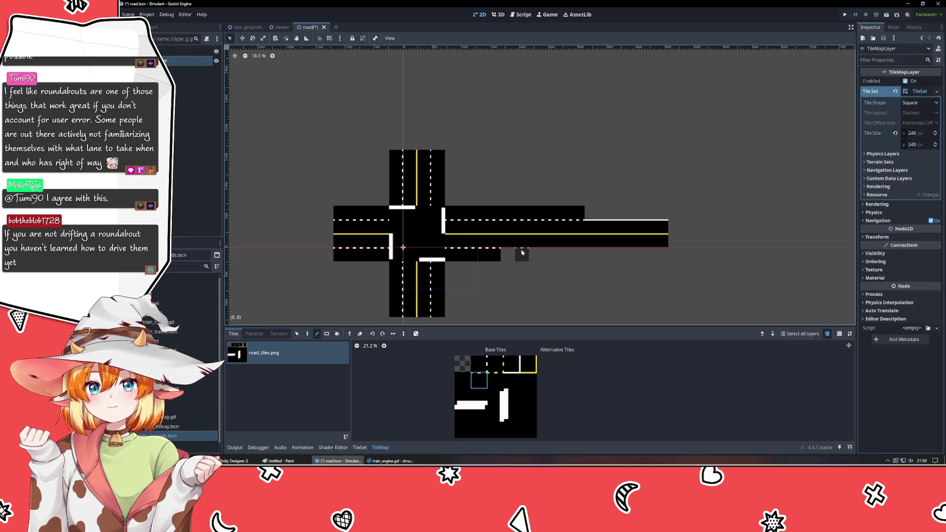
pyautogui.moveTo(508, 255); pyautogui.dragTo(576, 256)
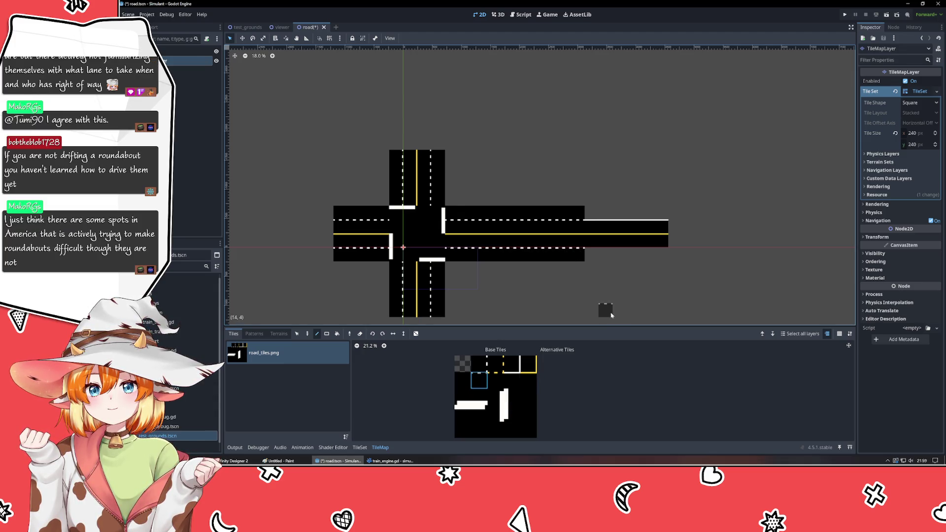
pyautogui.moveTo(611, 315); pyautogui.dragTo(598, 266)
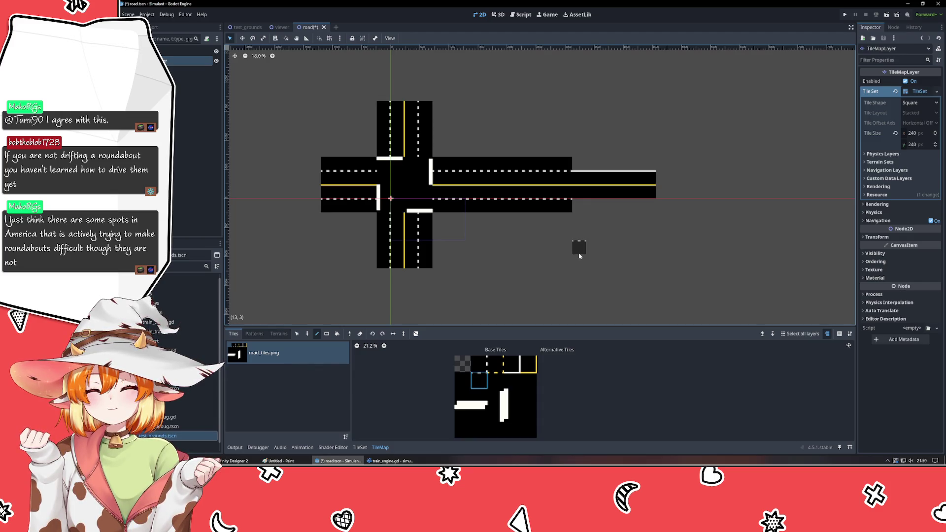
# Step: Paint a lower lane with the lane-edge tile, undo it, and deselect the TileMapLayer
pyautogui.click(512, 380)
pyautogui.moveTo(582, 211); pyautogui.dragTo(648, 208)
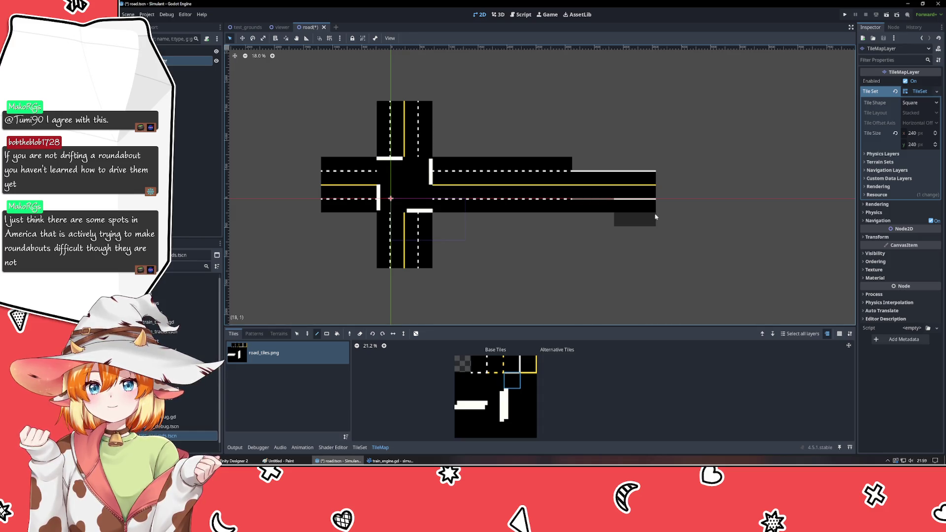
pyautogui.hotkey('ctrl', 'z')
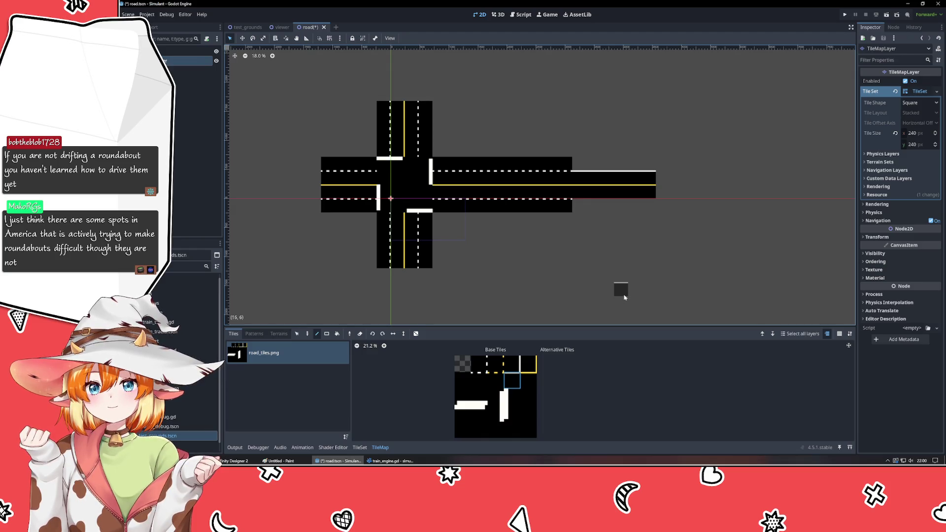
pyautogui.click(176, 118)
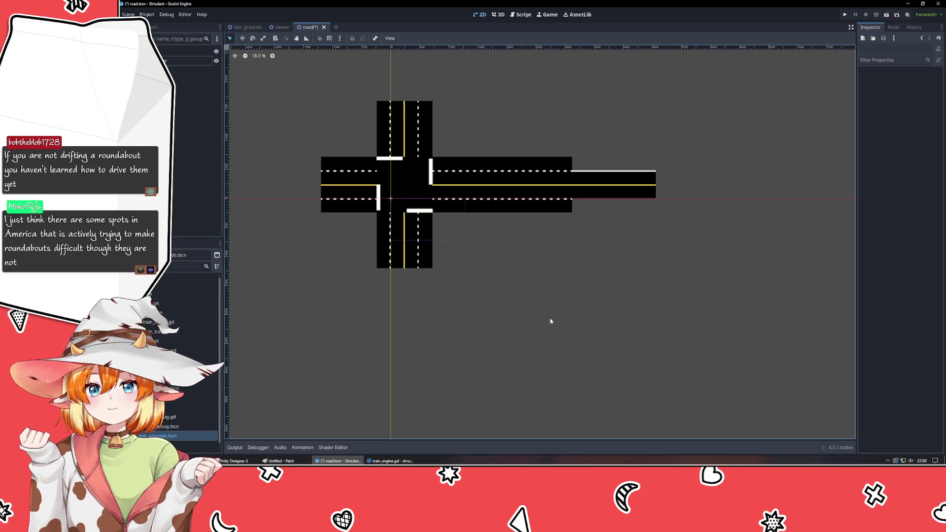
pyautogui.moveTo(505, 271)
pyautogui.mouseDown()
pyautogui.moveTo(531, 351)
pyautogui.moveTo(540, 302)
pyautogui.mouseUp()
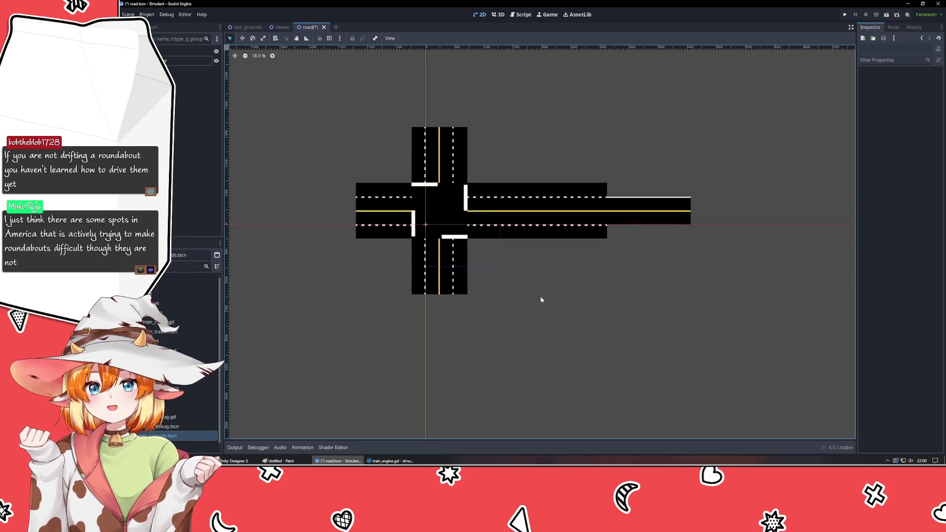
pyautogui.scroll(-10, 540, 301)
pyautogui.scroll(9, 541, 300)
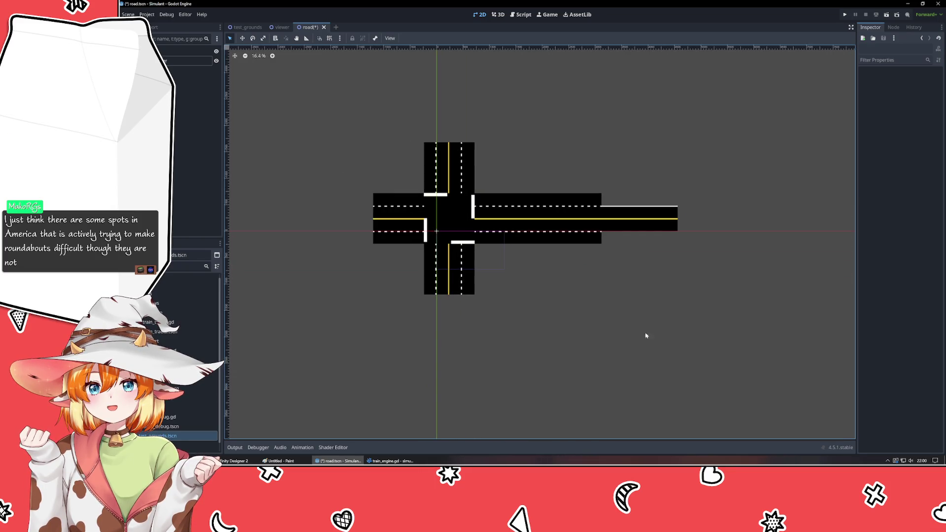
pyautogui.scroll(-10, 590, 321)
pyautogui.scroll(8, 591, 322)
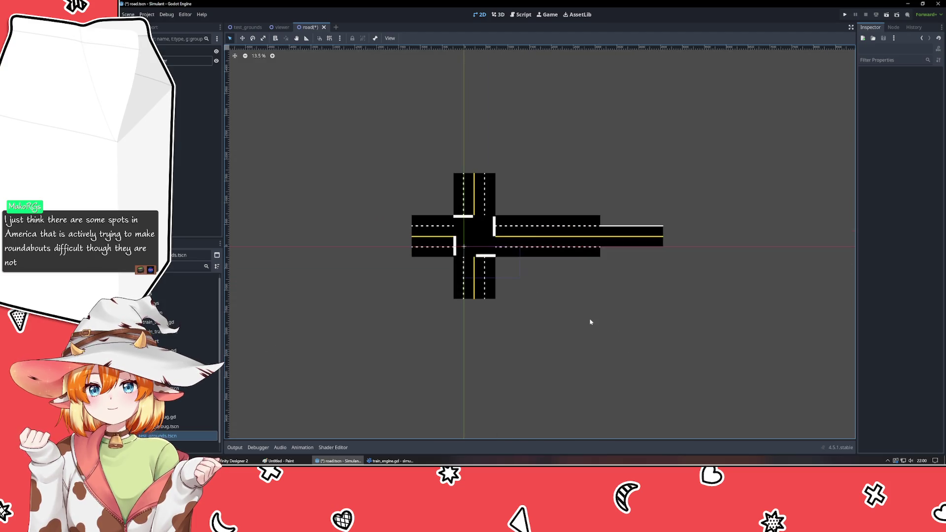
pyautogui.moveTo(608, 330)
pyautogui.mouseDown()
pyautogui.moveTo(450, 228)
pyautogui.moveTo(526, 283)
pyautogui.mouseUp()
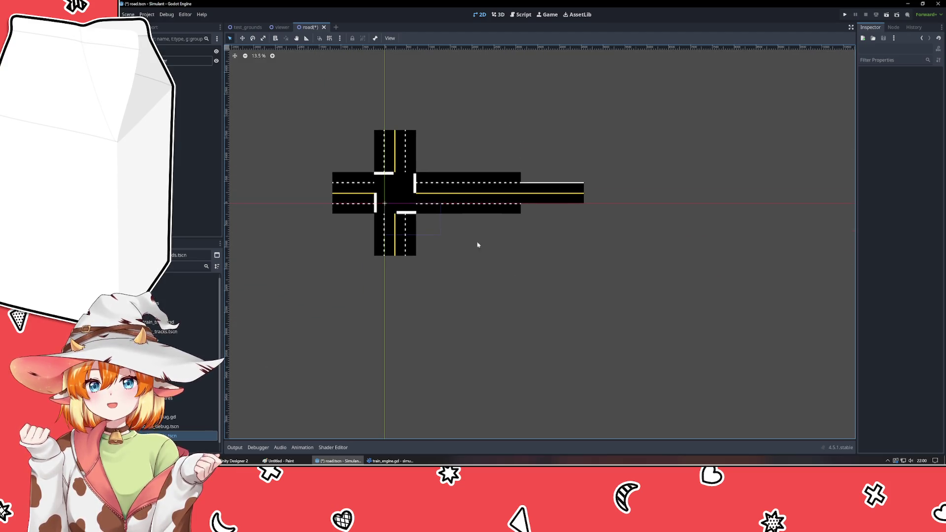
pyautogui.scroll(-5, 446, 266)
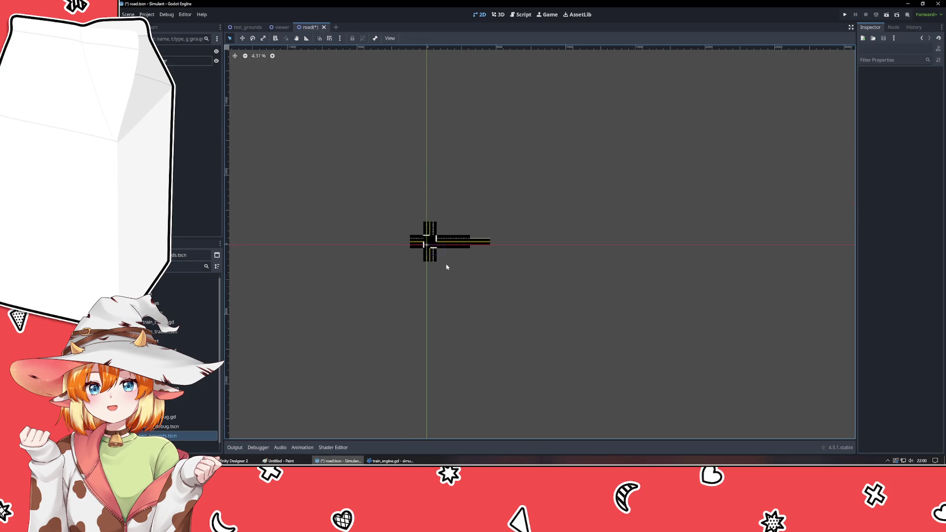
pyautogui.scroll(5, 406, 245)
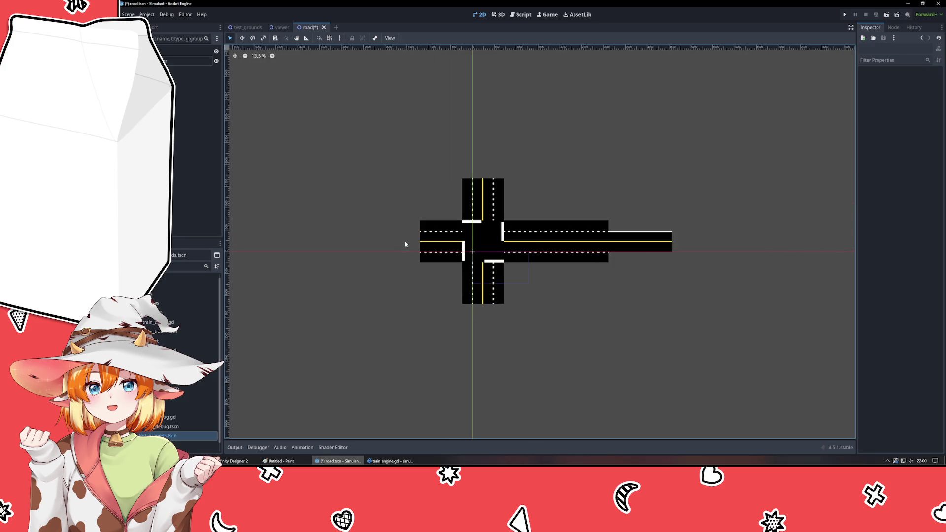
pyautogui.moveTo(648, 353); pyautogui.dragTo(556, 323)
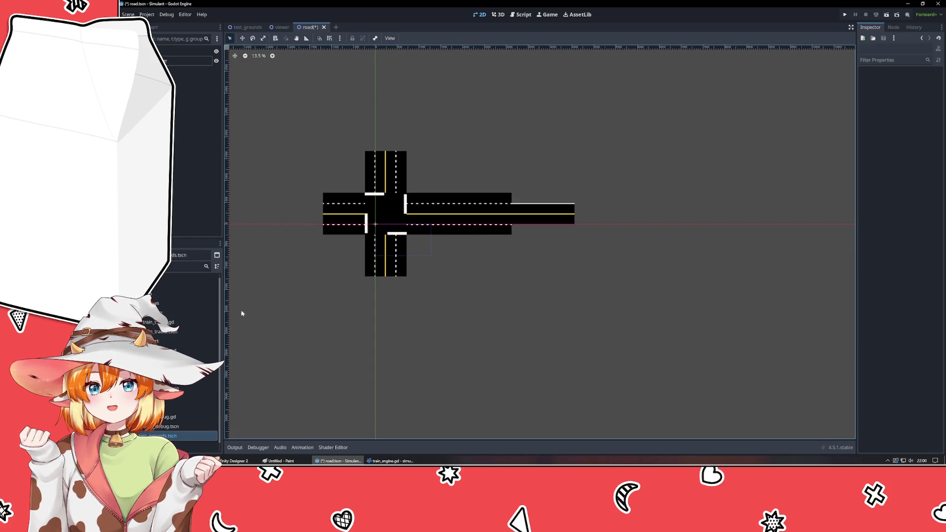
pyautogui.doubleClick(180, 333)
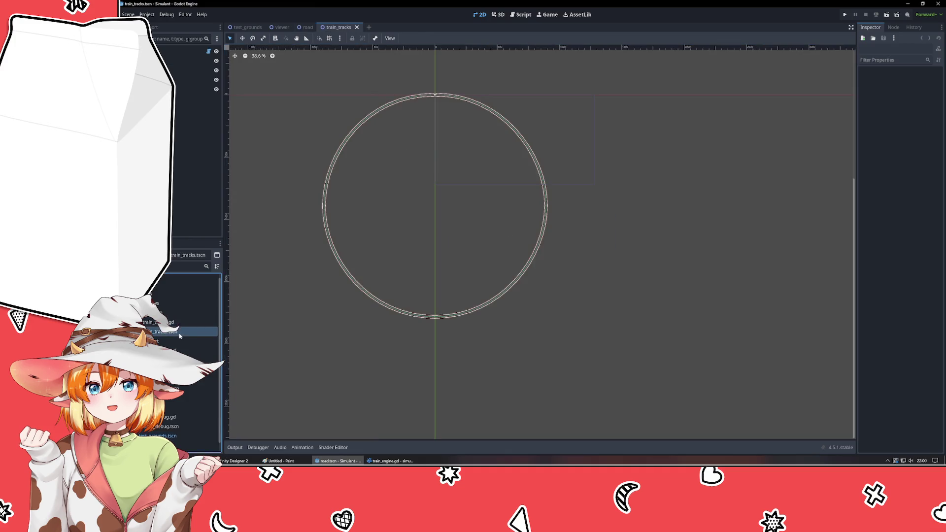
pyautogui.scroll(3, 352, 108)
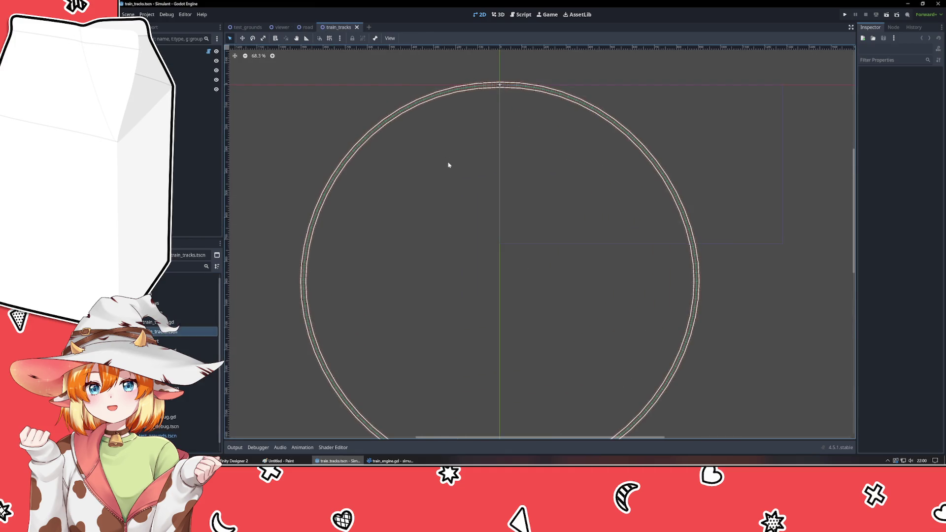
pyautogui.scroll(-2, 447, 163)
pyautogui.scroll(1, 446, 161)
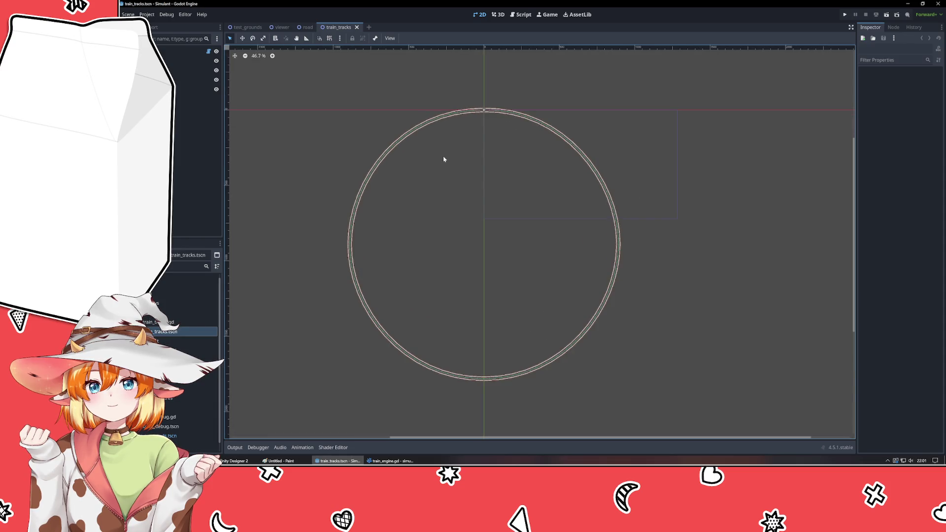
pyautogui.click(358, 28)
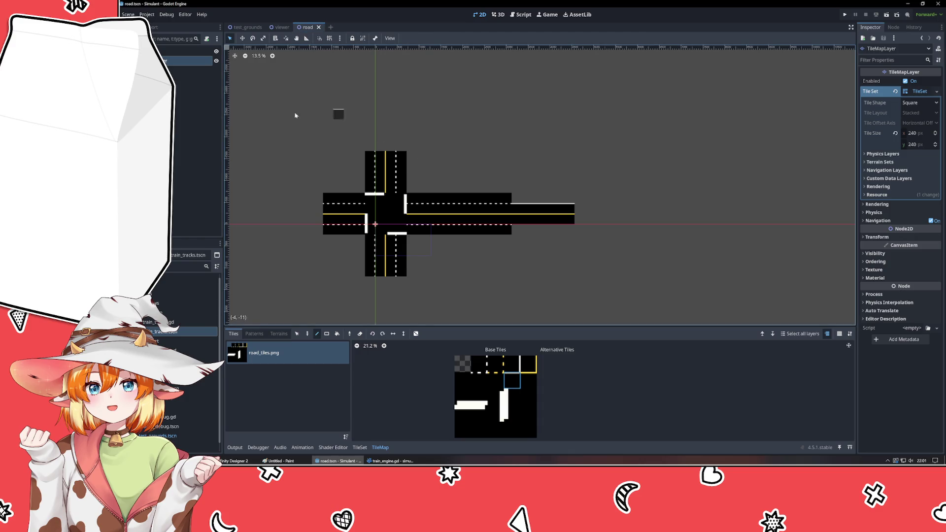
pyautogui.click(314, 116)
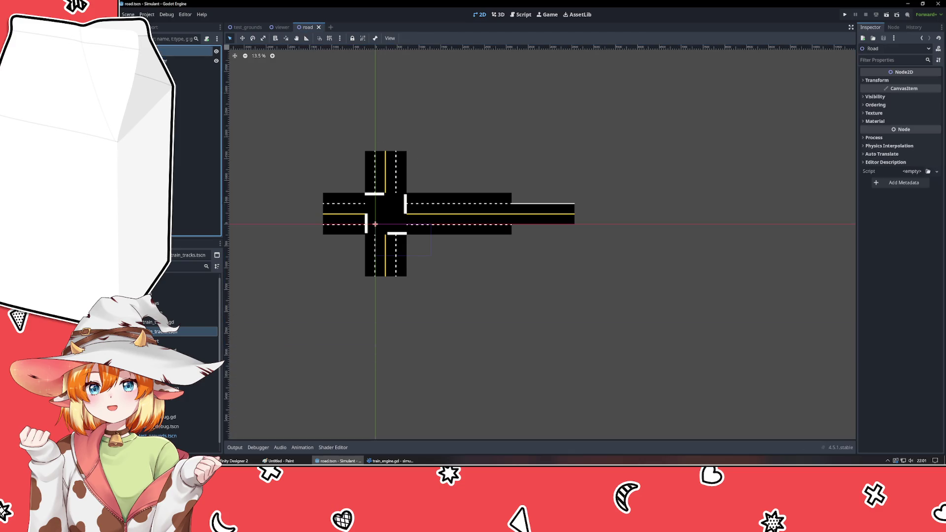
pyautogui.moveTo(298, 248)
pyautogui.mouseDown()
pyautogui.moveTo(312, 271)
pyautogui.moveTo(348, 284)
pyautogui.mouseUp()
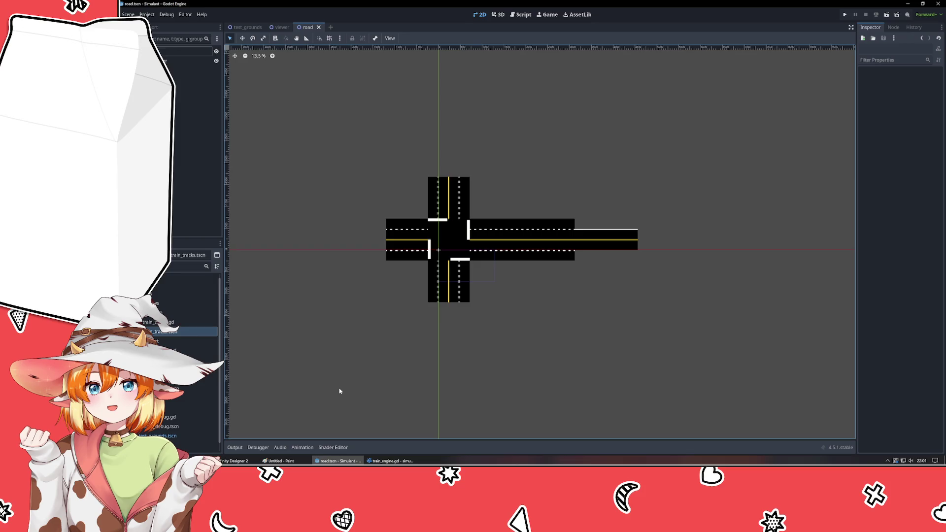
pyautogui.click(390, 461)
pyautogui.click(340, 460)
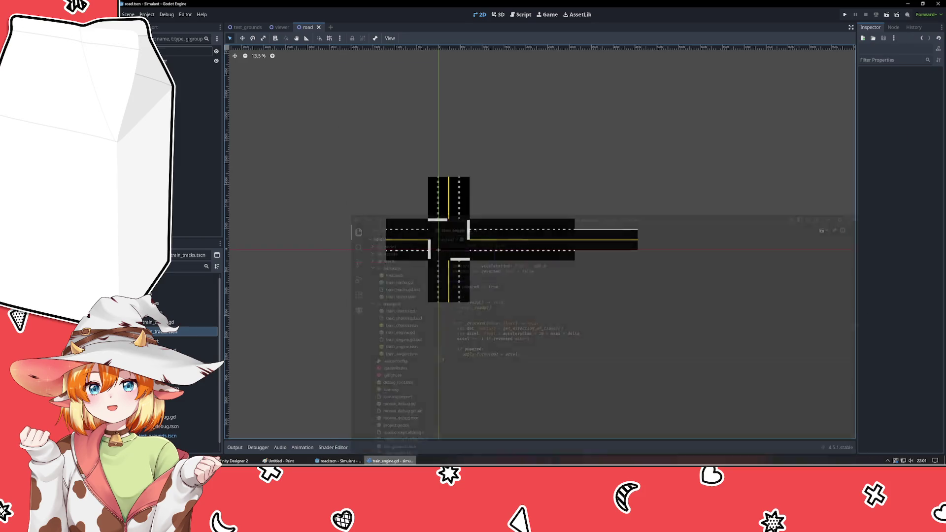
pyautogui.click(343, 461)
pyautogui.click(343, 461)
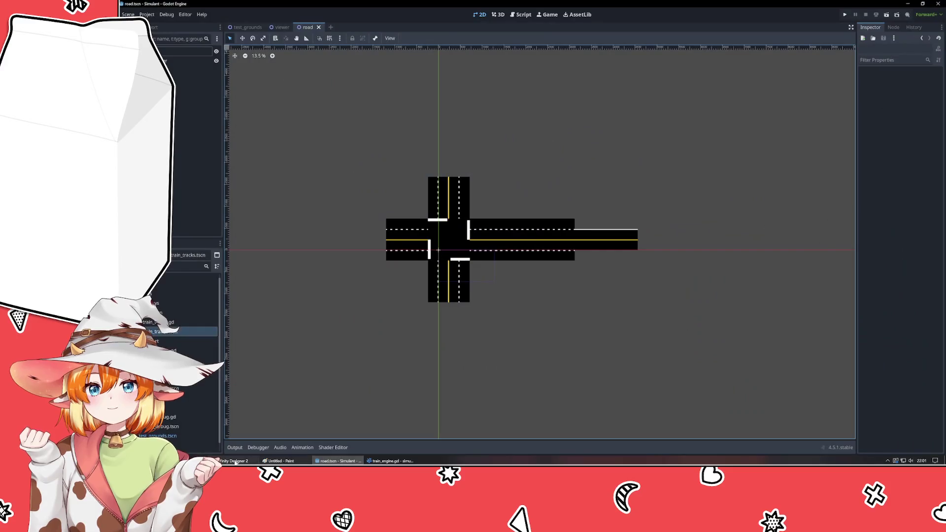
# Step: Move the vertical white road piece up into alignment in the Affinity tileset
pyautogui.click(234, 460)
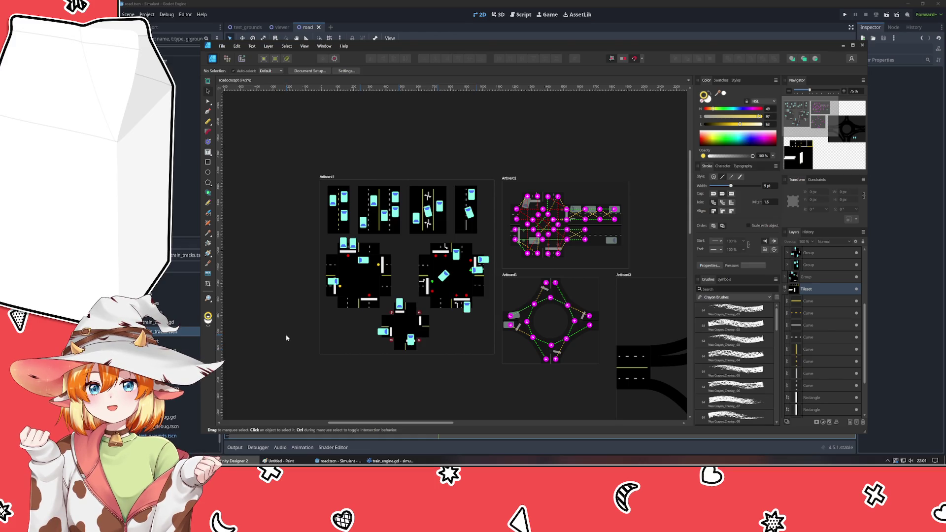
pyautogui.scroll(-5, 287, 337)
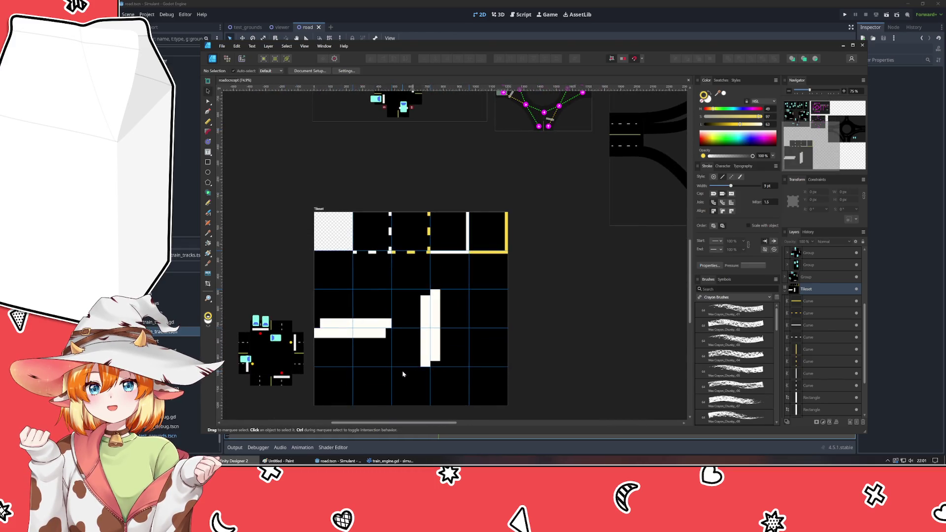
pyautogui.click(425, 344)
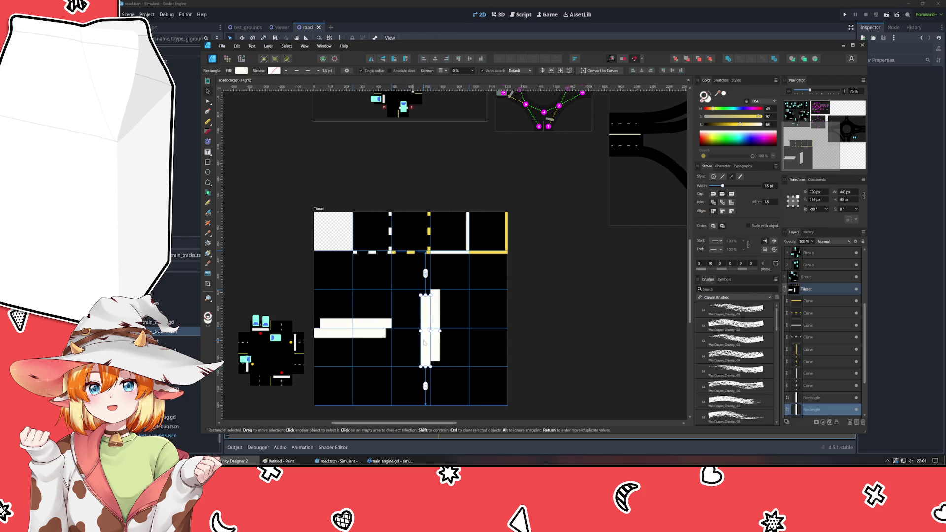
pyautogui.moveTo(425, 344); pyautogui.dragTo(435, 313)
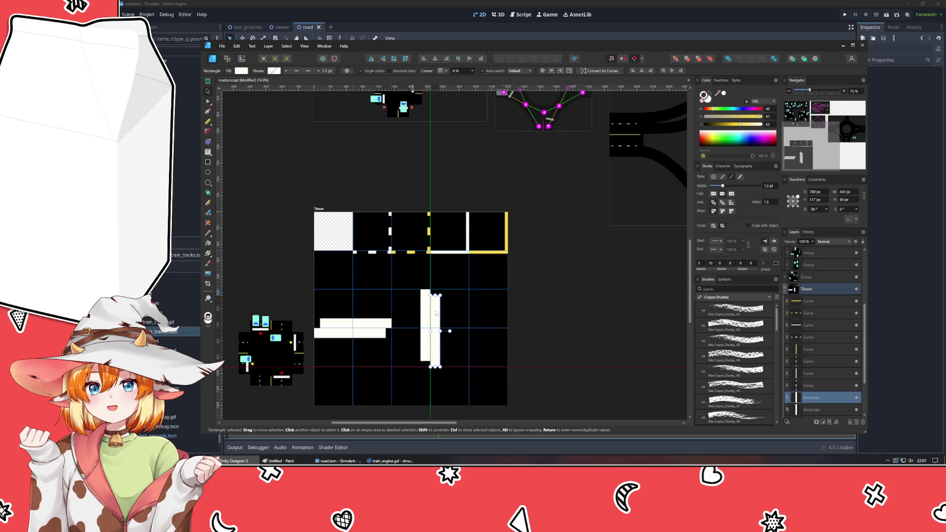
pyautogui.click(544, 303)
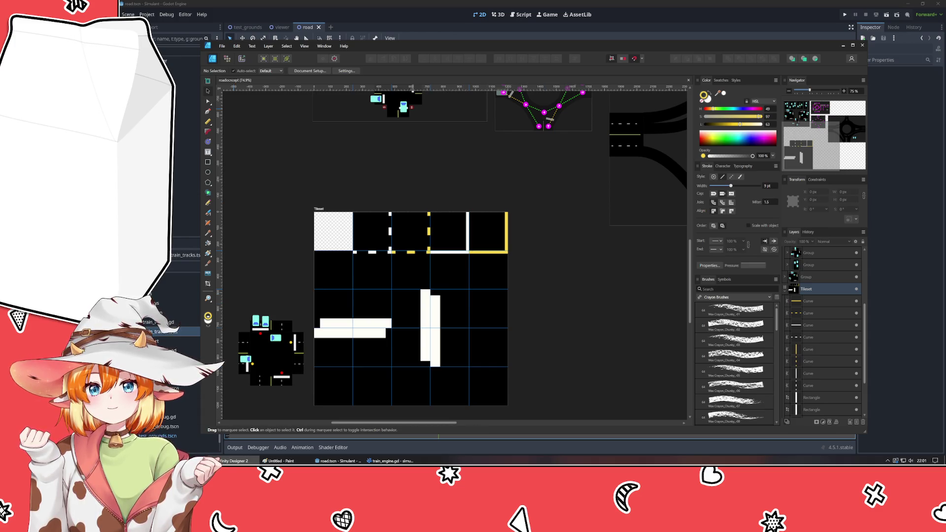
# Step: Export the Tileset area as PNG, overwriting road_tiles.png, and return to Godot
pyautogui.click(222, 46)
pyautogui.click(237, 186)
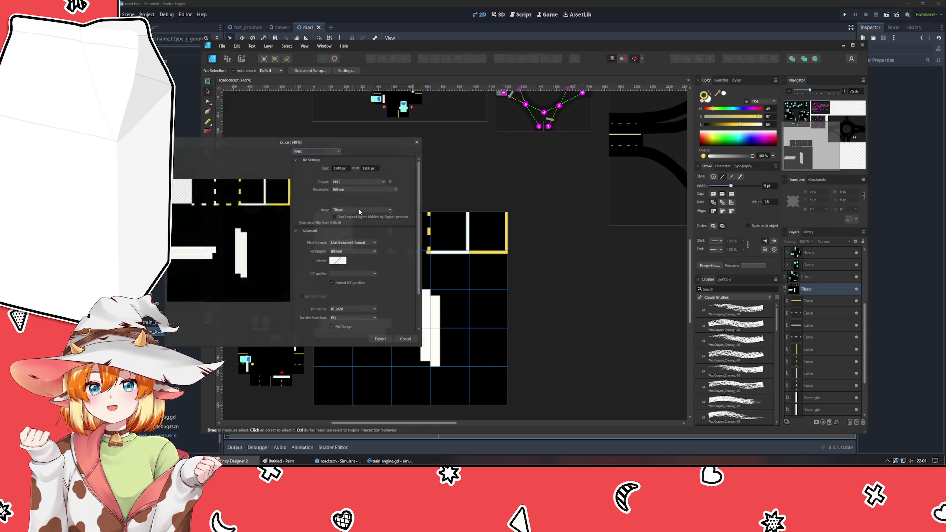
pyautogui.click(380, 339)
pyautogui.click(311, 91)
pyautogui.press('Return')
pyautogui.click(544, 254)
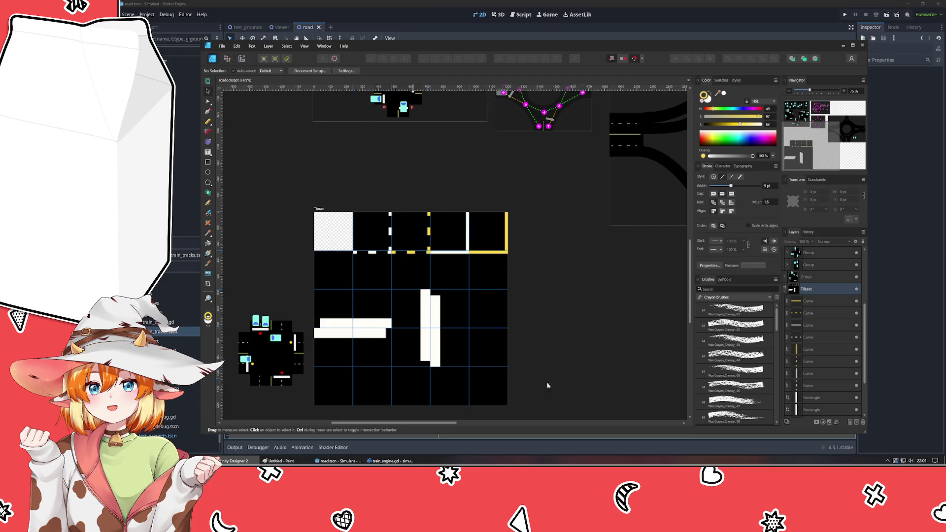
pyautogui.hotkey('alt', 'Tab')
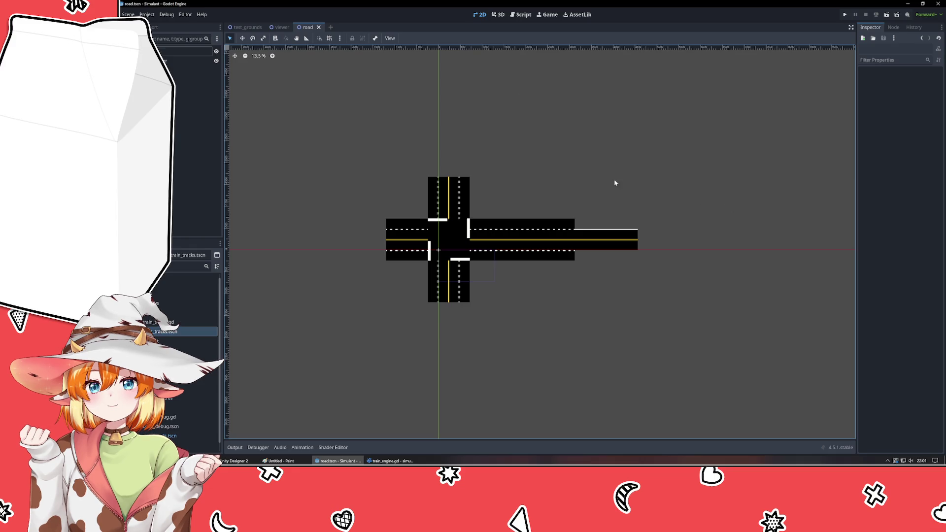
# Step: Clear the road scene selection and open train_tracks.tscn from the FileSystem dock
pyautogui.moveTo(636, 323); pyautogui.dragTo(501, 271)
pyautogui.moveTo(295, 378)
pyautogui.mouseDown()
pyautogui.moveTo(399, 110)
pyautogui.moveTo(563, 108)
pyautogui.mouseUp()
pyautogui.click(562, 135)
pyautogui.moveTo(384, 131)
pyautogui.mouseDown()
pyautogui.moveTo(684, 185)
pyautogui.moveTo(743, 133)
pyautogui.moveTo(508, 117)
pyautogui.moveTo(838, 143)
pyautogui.moveTo(773, 131)
pyautogui.mouseUp()
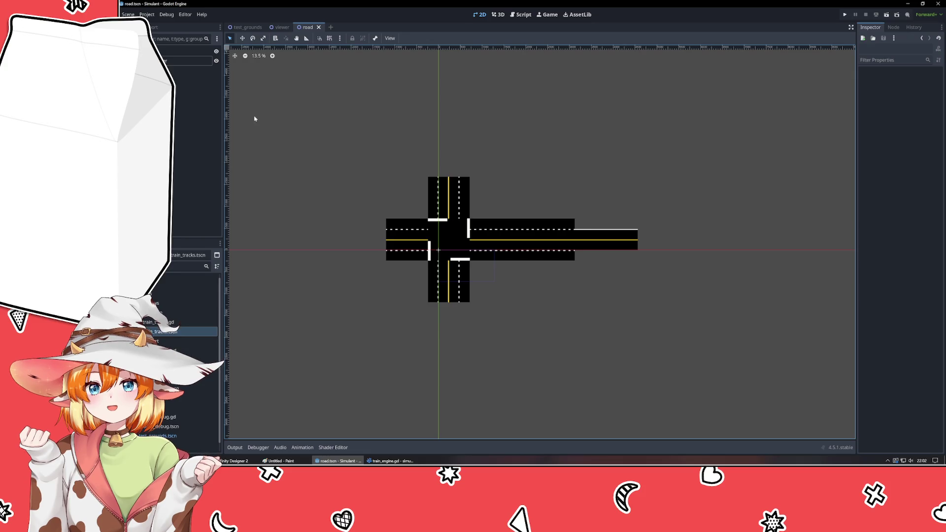
pyautogui.doubleClick(165, 333)
# Step: Switch back to the road scene tab and clear the node selection
pyautogui.moveTo(313, 165)
pyautogui.mouseDown()
pyautogui.moveTo(445, 243)
pyautogui.moveTo(693, 236)
pyautogui.mouseUp()
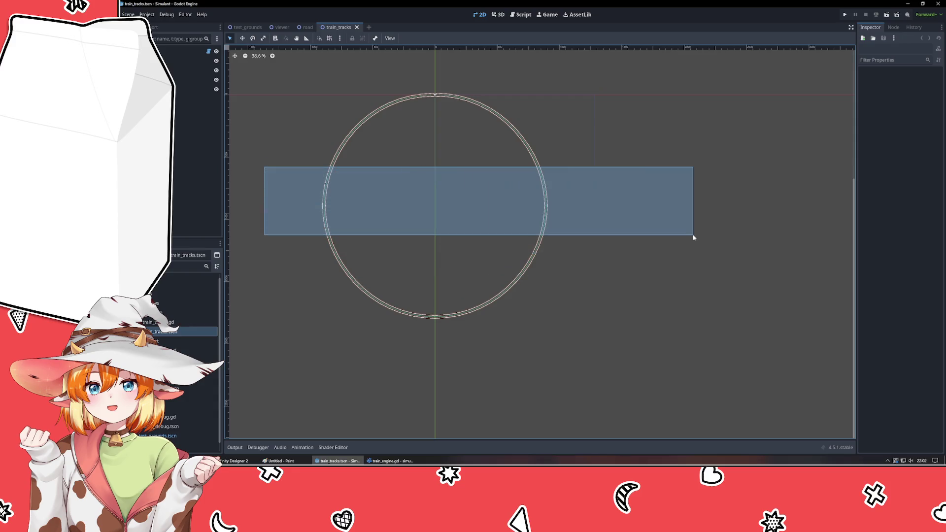
pyautogui.click(286, 28)
pyautogui.click(307, 28)
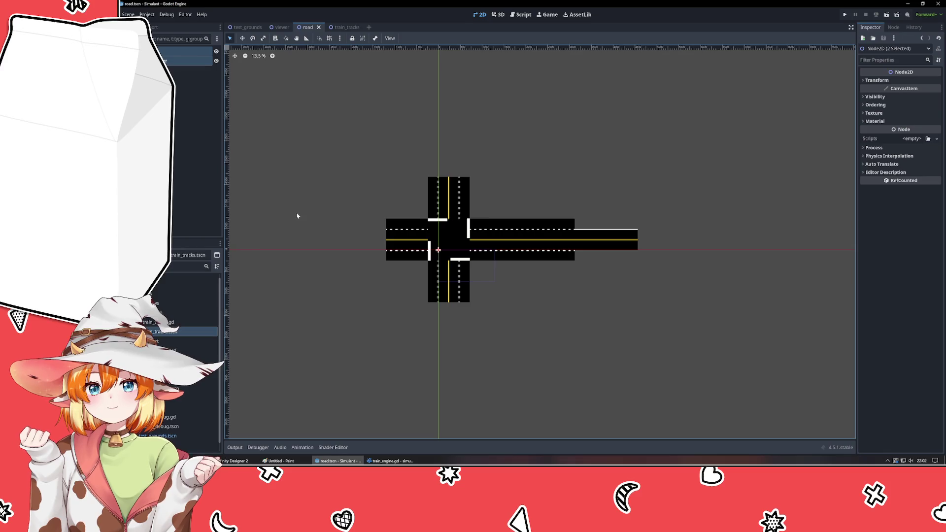
pyautogui.click(585, 344)
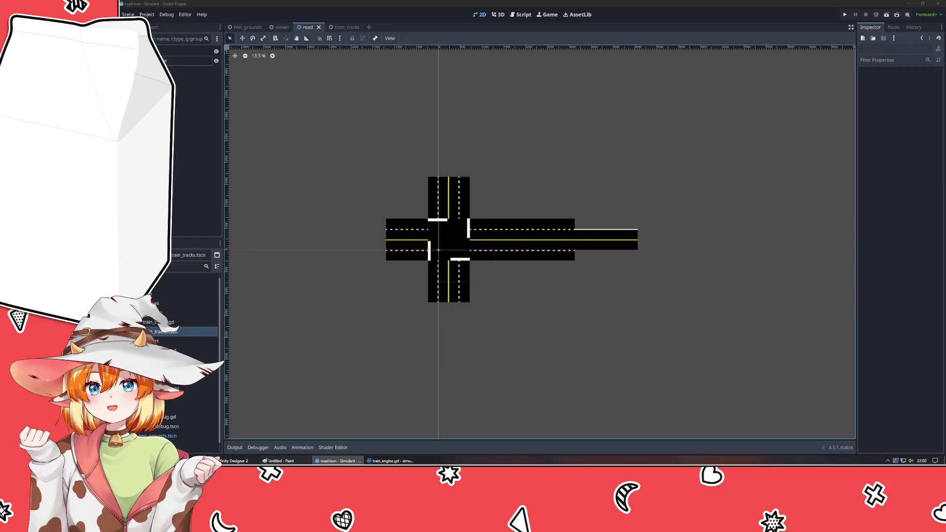
pyautogui.hotkey('alt', 'Tab')
# Step: Draw two trial looping track curves with the Curve tool and undo both
pyautogui.click(284, 131)
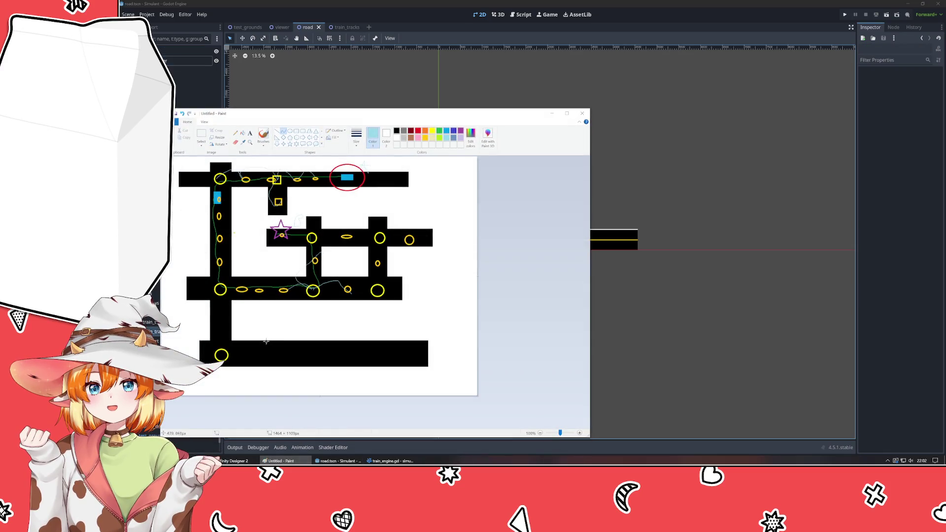
pyautogui.moveTo(398, 282); pyautogui.dragTo(276, 328)
pyautogui.moveTo(340, 340)
pyautogui.mouseDown()
pyautogui.moveTo(411, 377)
pyautogui.moveTo(493, 112)
pyautogui.moveTo(256, 256)
pyautogui.moveTo(266, 340)
pyautogui.moveTo(385, 329)
pyautogui.mouseUp()
pyautogui.hotkey('ctrl', 'z')
pyautogui.moveTo(255, 313)
pyautogui.mouseDown()
pyautogui.moveTo(327, 296)
pyautogui.moveTo(437, 242)
pyautogui.mouseUp()
pyautogui.moveTo(374, 296)
pyautogui.mouseDown()
pyautogui.moveTo(325, 340)
pyautogui.moveTo(380, 345)
pyautogui.mouseUp()
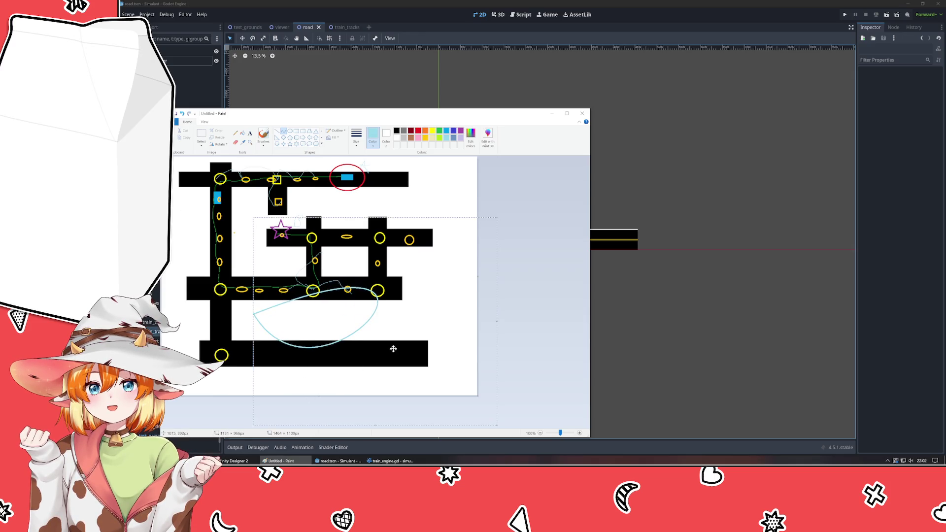
pyautogui.hotkey('ctrl', 'z')
# Step: Draw a trial S-curve across the map, delete it, and minimize Paint
pyautogui.moveTo(245, 326)
pyautogui.mouseDown()
pyautogui.moveTo(325, 283)
pyautogui.moveTo(436, 197)
pyautogui.mouseUp()
pyautogui.moveTo(340, 262); pyautogui.dragTo(429, 316)
pyautogui.moveTo(374, 276)
pyautogui.mouseDown()
pyautogui.moveTo(332, 252)
pyautogui.moveTo(242, 240)
pyautogui.moveTo(228, 221)
pyautogui.moveTo(238, 216)
pyautogui.mouseUp()
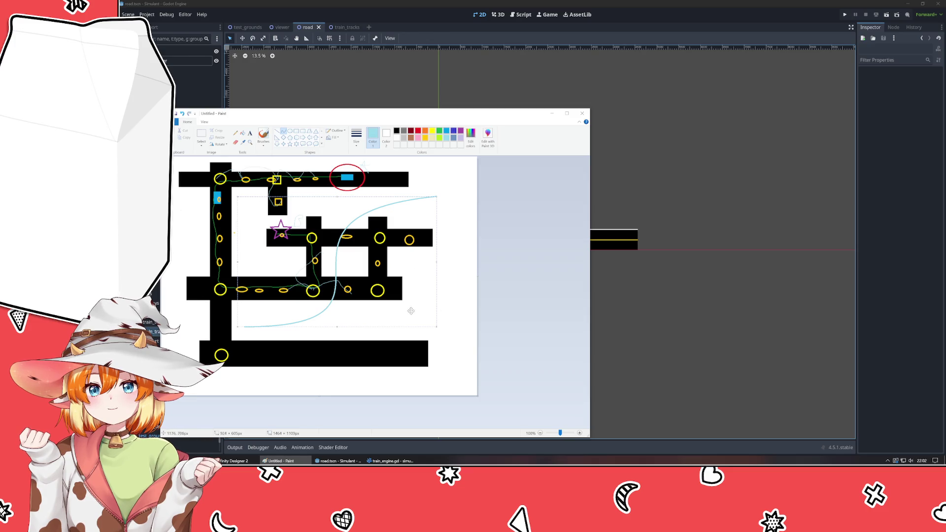
pyautogui.press('Delete')
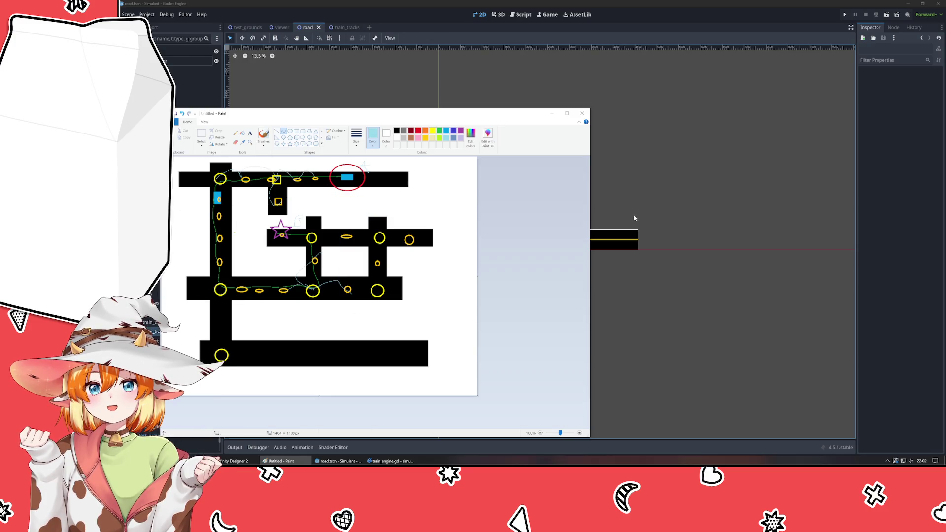
pyautogui.click(552, 114)
pyautogui.click(339, 27)
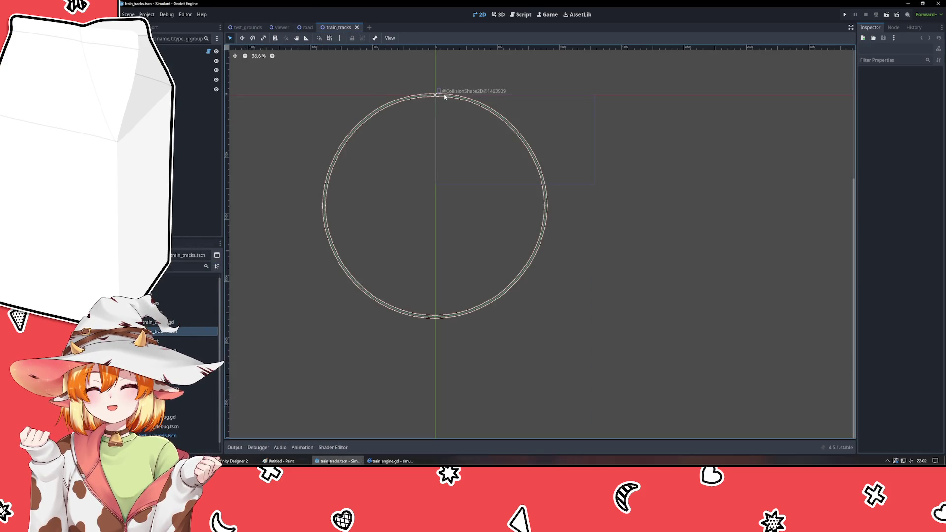
# Step: Select the Drawn node and then its Path to show the circle's curve points
pyautogui.click(189, 61)
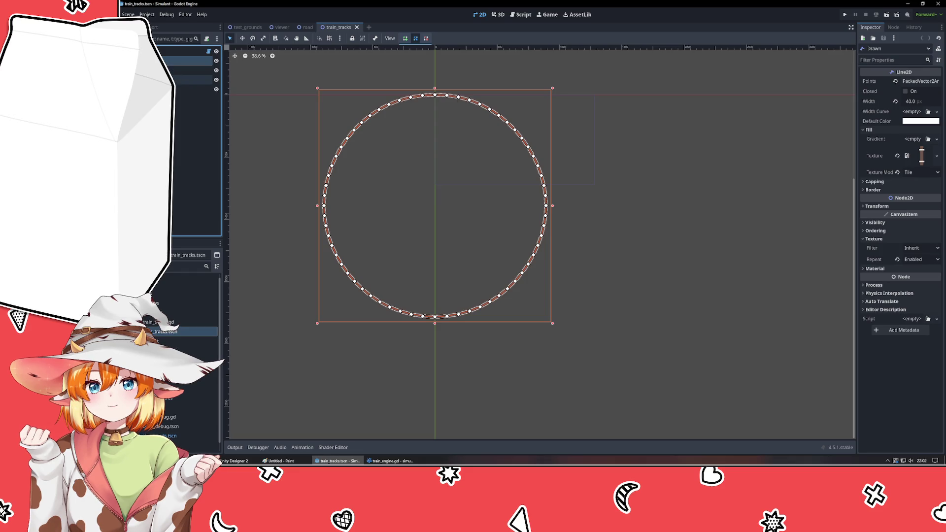
pyautogui.click(190, 79)
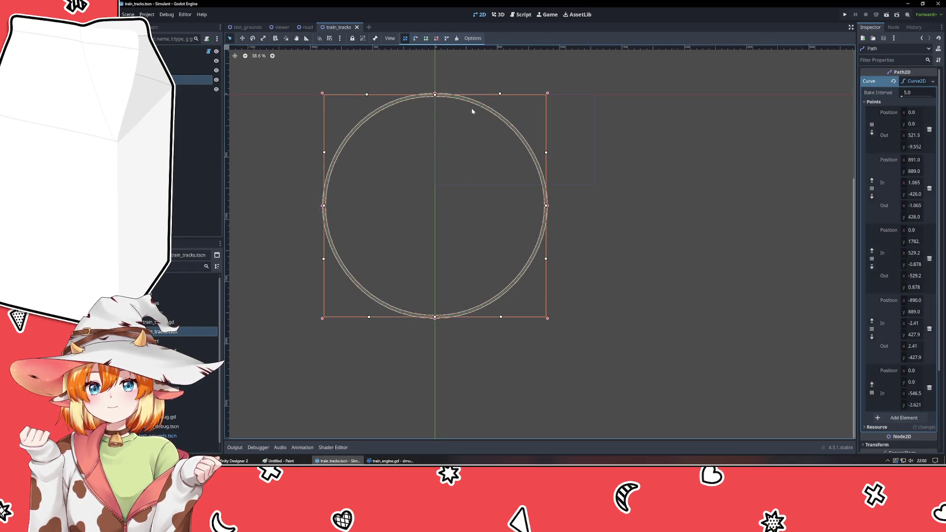
pyautogui.scroll(5, 473, 112)
pyautogui.scroll(10, 440, 104)
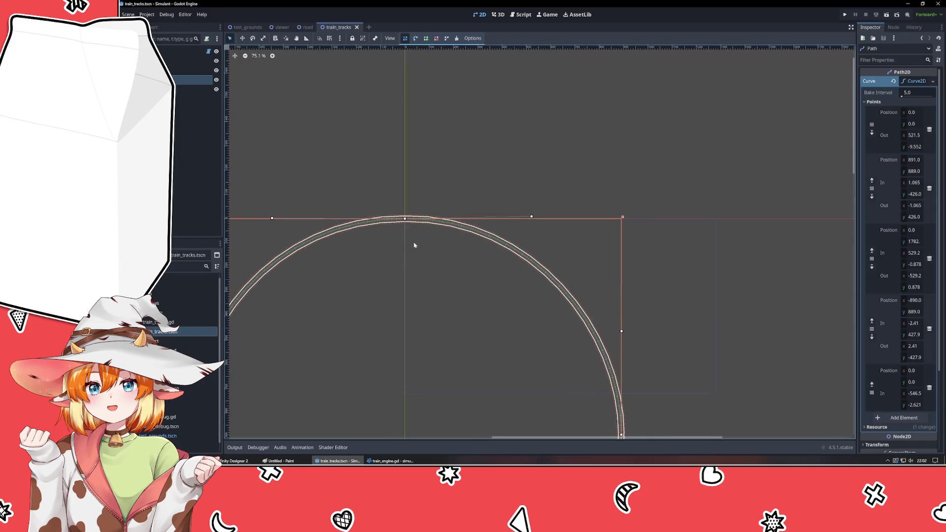
pyautogui.scroll(-10, 490, 201)
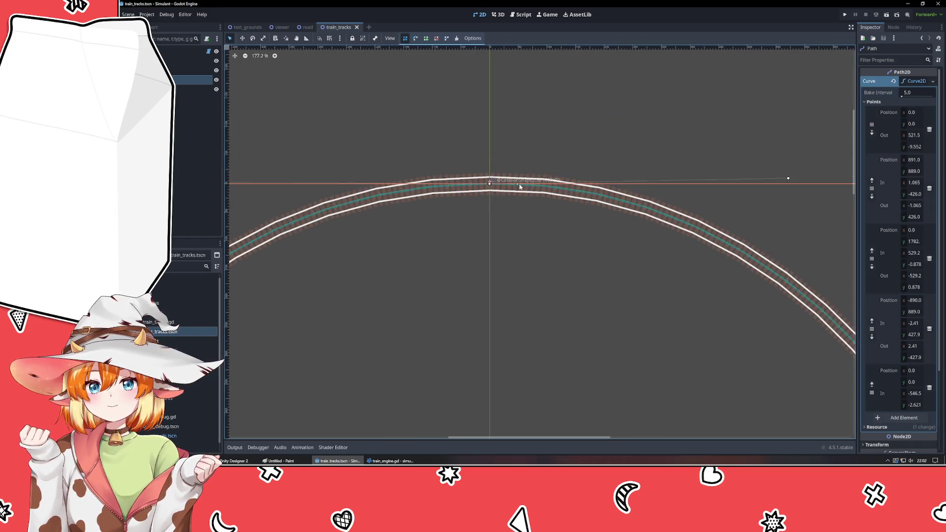
# Step: Try bending the top of the circle into an S-curve, undo it, and recentre the view
pyautogui.moveTo(633, 182)
pyautogui.mouseDown()
pyautogui.moveTo(525, 120)
pyautogui.moveTo(515, 244)
pyautogui.moveTo(681, 220)
pyautogui.moveTo(498, 296)
pyautogui.moveTo(616, 88)
pyautogui.moveTo(619, 219)
pyautogui.moveTo(567, 297)
pyautogui.moveTo(547, 281)
pyautogui.moveTo(473, 277)
pyautogui.moveTo(503, 79)
pyautogui.moveTo(527, 36)
pyautogui.moveTo(488, 93)
pyautogui.moveTo(478, 264)
pyautogui.mouseUp()
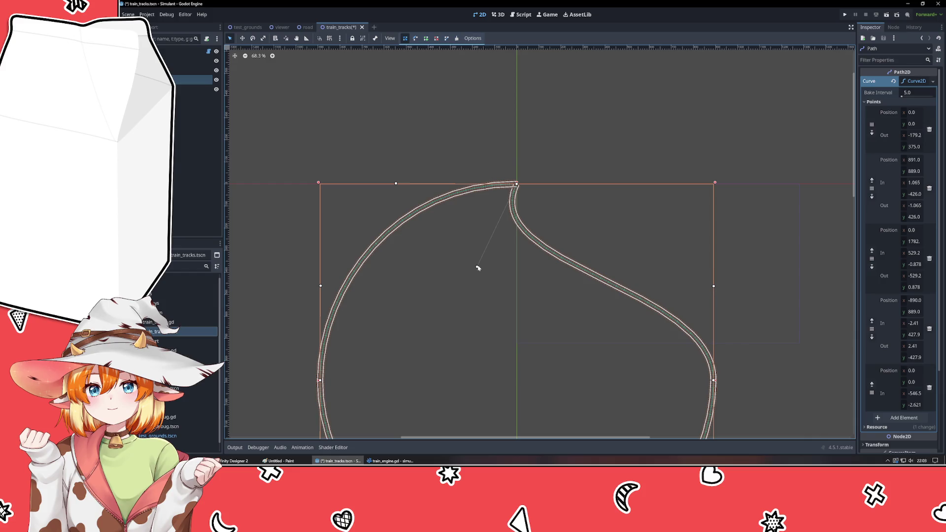
pyautogui.hotkey('ctrl', 'z')
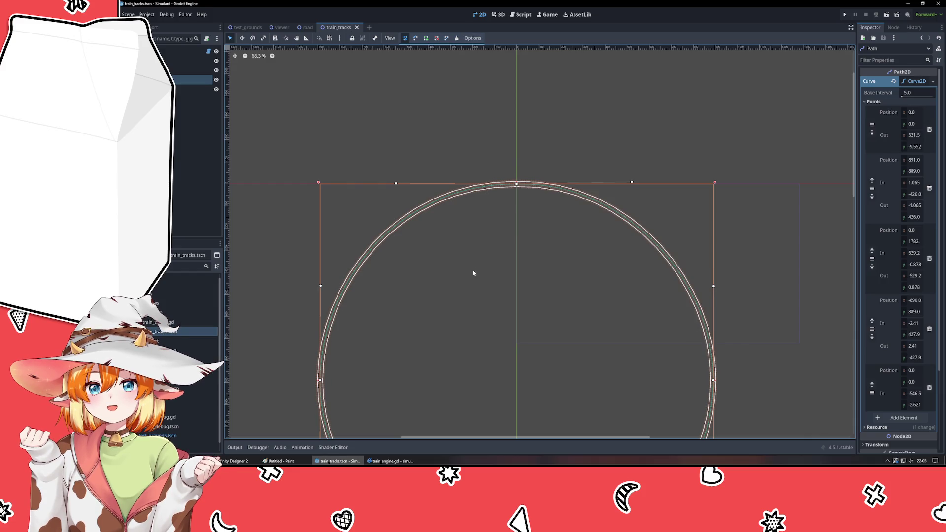
pyautogui.click(484, 294)
pyautogui.moveTo(490, 298); pyautogui.dragTo(475, 196)
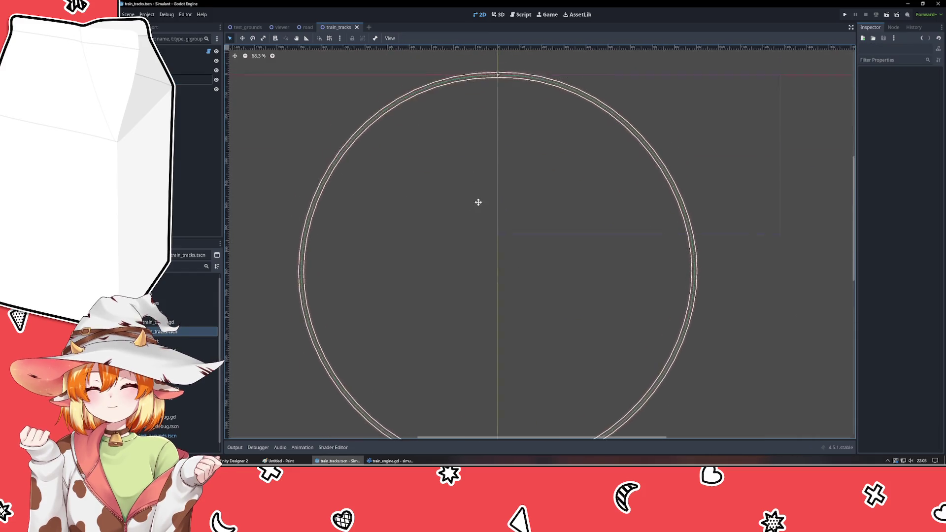
pyautogui.scroll(-2, 479, 209)
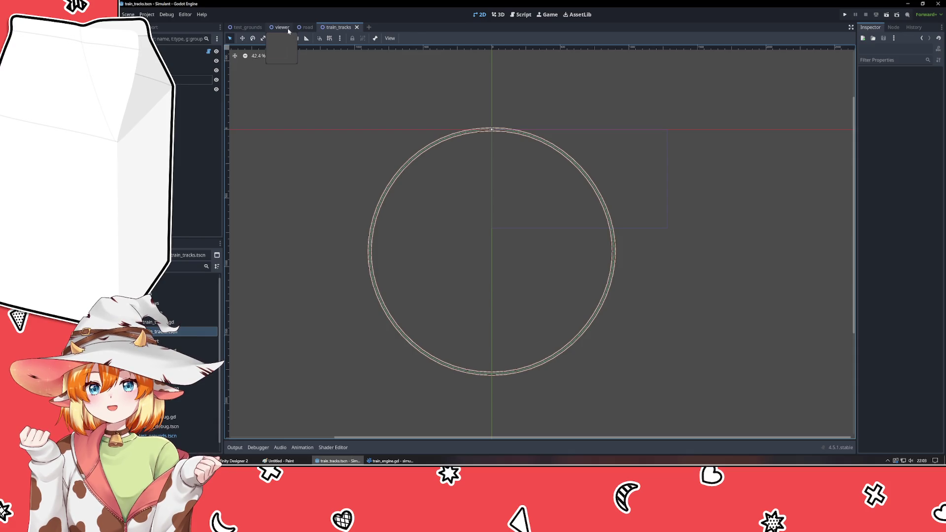
# Step: Frame the road.tscn four-way intersection and its eastward road in the viewport
pyautogui.click(305, 28)
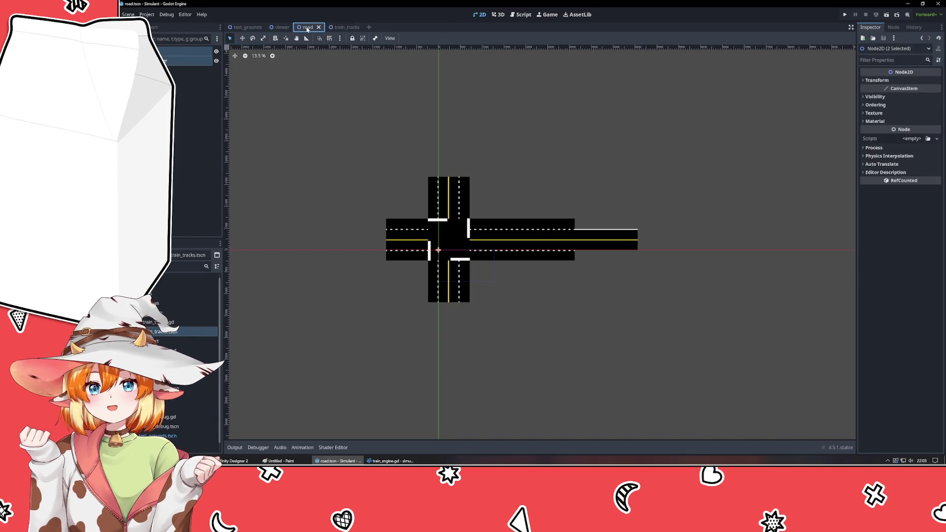
pyautogui.scroll(-8, 414, 180)
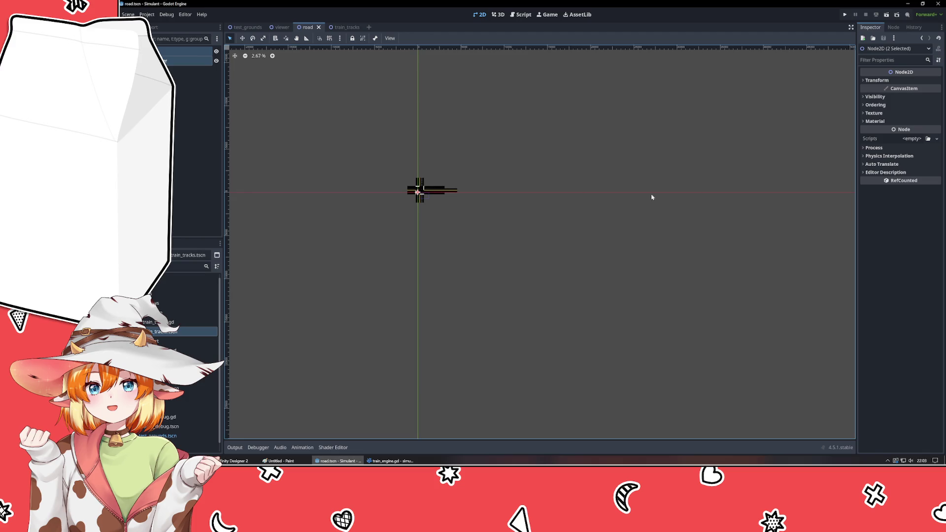
pyautogui.moveTo(541, 95)
pyautogui.mouseDown()
pyautogui.moveTo(540, 229)
pyautogui.moveTo(550, 247)
pyautogui.mouseUp()
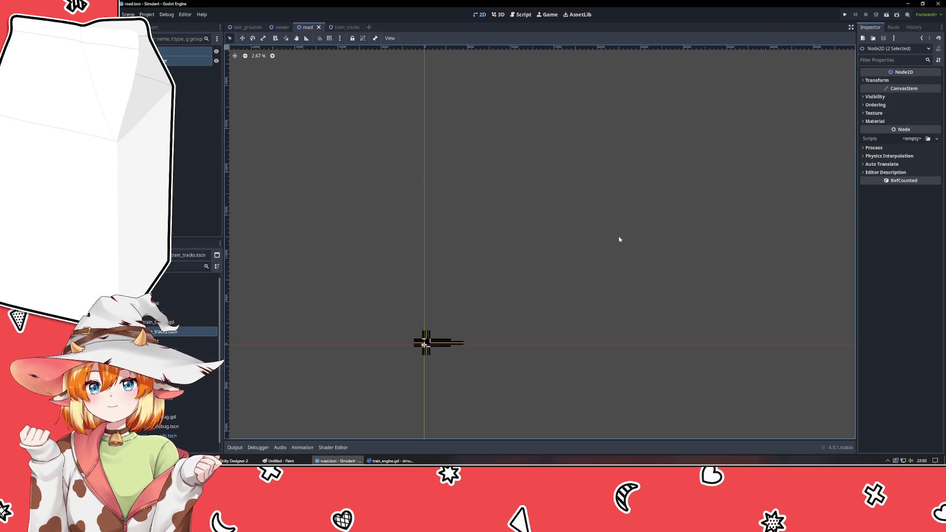
pyautogui.scroll(-1, 610, 310)
pyautogui.moveTo(611, 310); pyautogui.dragTo(589, 148)
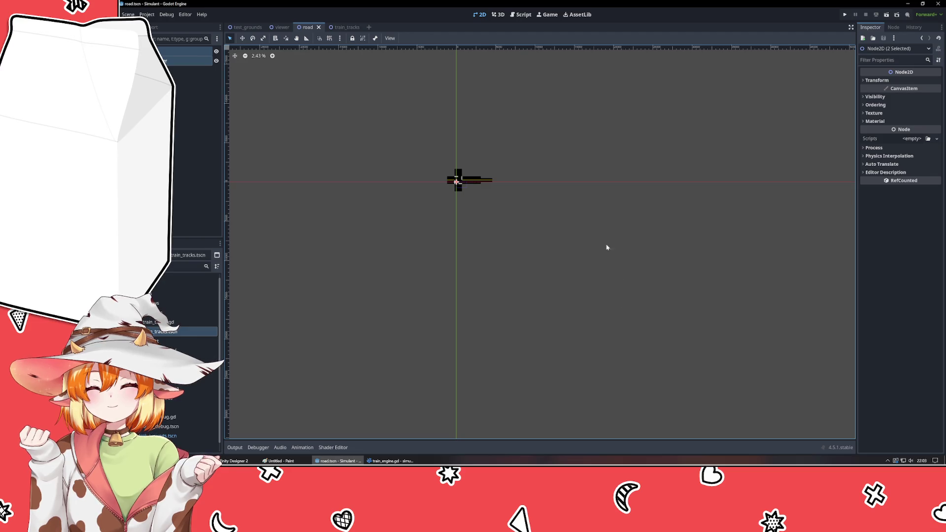
pyautogui.moveTo(520, 92)
pyautogui.mouseDown()
pyautogui.moveTo(463, 237)
pyautogui.moveTo(489, 185)
pyautogui.moveTo(433, 260)
pyautogui.moveTo(481, 176)
pyautogui.mouseUp()
pyautogui.scroll(3, 459, 213)
pyautogui.scroll(2, 482, 176)
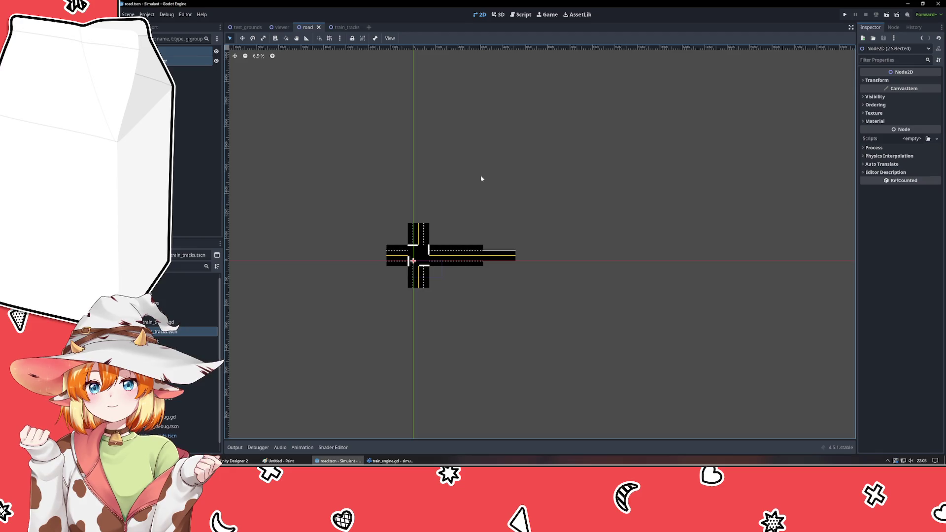
pyautogui.click(375, 188)
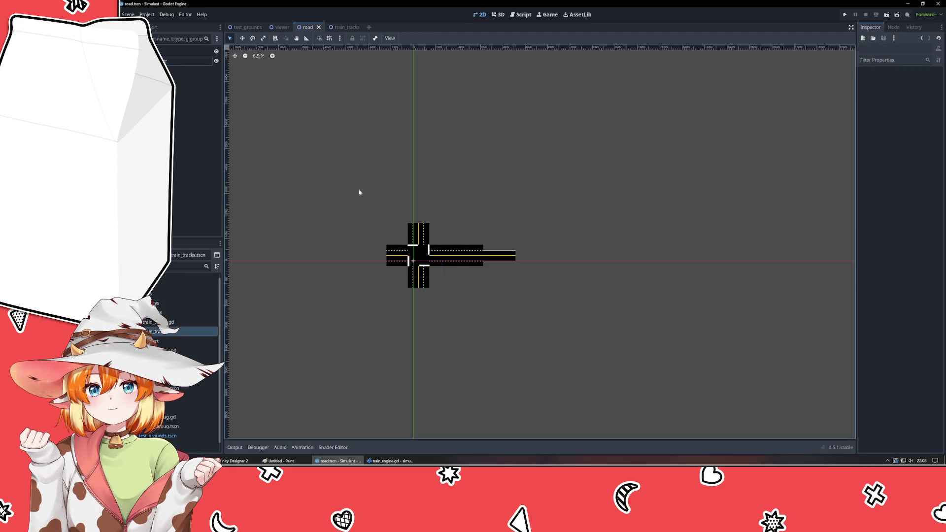
# Step: Delete the TileMapLayer node and save road.tscn
pyautogui.click(190, 60)
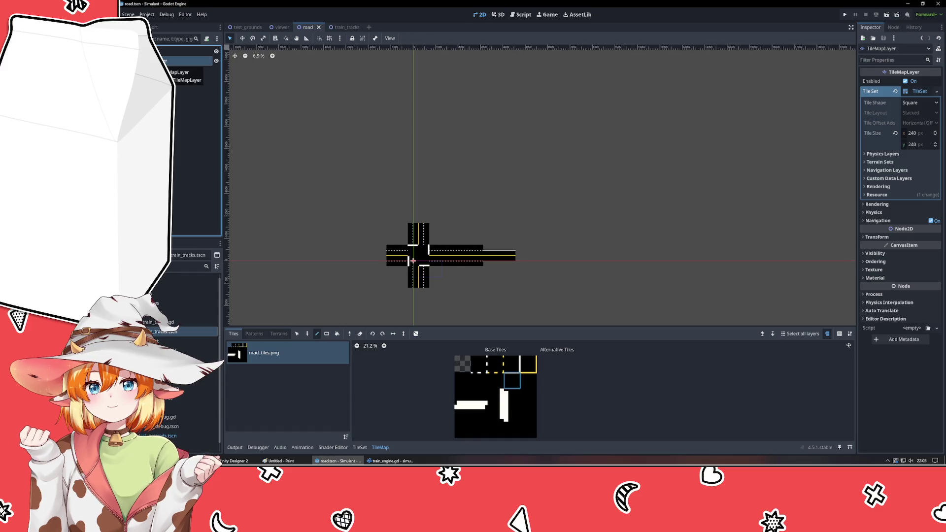
pyautogui.press('Delete')
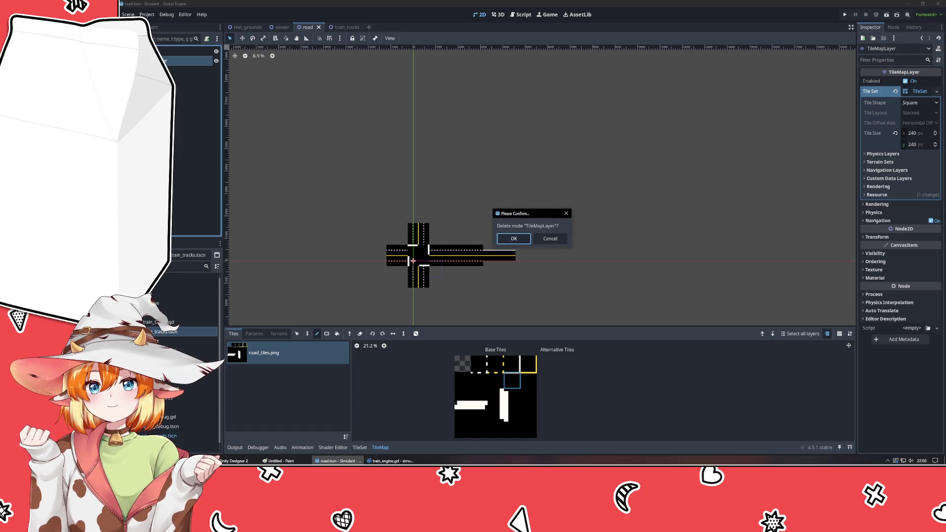
pyautogui.press('Return')
pyautogui.hotkey('ctrl', 's')
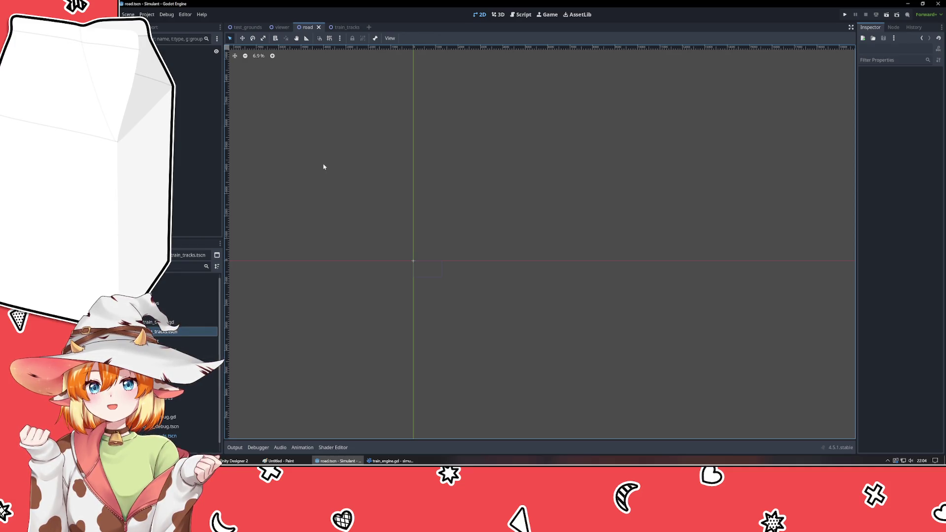
# Step: Pan and zoom around the now empty road scene canvas
pyautogui.scroll(-5, 324, 167)
pyautogui.scroll(2, 324, 167)
pyautogui.moveTo(324, 167)
pyautogui.mouseDown()
pyautogui.moveTo(454, 217)
pyautogui.moveTo(384, 195)
pyautogui.moveTo(340, 141)
pyautogui.mouseUp()
pyautogui.scroll(-8, 439, 216)
pyautogui.scroll(10, 439, 216)
pyautogui.scroll(4, 306, 226)
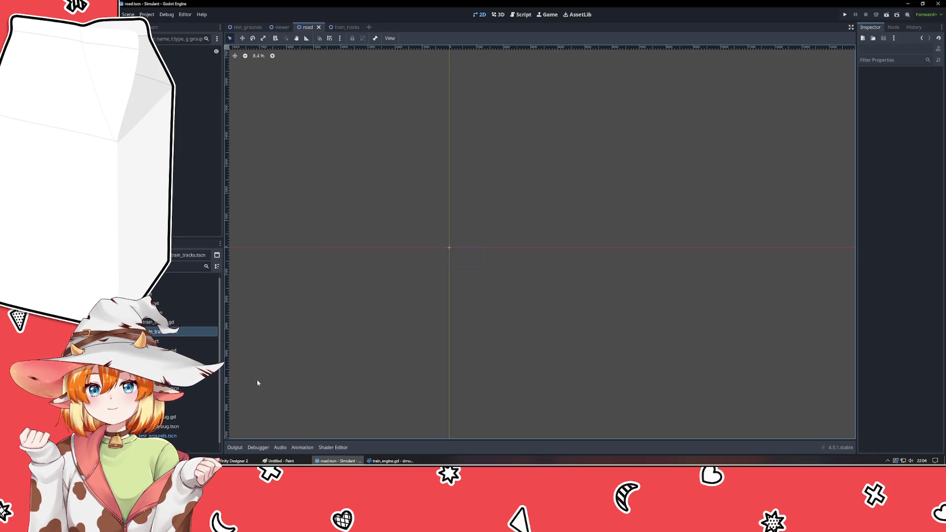
# Step: Close the Taxicab geometry and Chebyshev distance tabs in the browser
pyautogui.hotkey('alt', 'Tab')
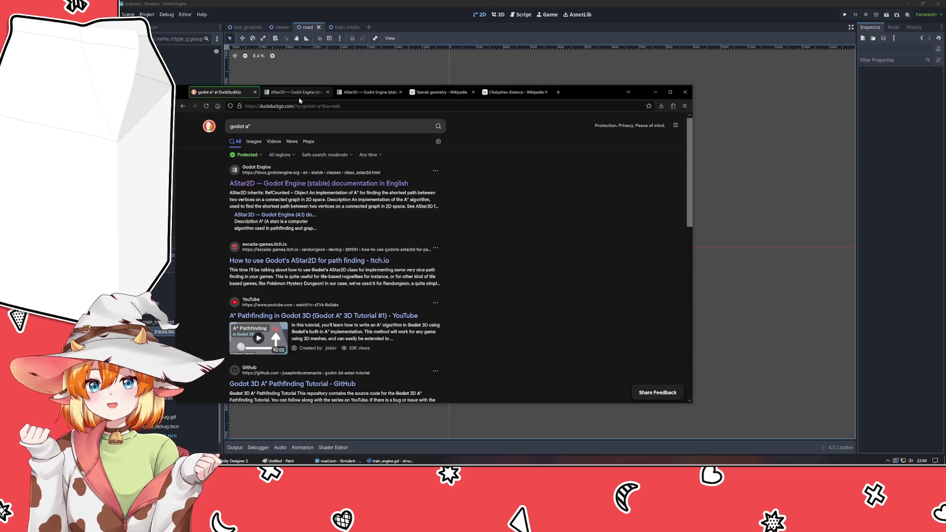
pyautogui.click(473, 92)
pyautogui.middleClick(471, 92)
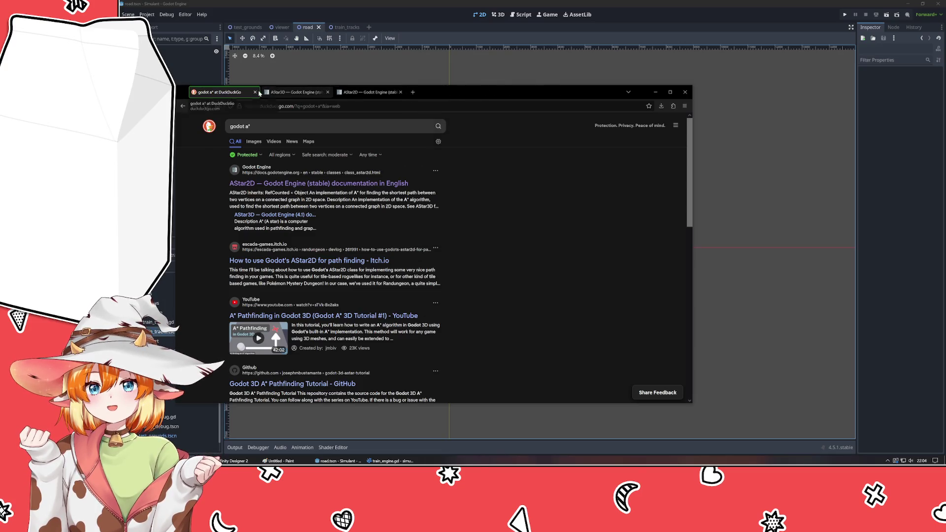
pyautogui.click(296, 92)
# Step: Open the Grid-based Navigation with AStarGrid2D Demo from the AStar2D docs and view it
pyautogui.click(365, 94)
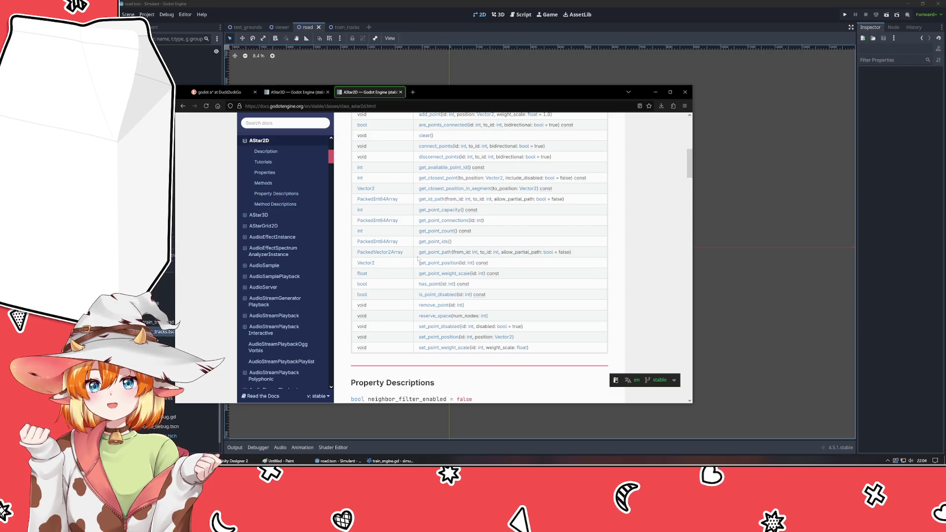
pyautogui.middleClick(422, 297)
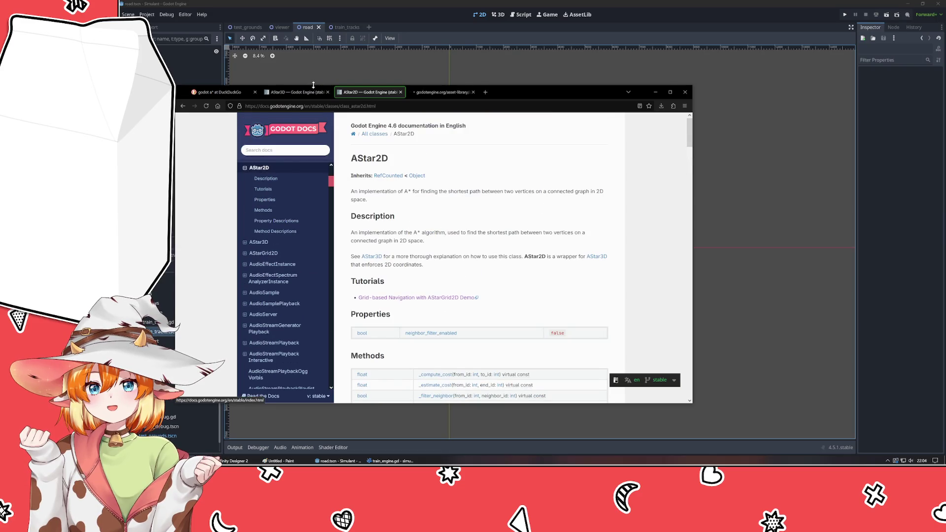
pyautogui.click(296, 92)
pyautogui.scroll(3, 390, 239)
pyautogui.scroll(10, 389, 239)
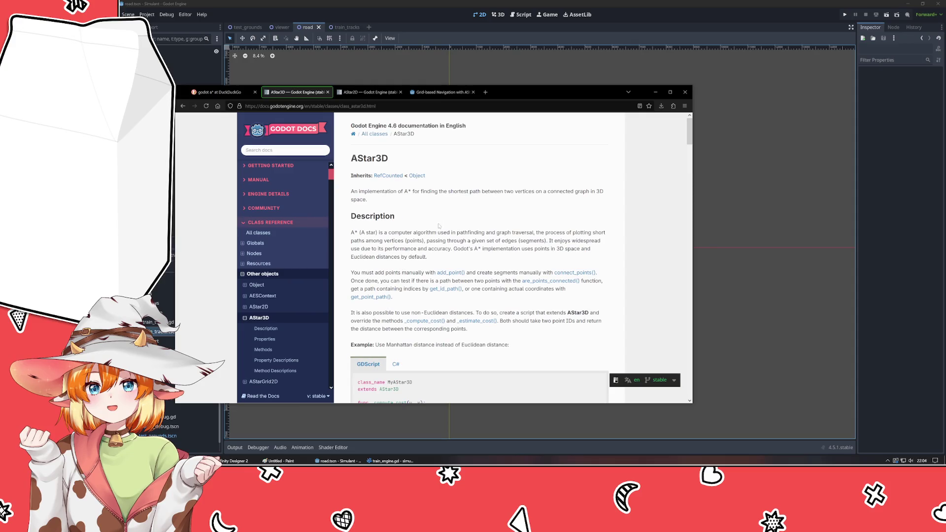
pyautogui.click(444, 93)
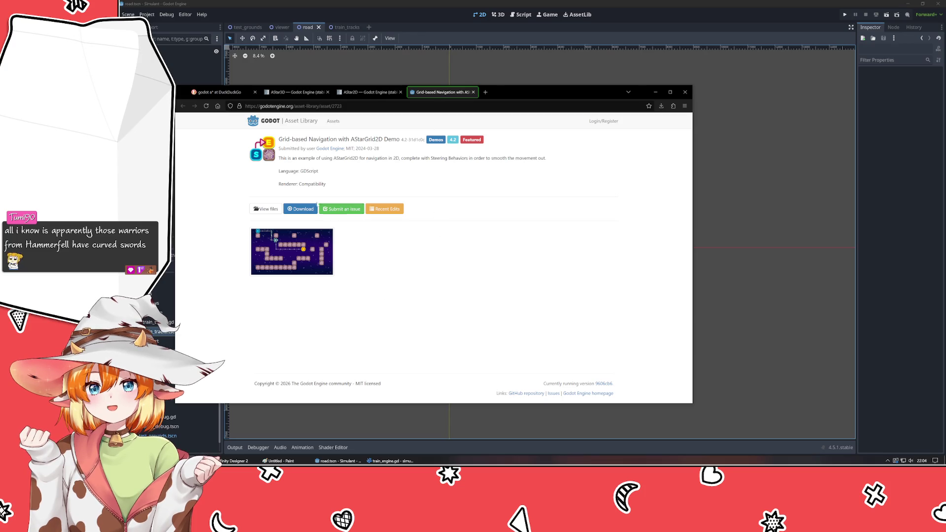
# Step: View the demo's files on GitHub and browse the navigation folder, then collapse it
pyautogui.click(263, 212)
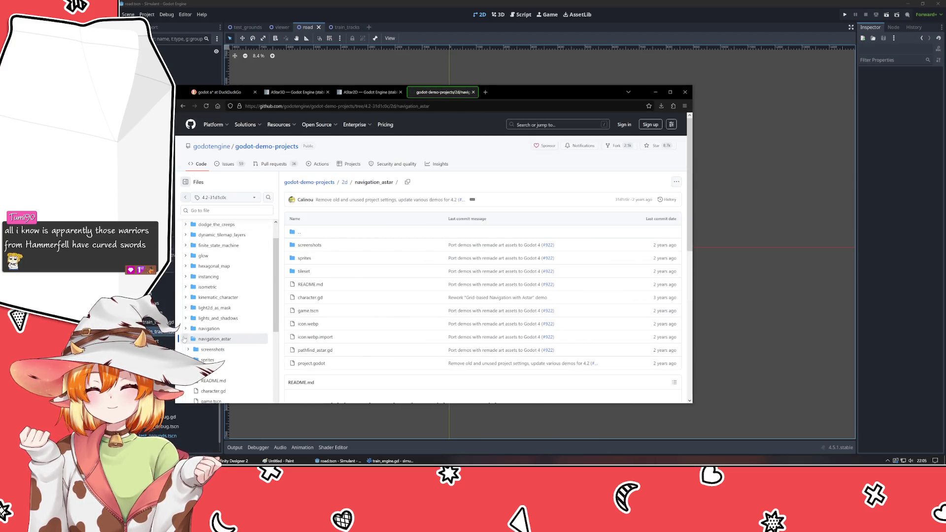
pyautogui.click(217, 329)
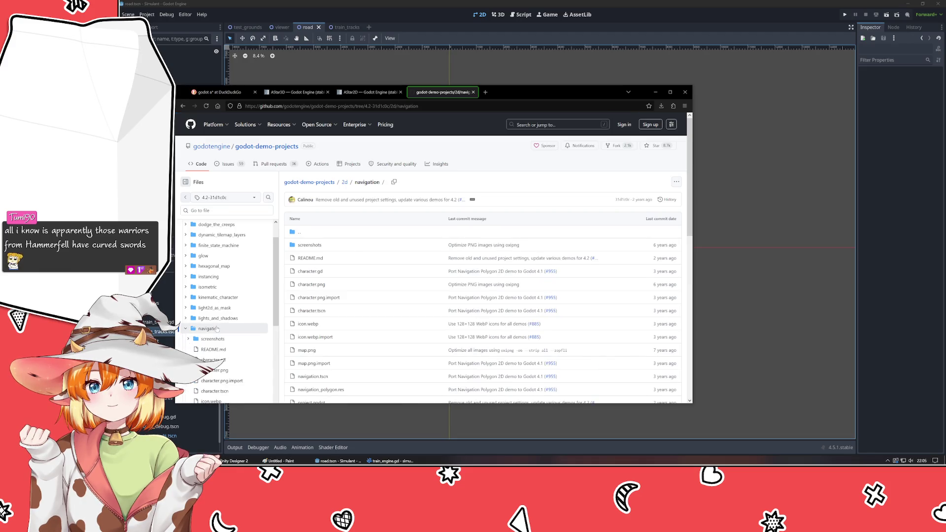
pyautogui.scroll(-10, 422, 258)
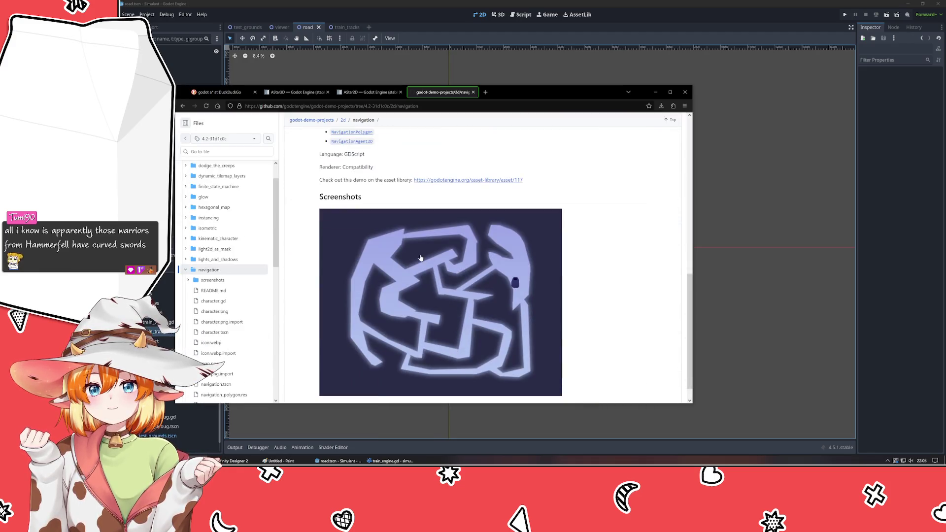
pyautogui.scroll(-1, 340, 270)
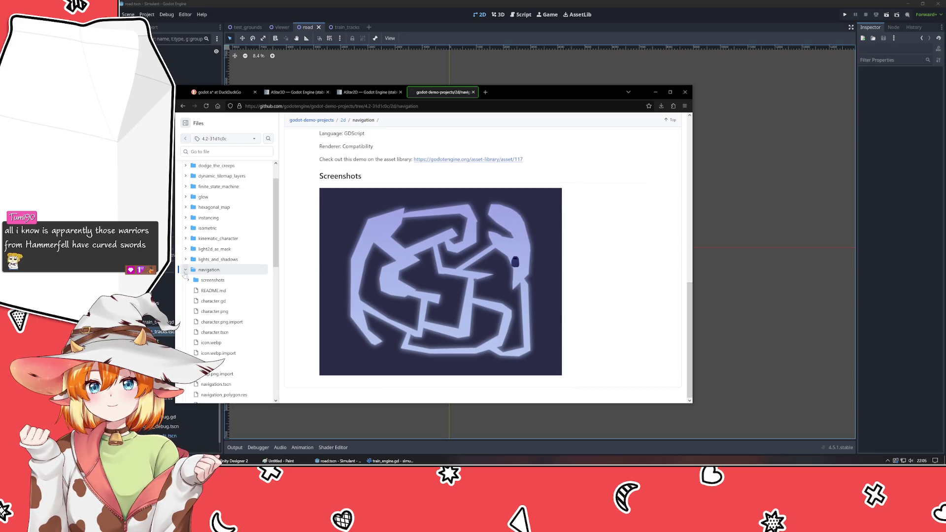
pyautogui.click(186, 271)
# Step: Open the dynamic_tilemap_layers demo README and collapse its folder
pyautogui.scroll(2, 218, 192)
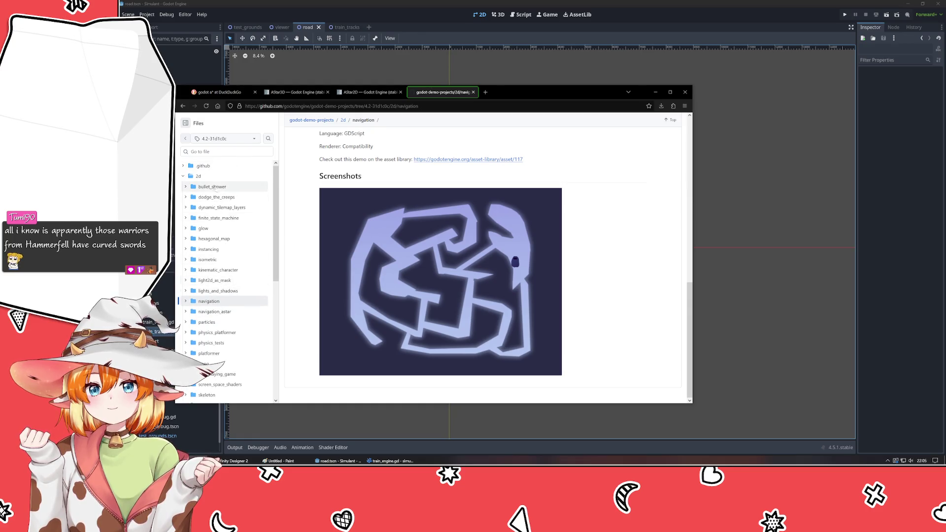
pyautogui.click(256, 211)
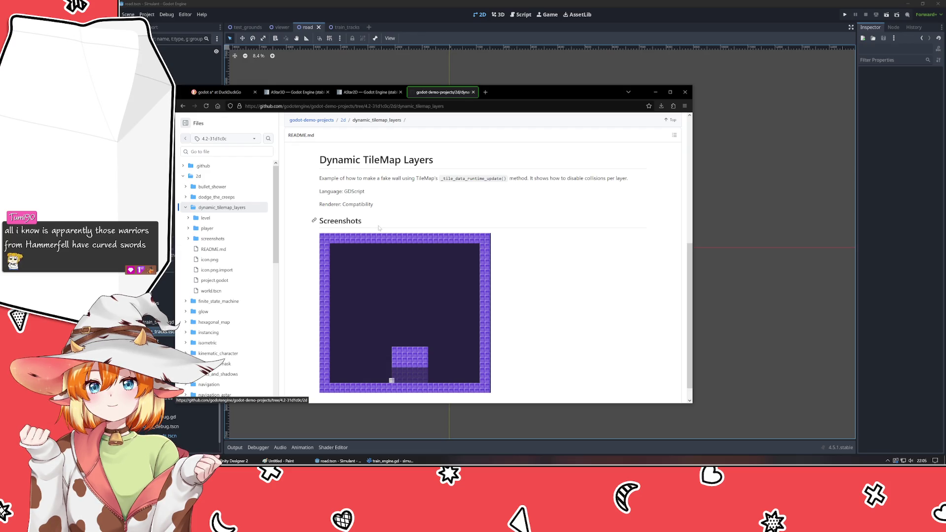
pyautogui.scroll(-1, 379, 229)
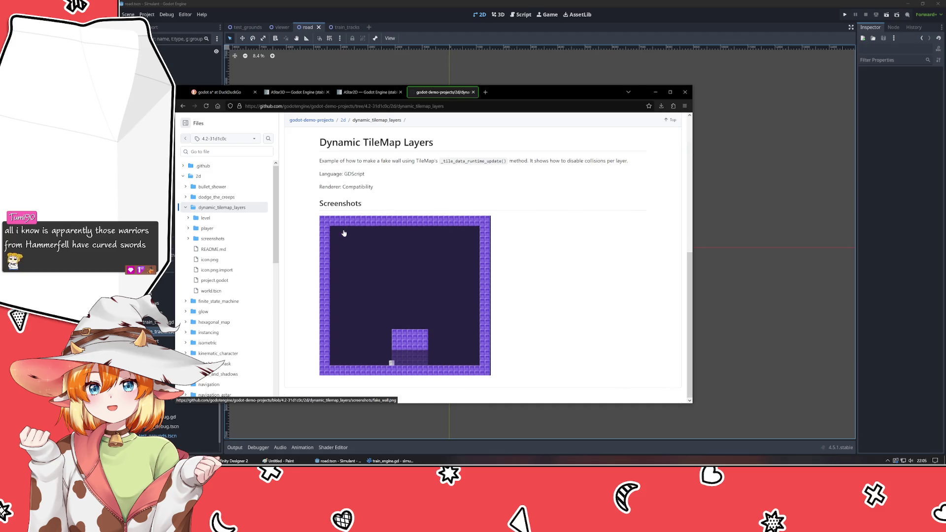
pyautogui.click(186, 208)
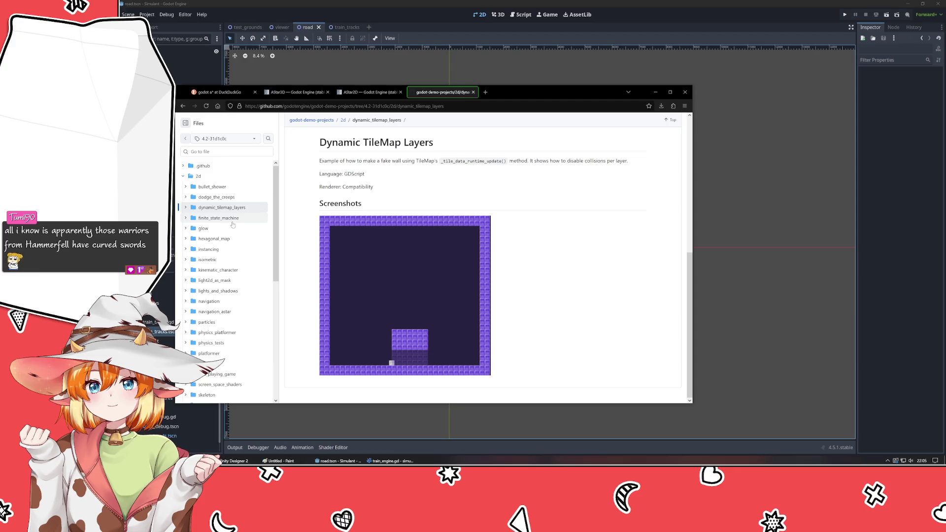
# Step: Open the finite_state_machine demo folder and scroll through its contents
pyautogui.click(233, 219)
pyautogui.scroll(-5, 300, 221)
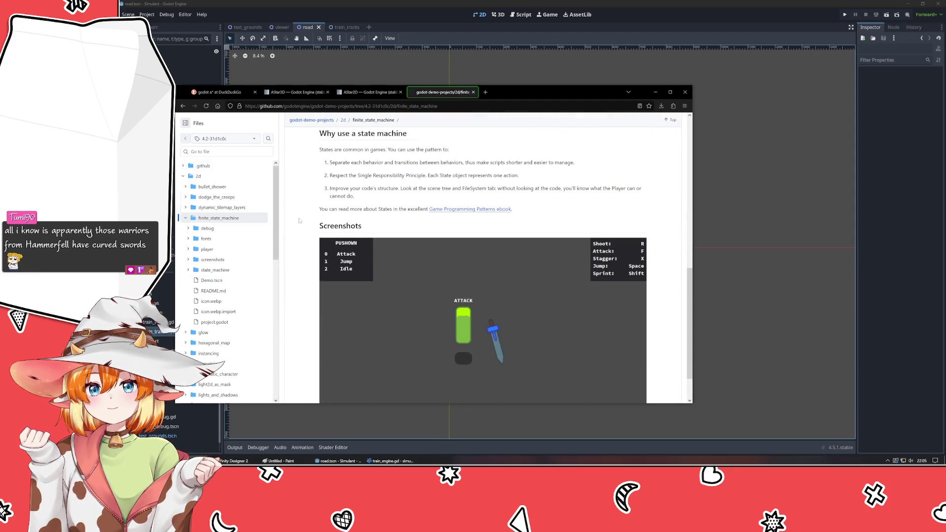
pyautogui.scroll(5, 300, 220)
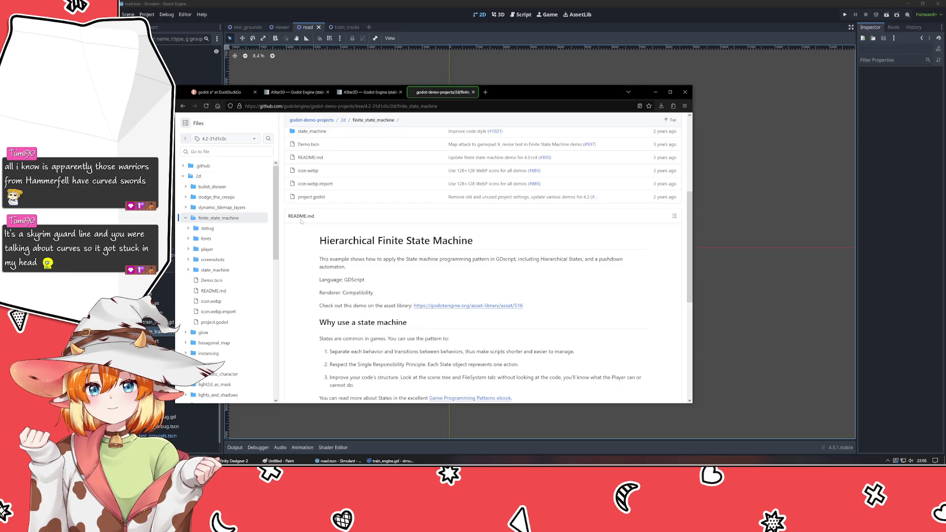
pyautogui.scroll(-3, 297, 223)
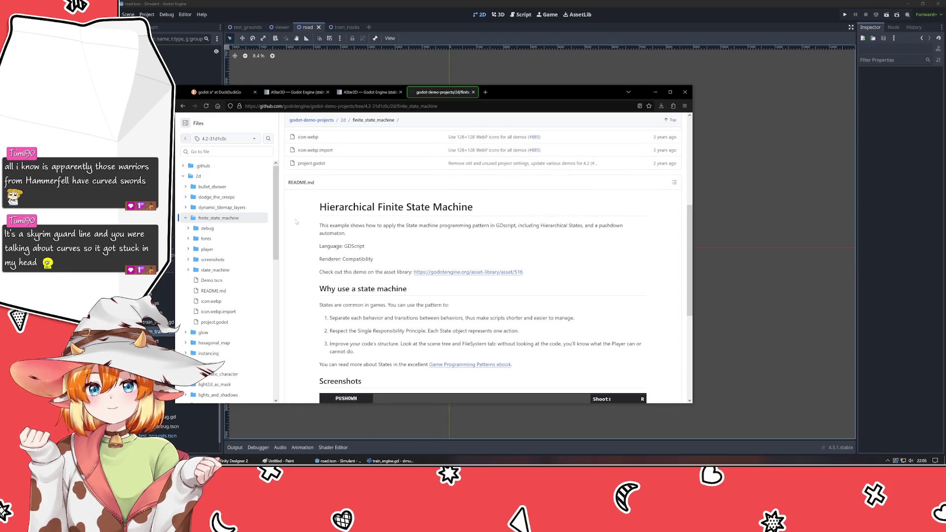
pyautogui.scroll(-3, 296, 222)
pyautogui.scroll(5, 292, 225)
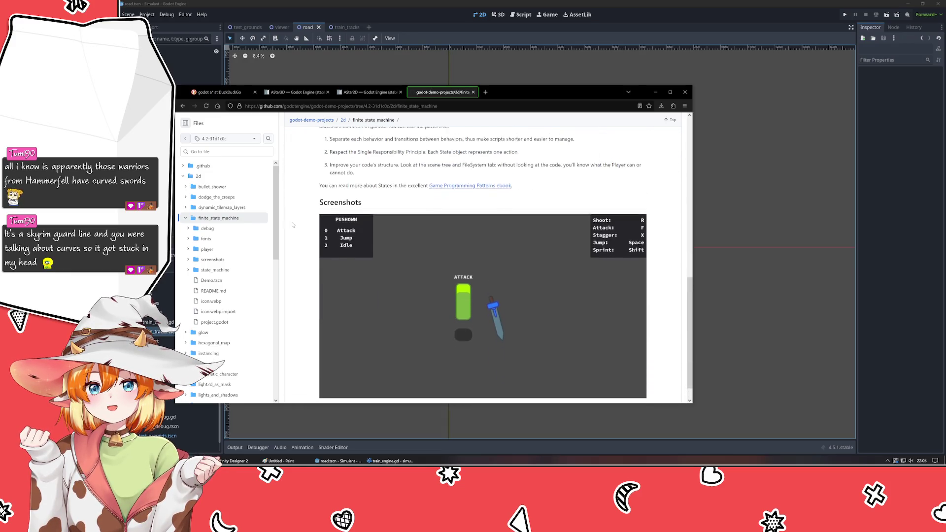
pyautogui.scroll(2, 290, 226)
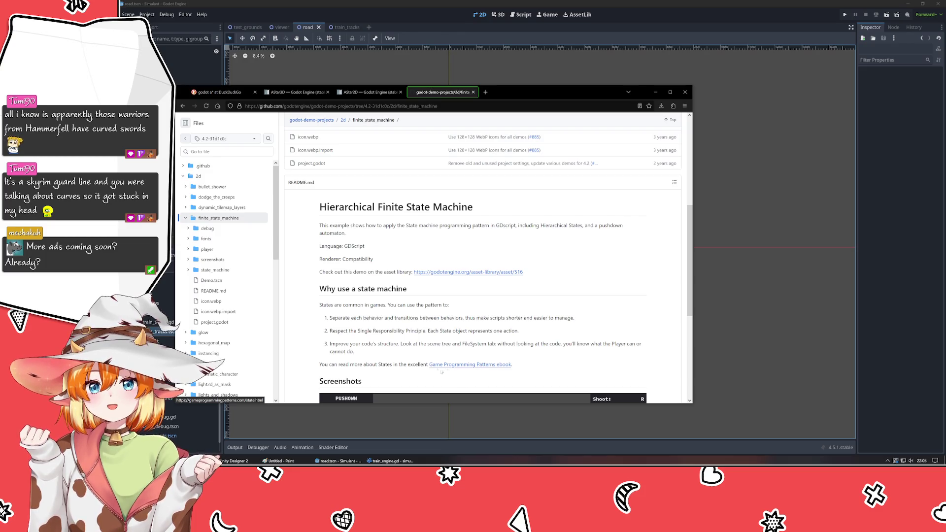
pyautogui.scroll(1, 490, 264)
pyautogui.scroll(4, 354, 335)
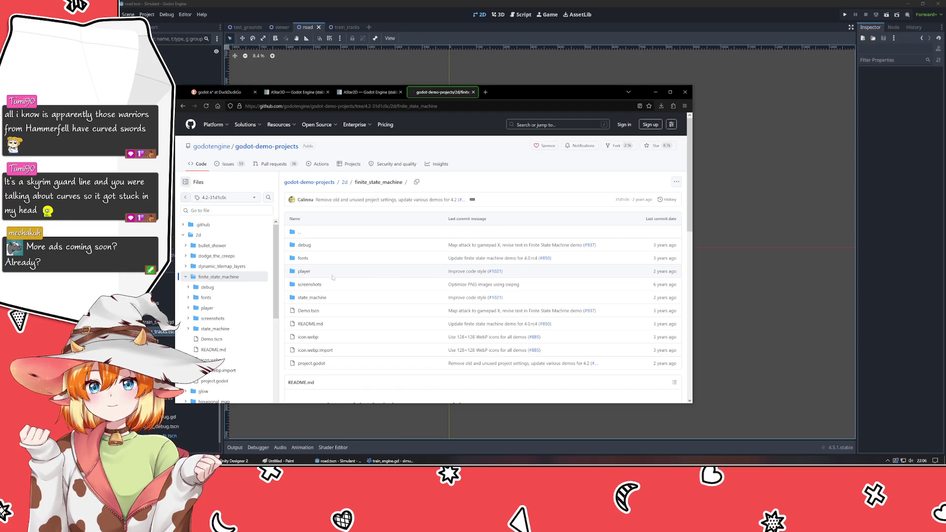
# Step: Read the state_machine.gd and state.gd scripts in the state_machine subfolder
pyautogui.click(309, 299)
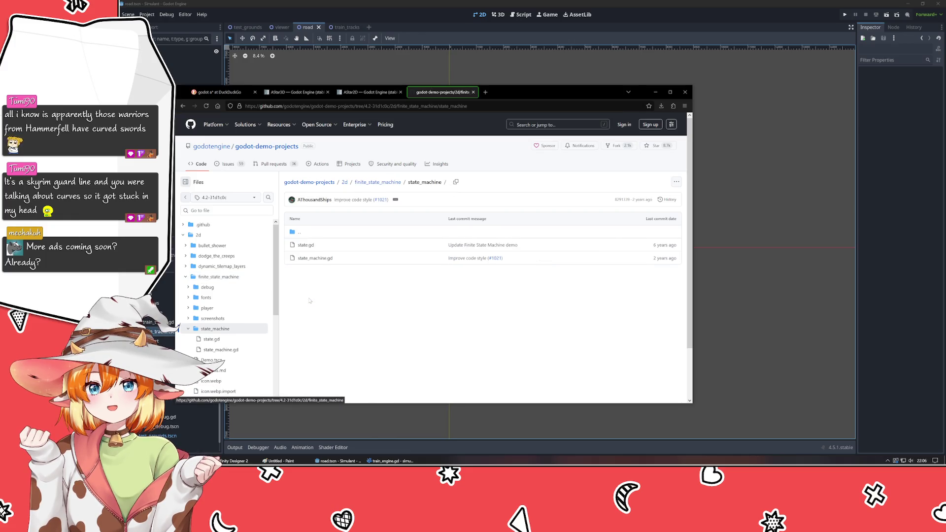
pyautogui.click(314, 258)
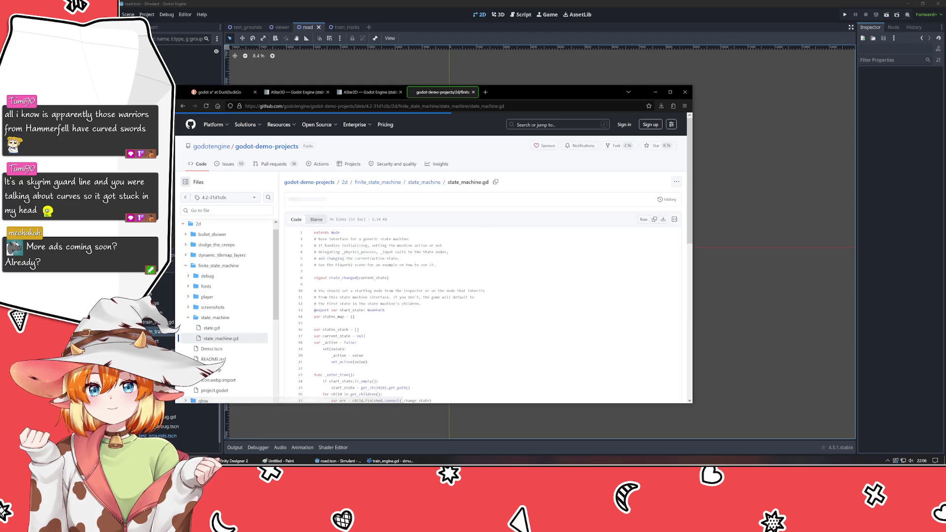
pyautogui.scroll(-4, 434, 259)
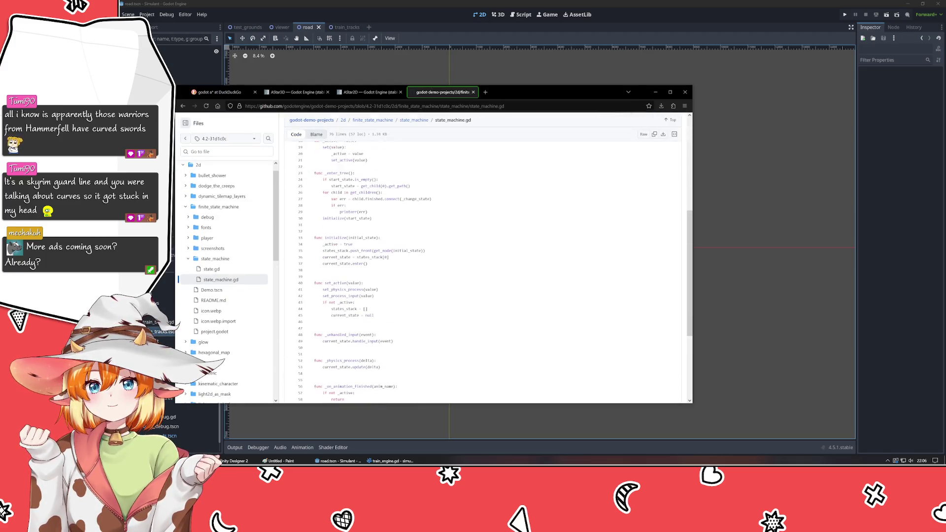
pyautogui.scroll(-3, 483, 261)
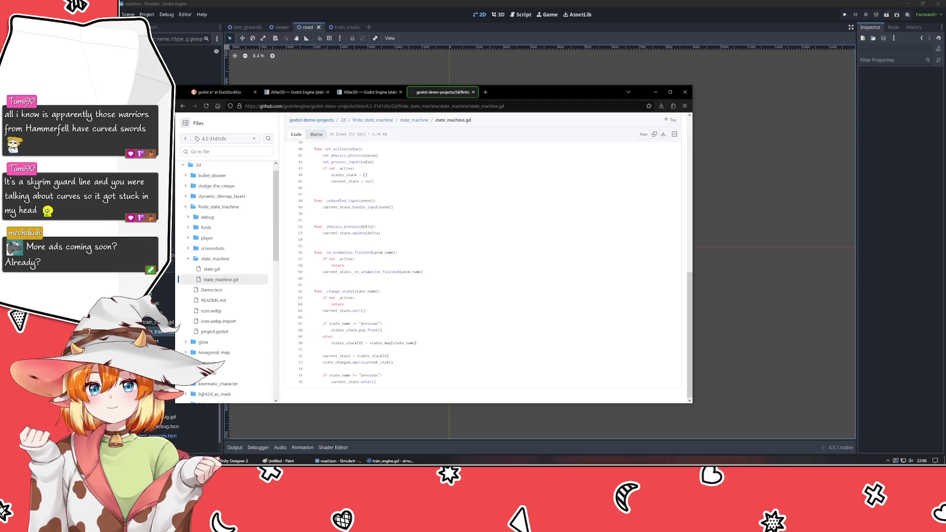
pyautogui.click(181, 106)
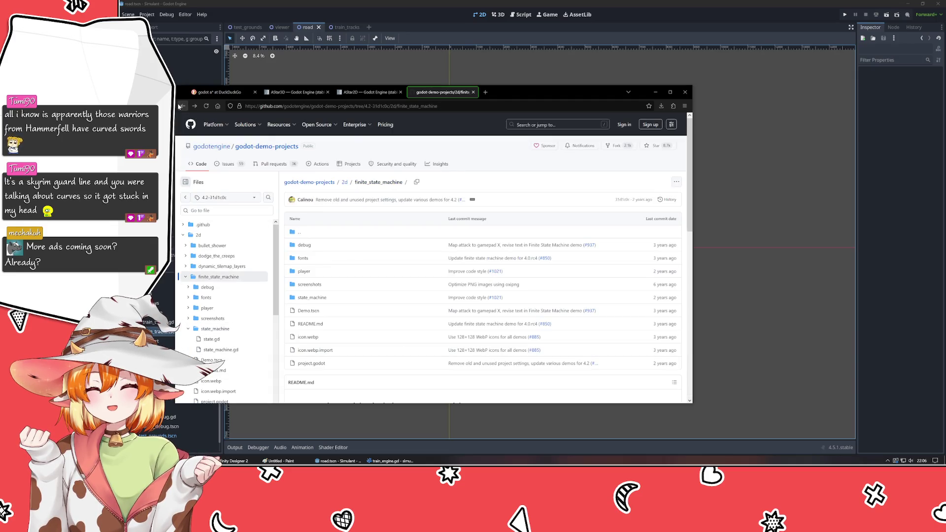
pyautogui.click(312, 298)
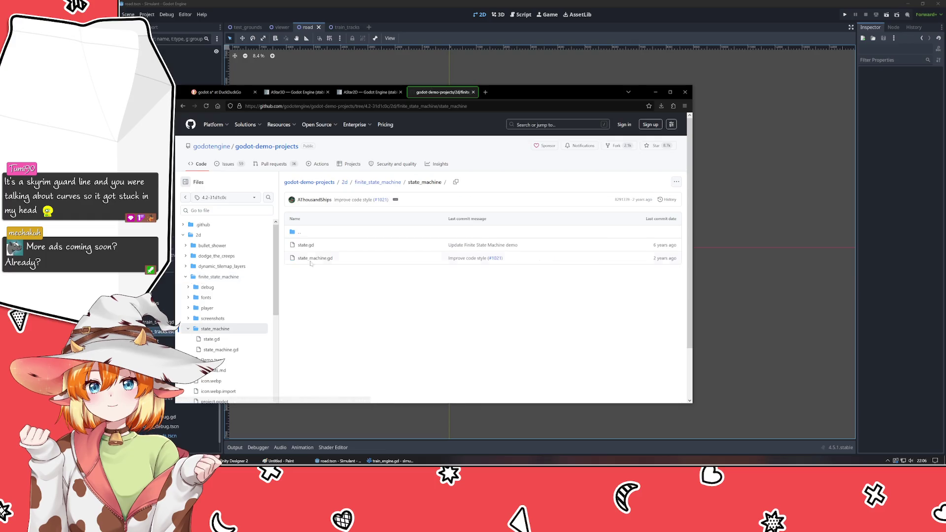
pyautogui.click(305, 246)
pyautogui.scroll(-1, 302, 252)
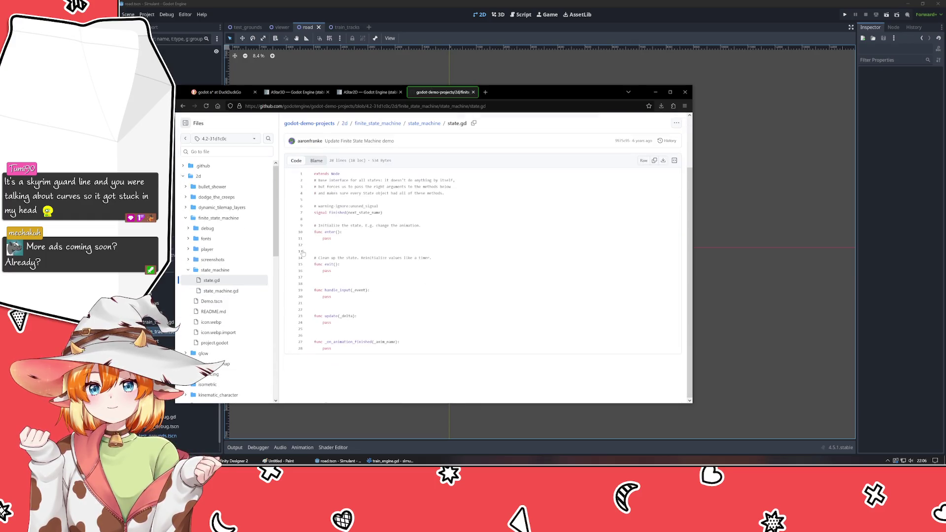
pyautogui.hotkey('alt', 'Left')
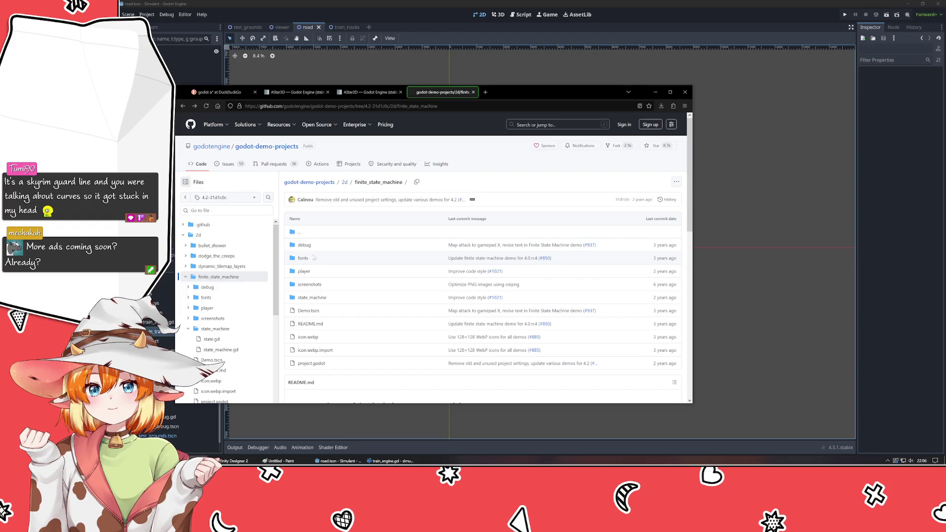
# Step: View player/states/combat/attack.gd, then go back up to the finite_state_machine listing
pyautogui.click(304, 271)
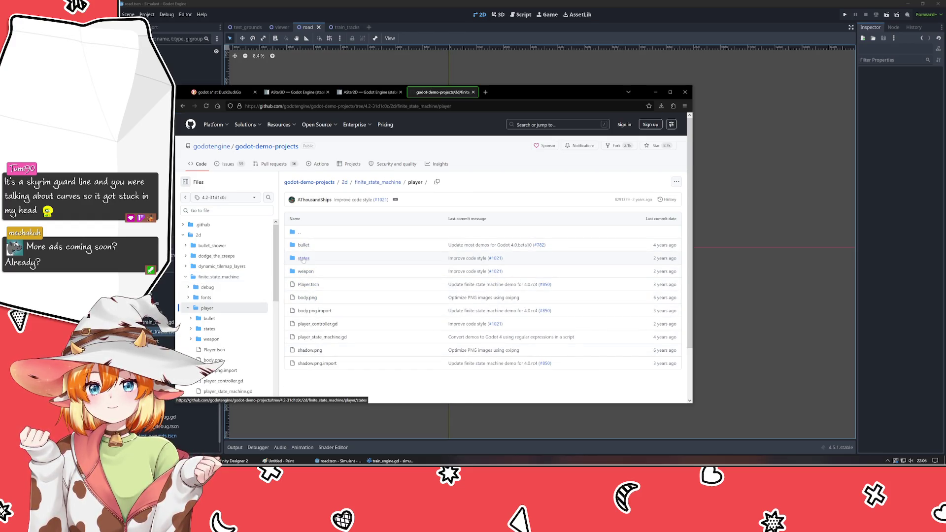
pyautogui.click(304, 258)
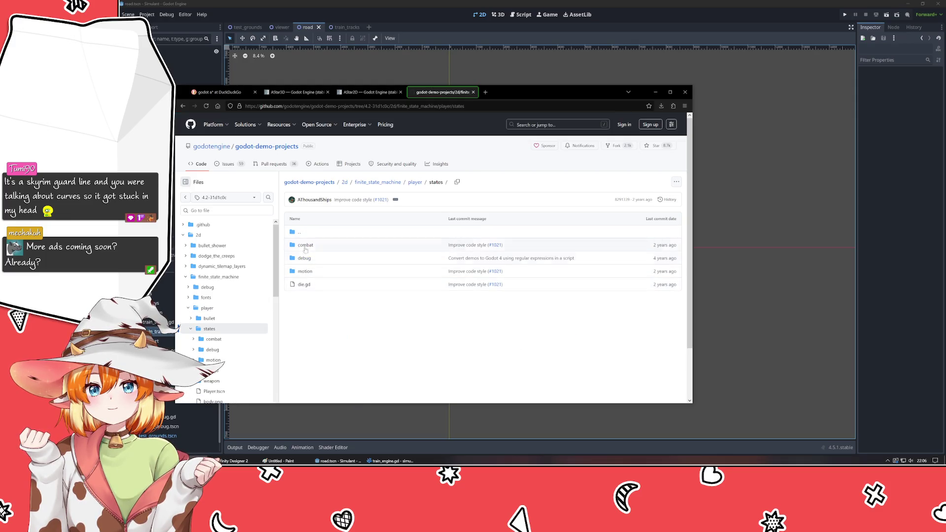
pyautogui.click(303, 246)
pyautogui.click(305, 245)
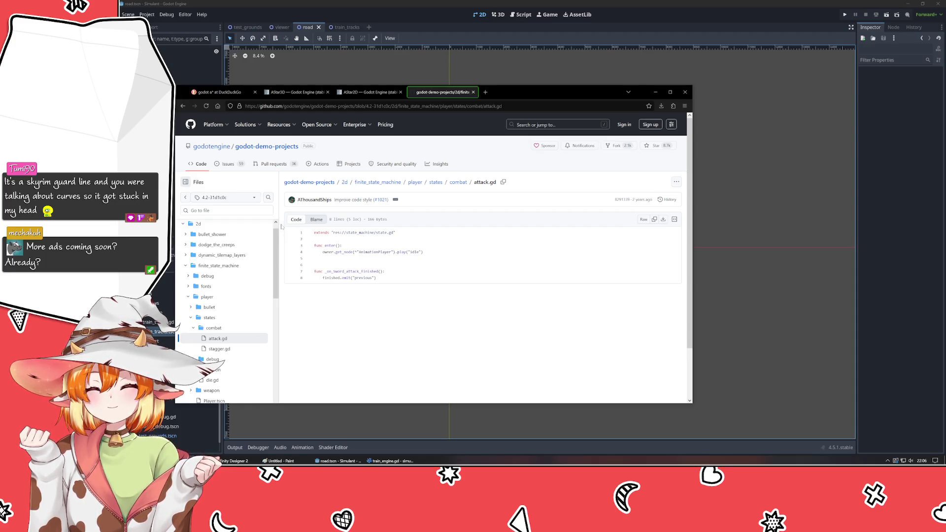
pyautogui.click(183, 106)
pyautogui.click(182, 106)
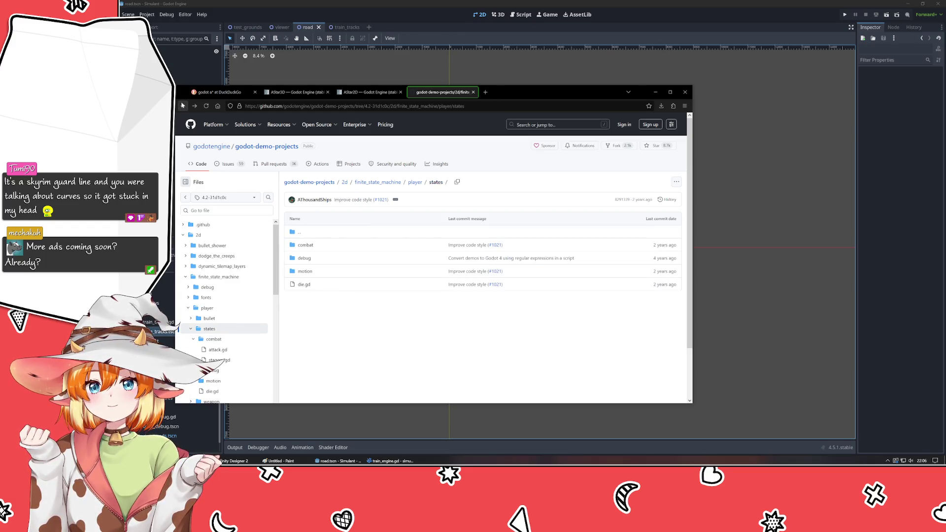
pyautogui.click(183, 106)
pyautogui.click(183, 106)
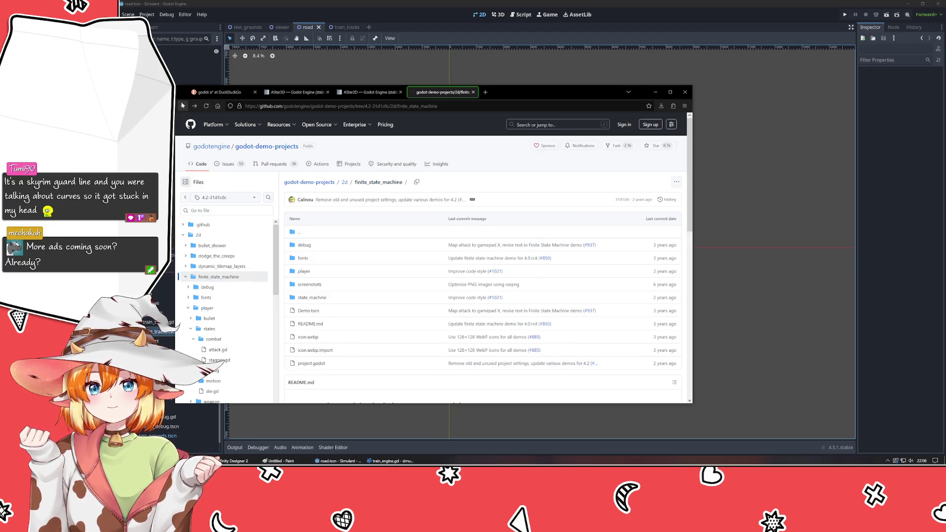
# Step: Collapse finite_state_machine, open it in a background tab, and browse the glow demo
pyautogui.scroll(-3, 186, 221)
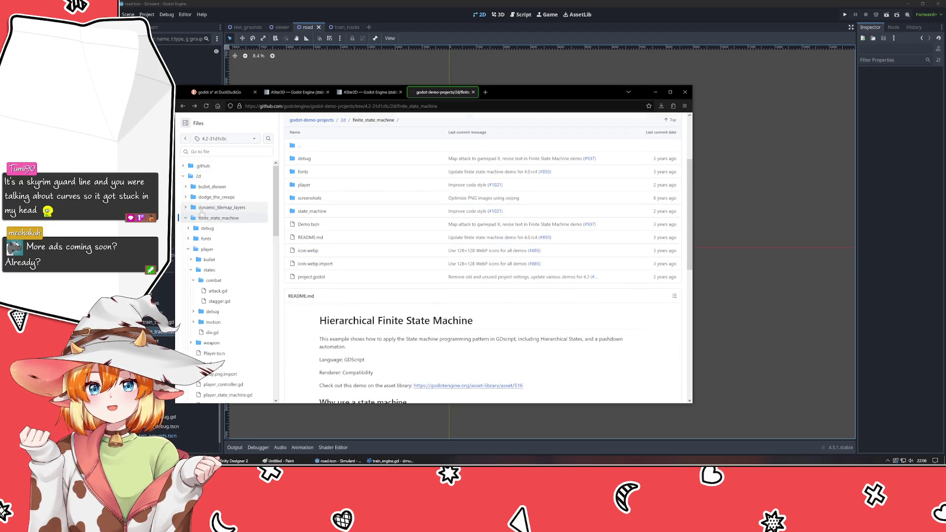
pyautogui.click(185, 219)
pyautogui.middleClick(224, 220)
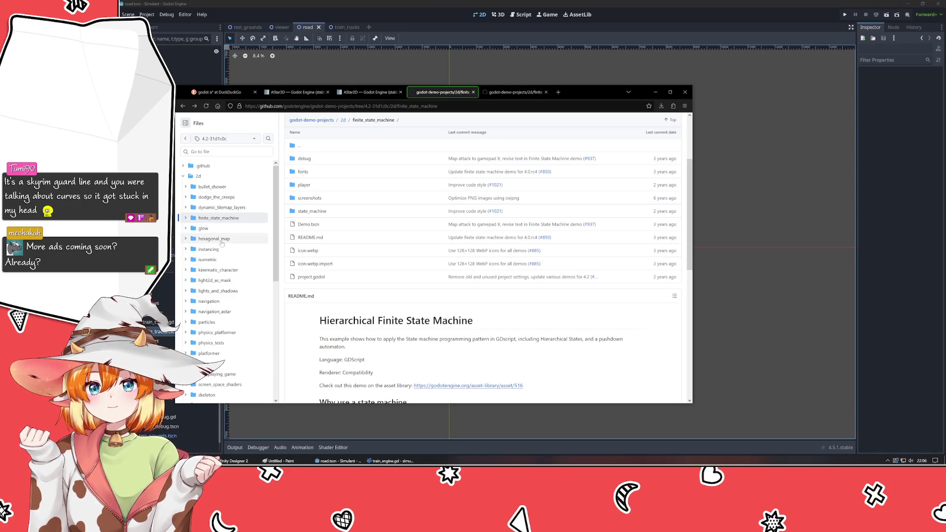
pyautogui.click(203, 229)
pyautogui.scroll(-6, 399, 287)
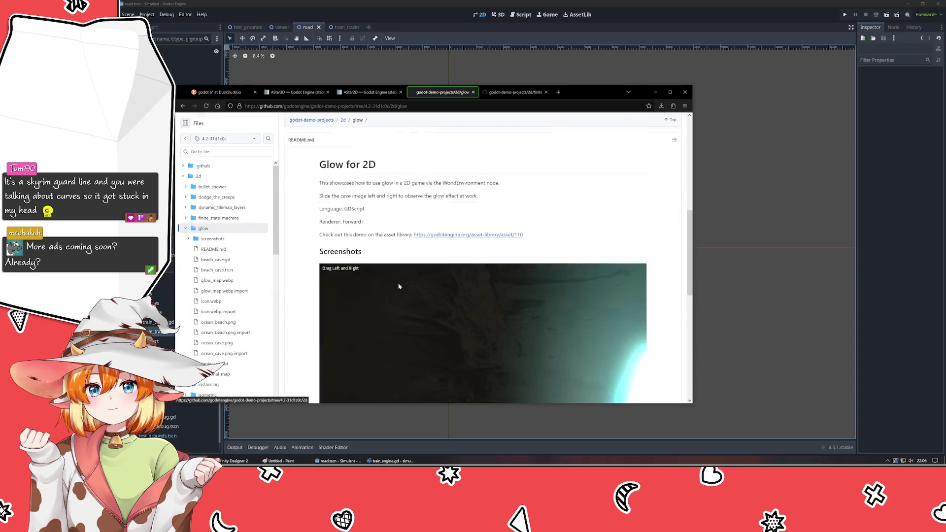
pyautogui.scroll(-5, 399, 286)
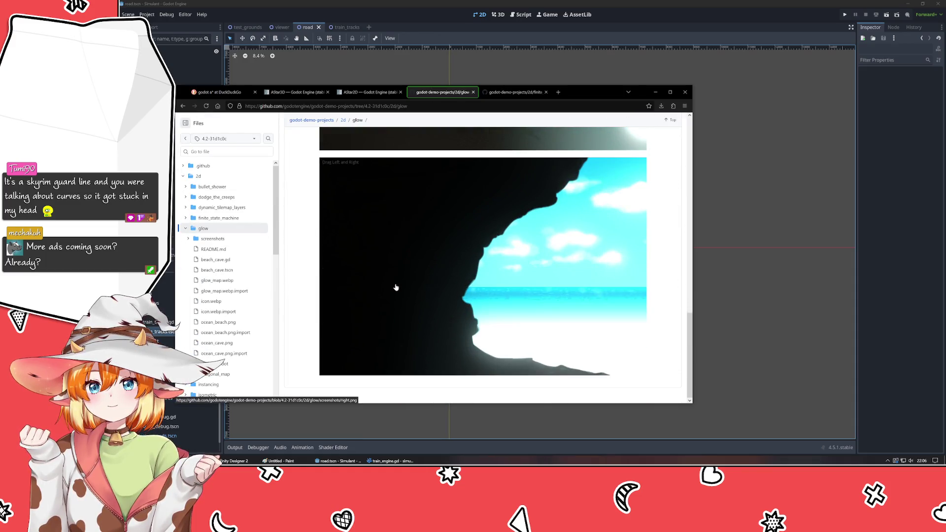
pyautogui.scroll(6, 396, 287)
pyautogui.scroll(-4, 226, 267)
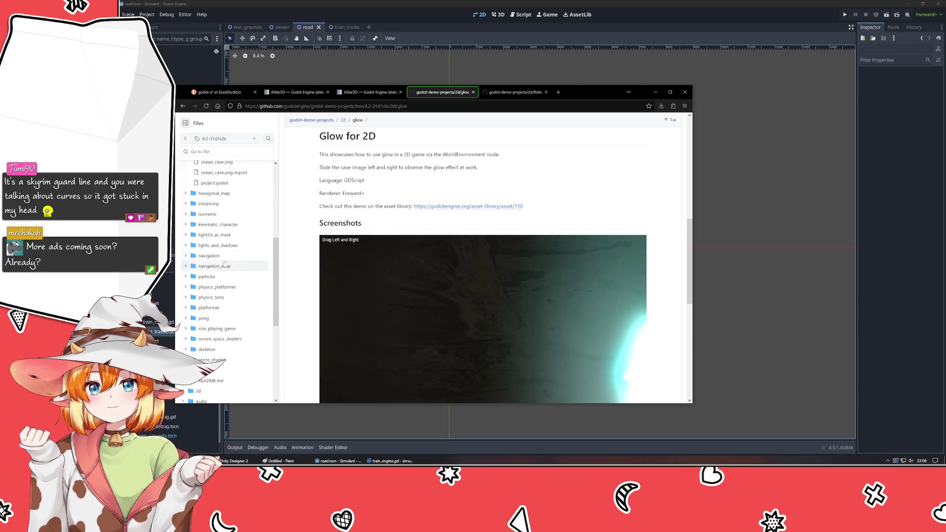
# Step: Open the instancing demo and scroll through its README and bouncing-balls screenshot
pyautogui.click(232, 205)
pyautogui.scroll(-10, 365, 248)
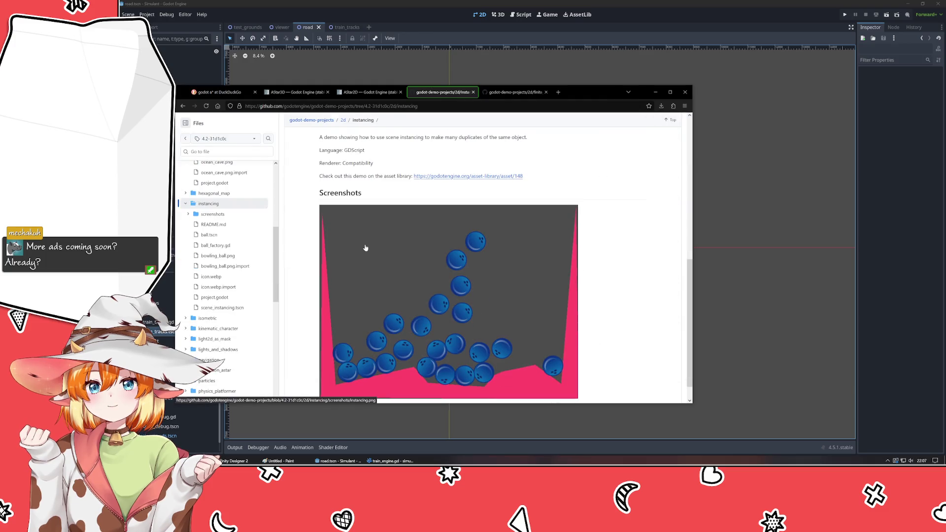
pyautogui.scroll(1, 364, 248)
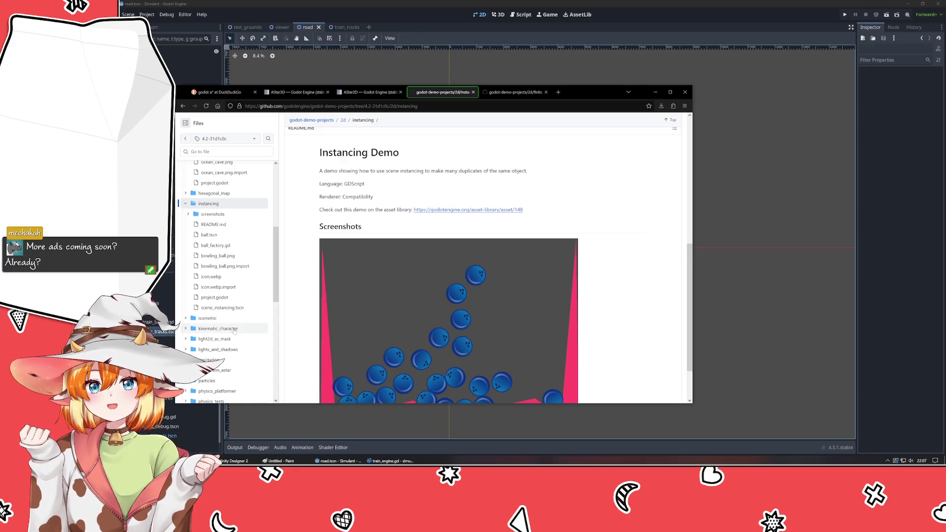
pyautogui.scroll(-5, 228, 321)
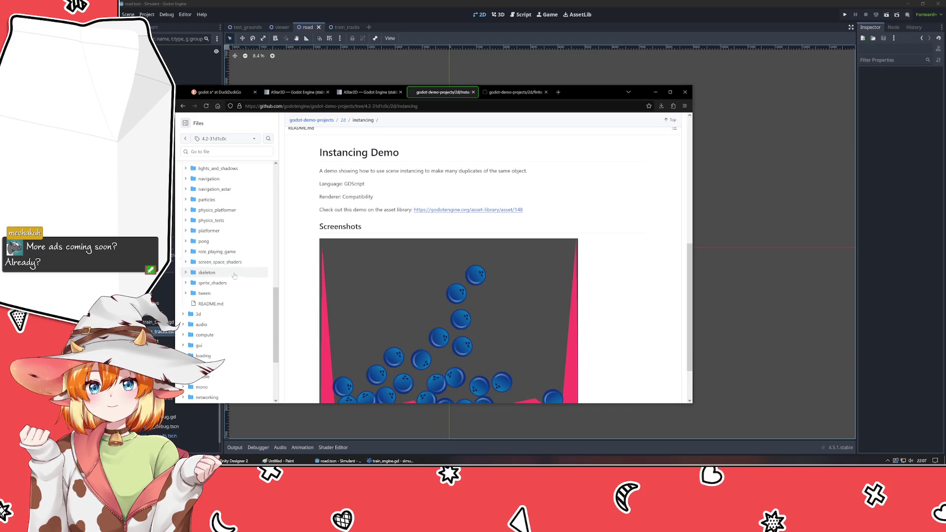
pyautogui.scroll(-2, 234, 295)
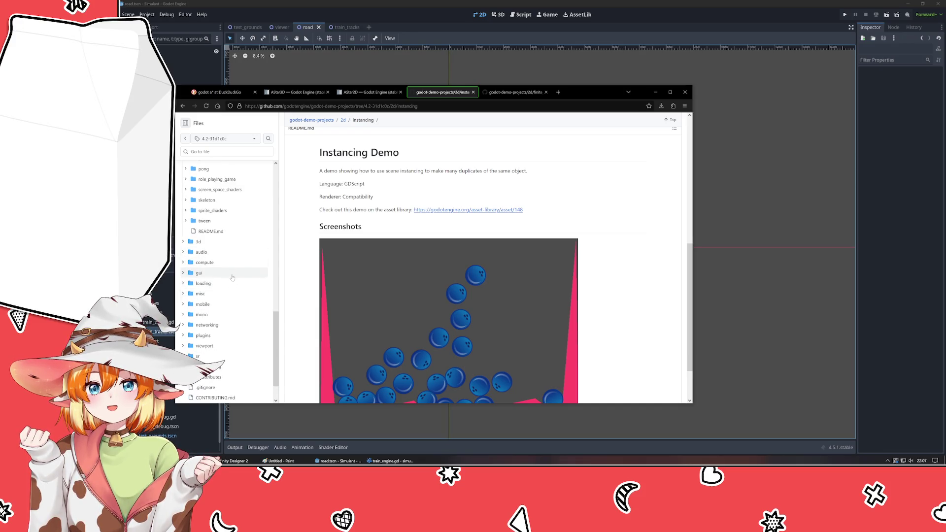
# Step: Open the misc/large_world_coordinates demo folder
pyautogui.click(223, 294)
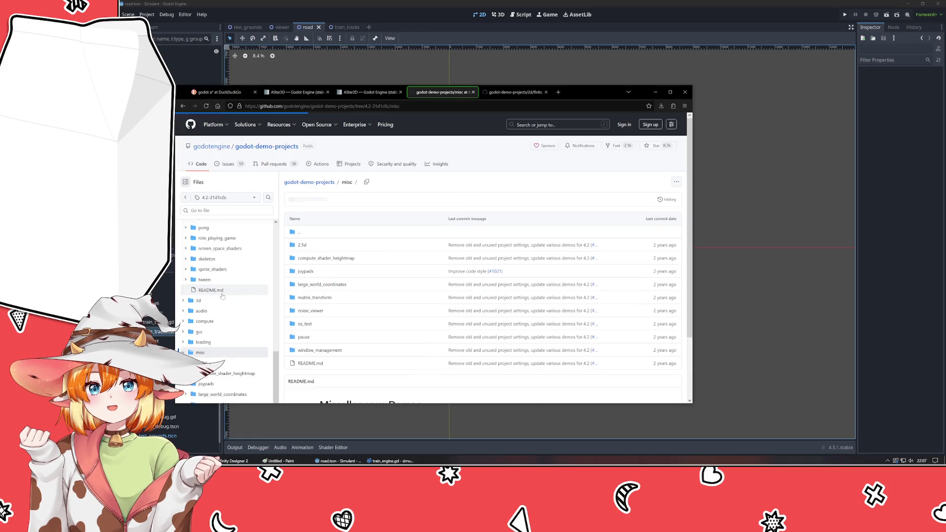
pyautogui.scroll(-4, 241, 261)
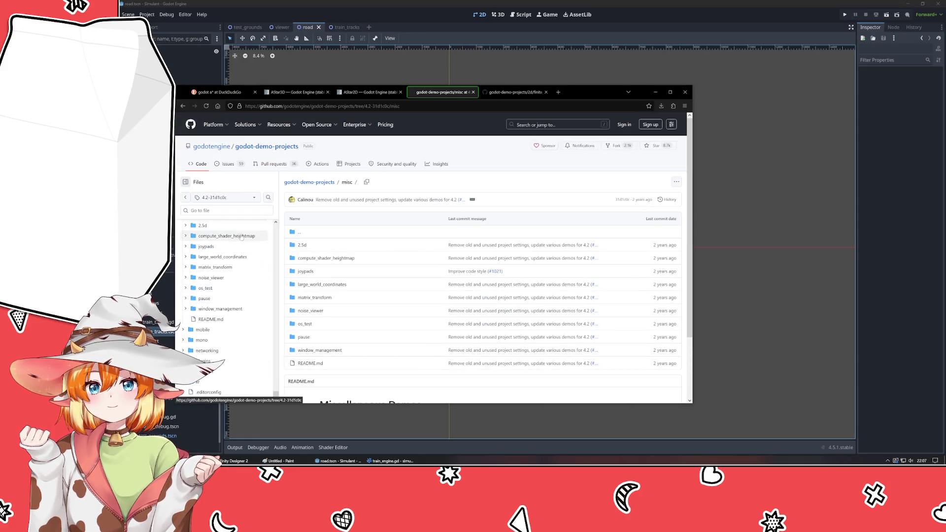
pyautogui.click(244, 262)
pyautogui.scroll(-3, 298, 285)
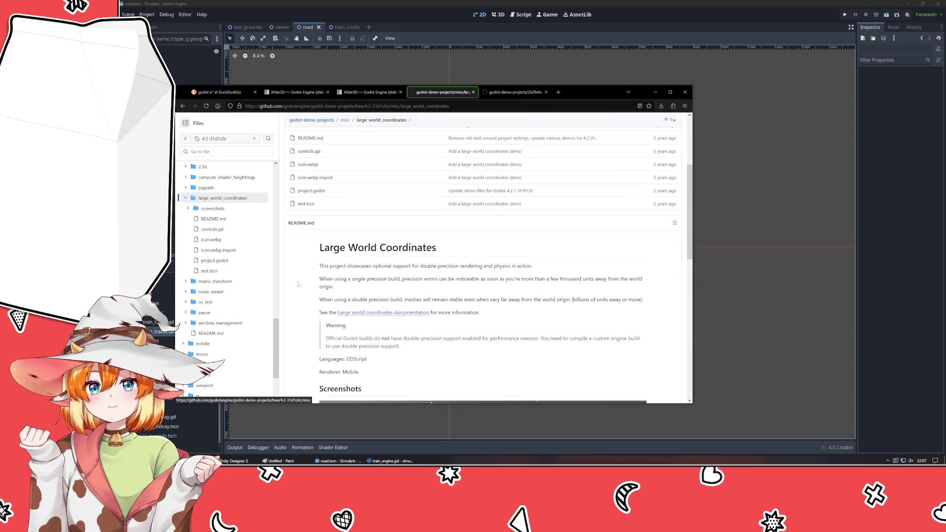
pyautogui.scroll(-5, 305, 266)
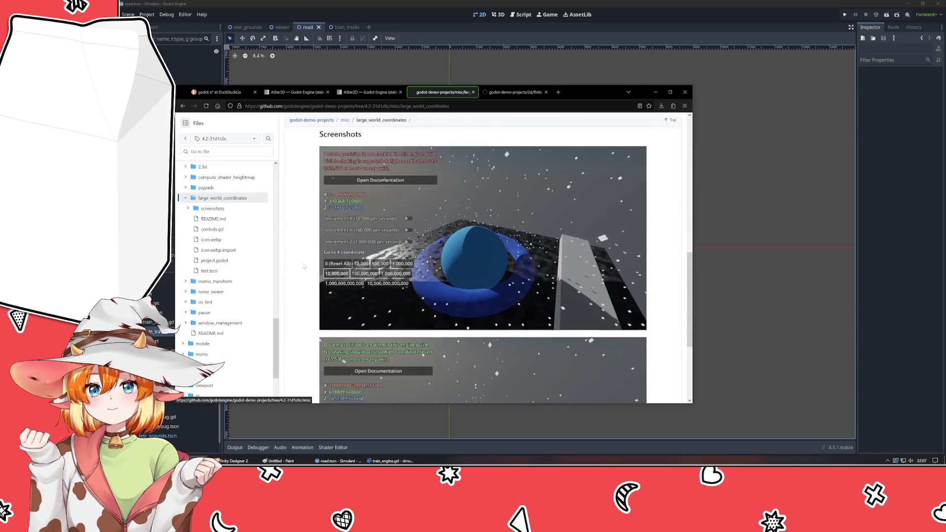
pyautogui.scroll(4, 305, 266)
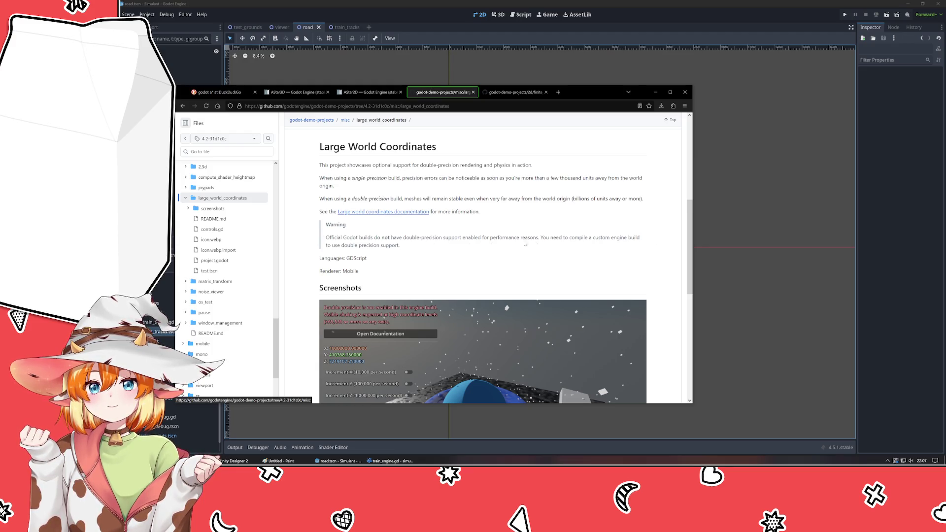
# Step: Read the Large World Coordinates README, highlighting its custom engine build warning
pyautogui.moveTo(525, 238); pyautogui.dragTo(489, 253)
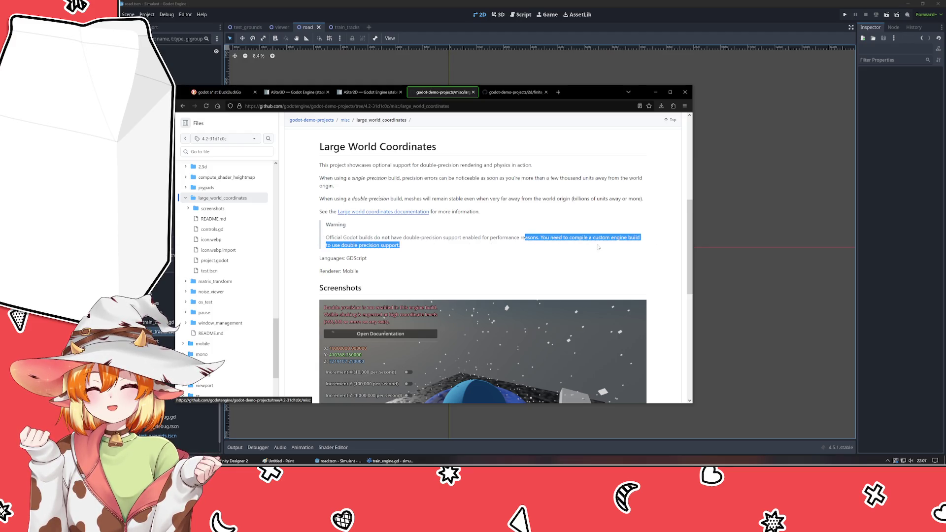
pyautogui.click(299, 263)
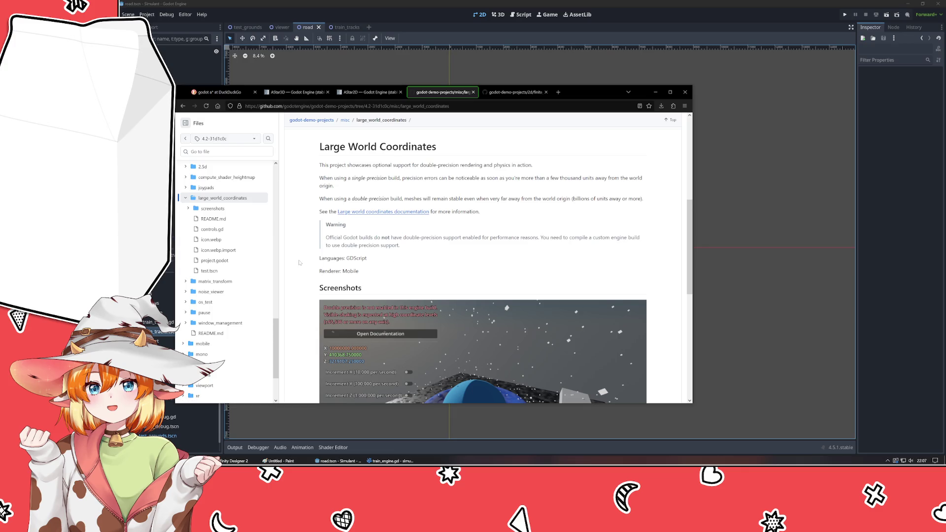
pyautogui.scroll(-3, 299, 263)
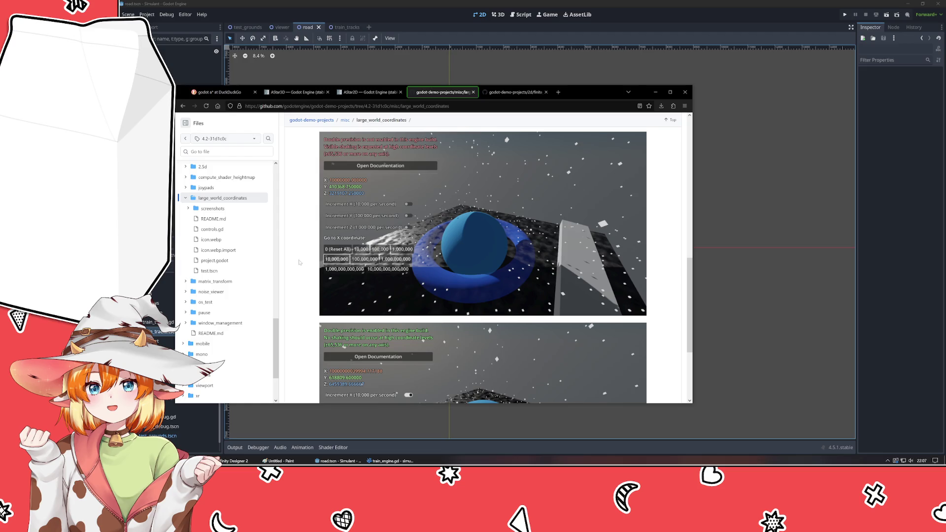
pyautogui.scroll(-3, 299, 263)
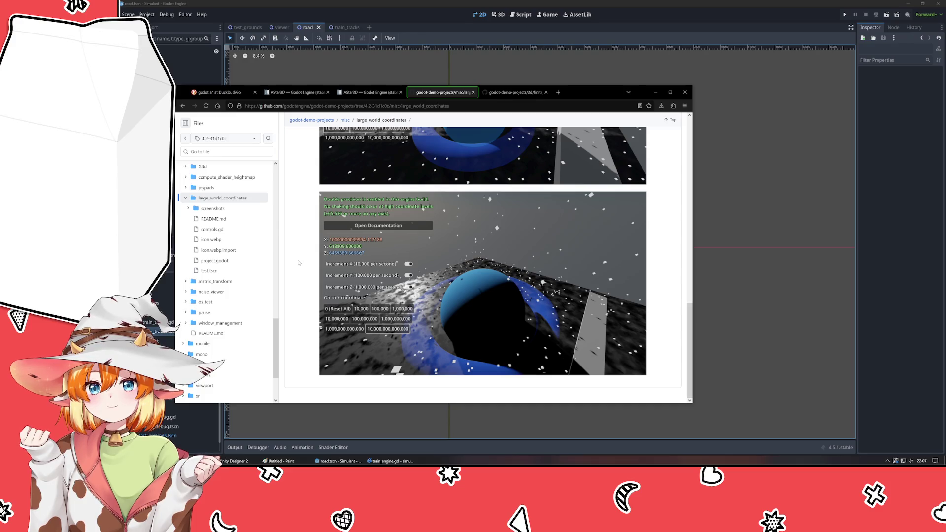
pyautogui.scroll(4, 298, 262)
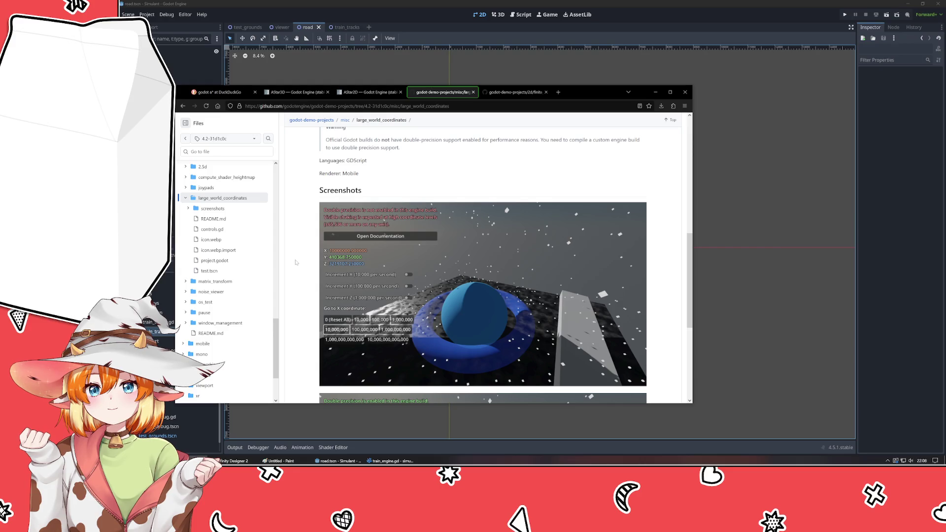
pyautogui.scroll(-4, 295, 263)
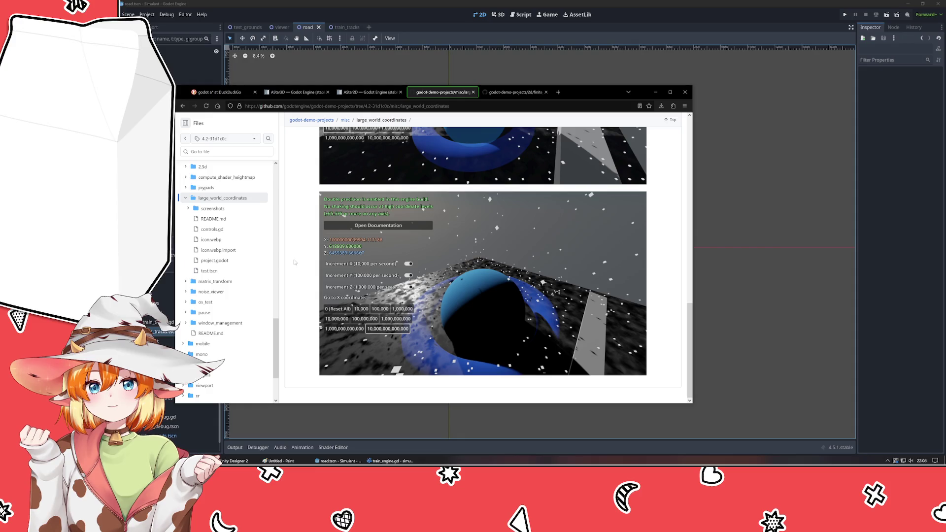
pyautogui.scroll(15, 294, 262)
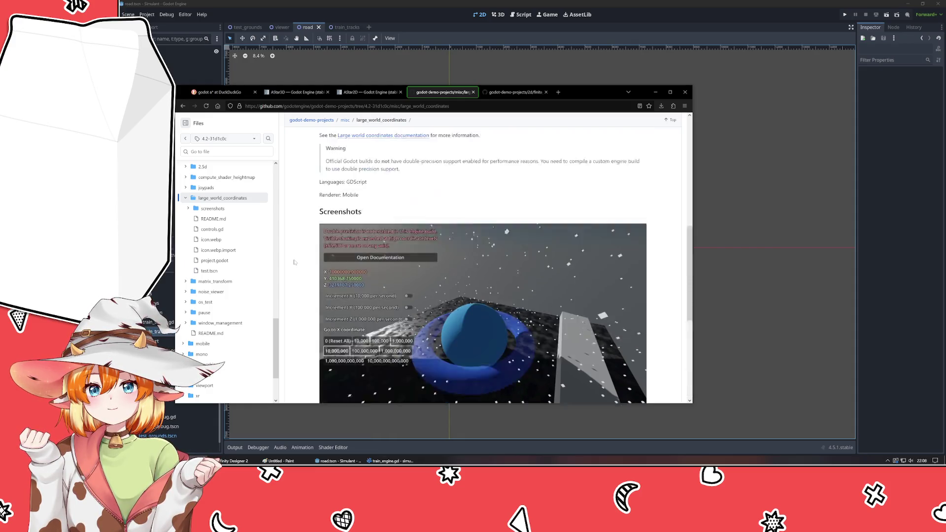
pyautogui.scroll(-6, 224, 279)
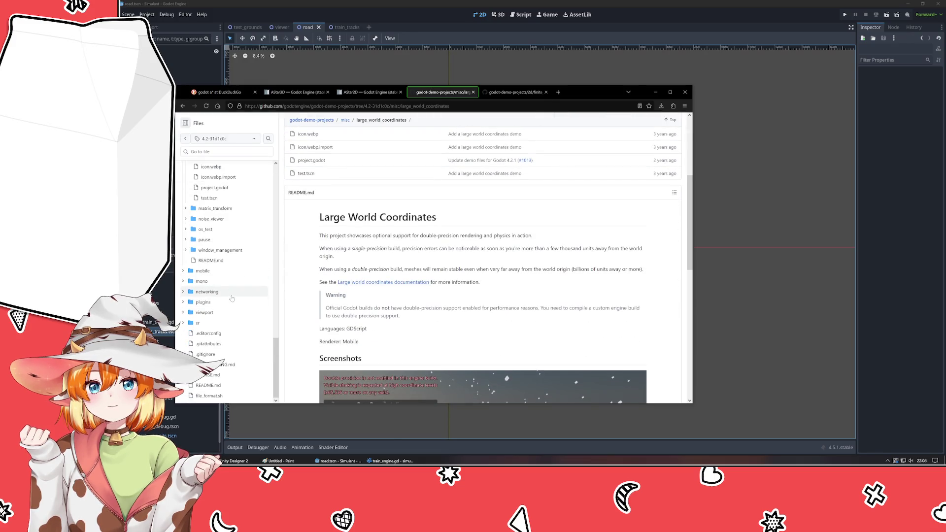
pyautogui.scroll(2, 231, 299)
pyautogui.scroll(2, 228, 252)
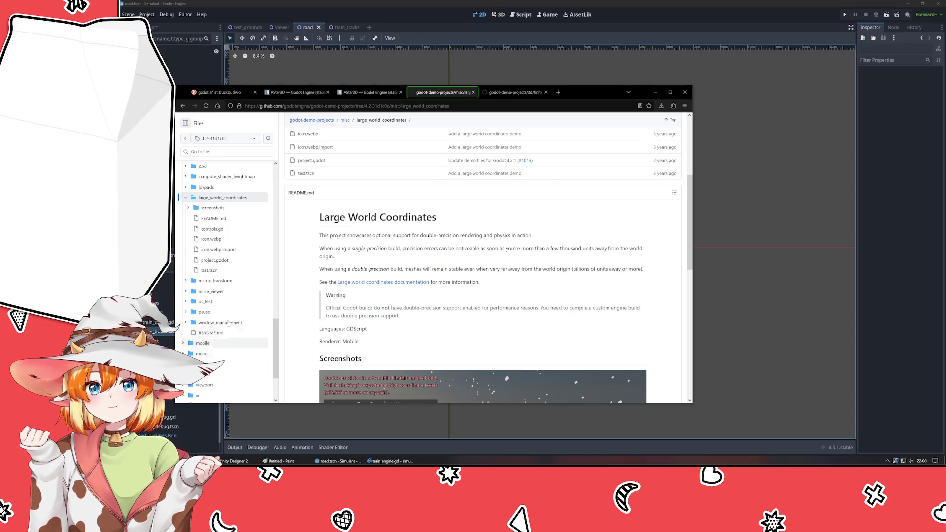
pyautogui.scroll(6, 222, 345)
# Step: Collapse large_world_coordinates in the file tree and close its browser tab
pyautogui.click(187, 306)
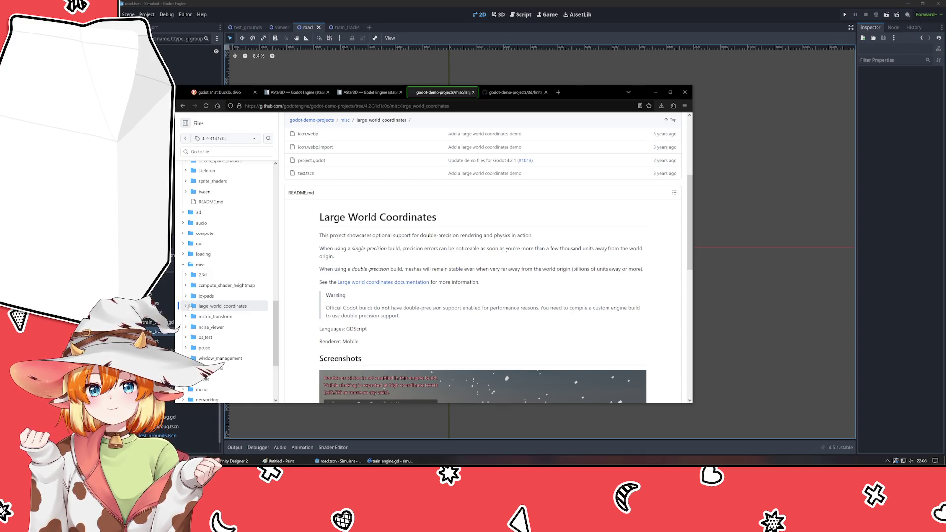
pyautogui.scroll(15, 211, 247)
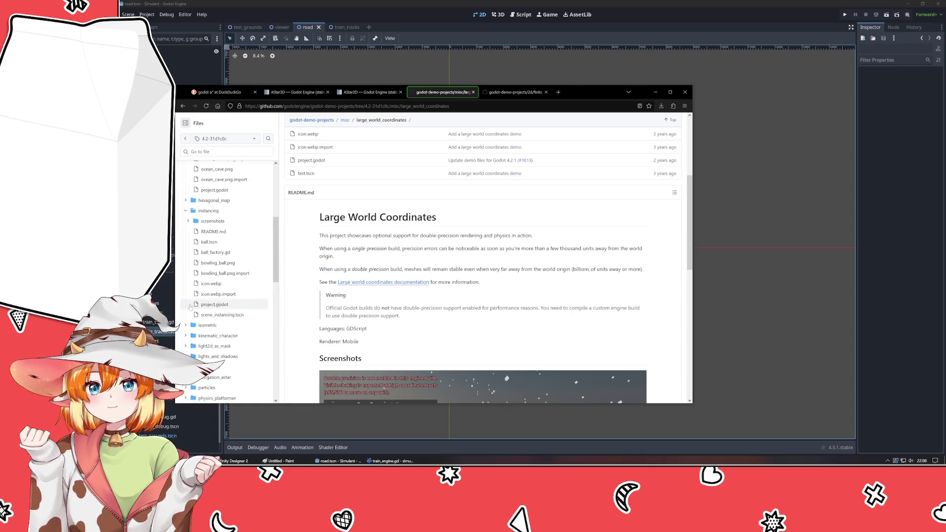
pyautogui.click(473, 92)
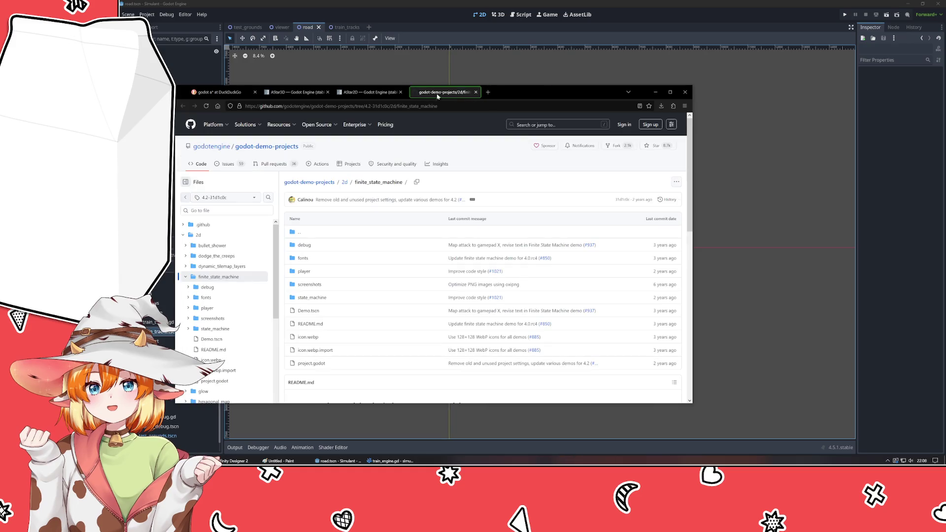
# Step: Look over the AStar3D and AStar2D documentation pages, then go back to Godot
pyautogui.click(304, 94)
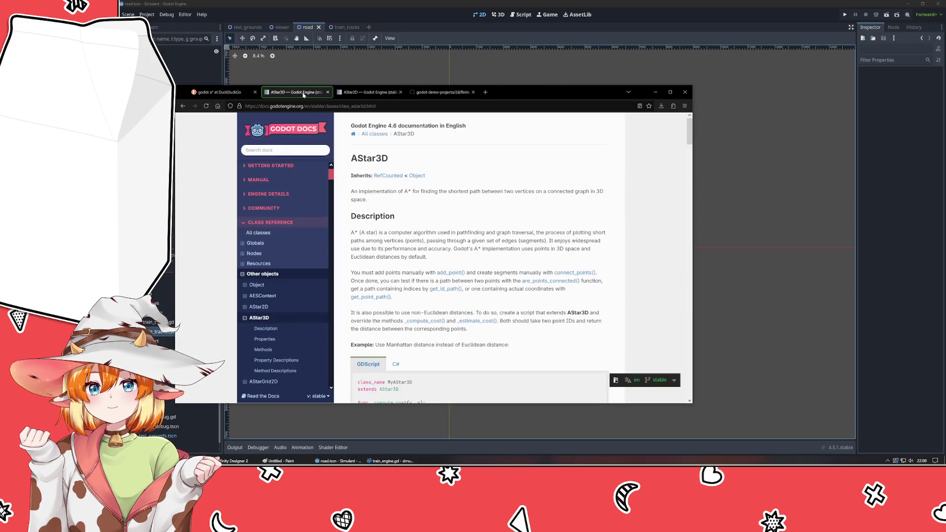
pyautogui.click(357, 93)
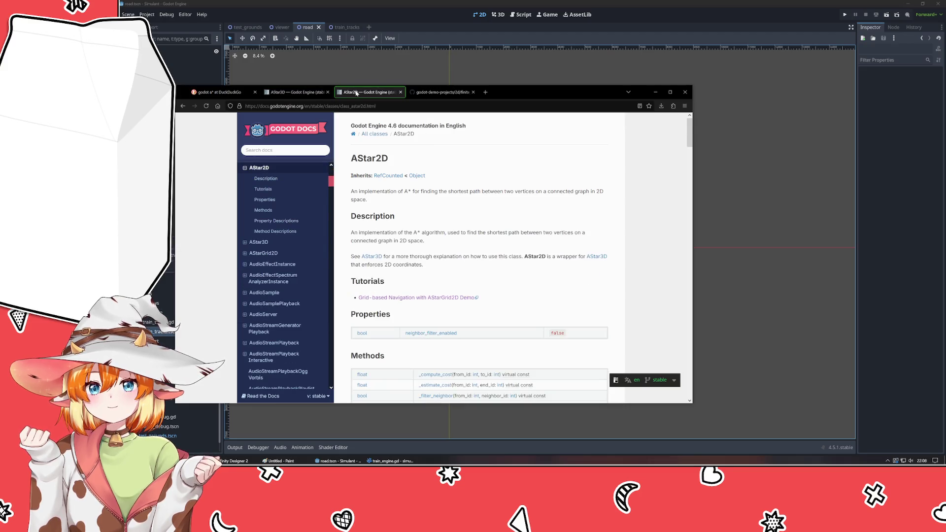
pyautogui.hotkey('alt', 'Tab')
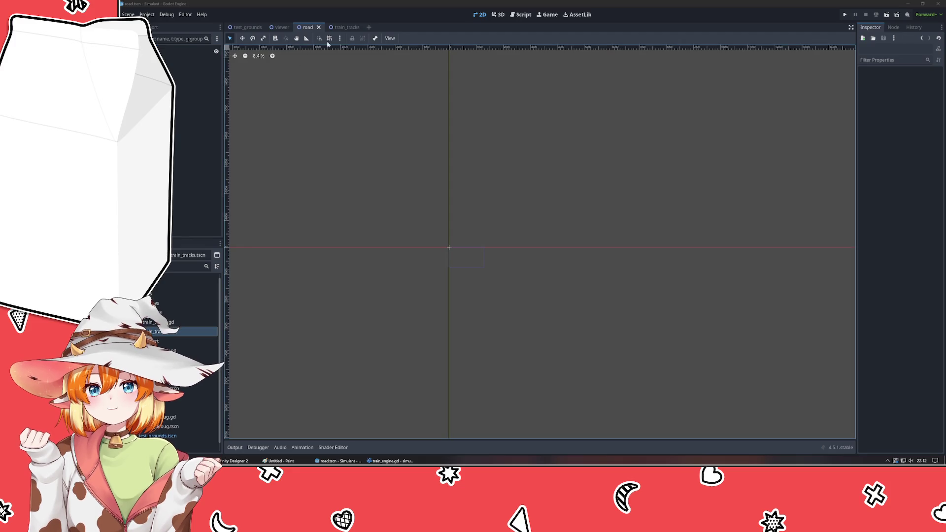
# Step: In the road scene, add a Path2D node by searching 'path' with Ctrl+A
pyautogui.click(340, 28)
pyautogui.click(306, 27)
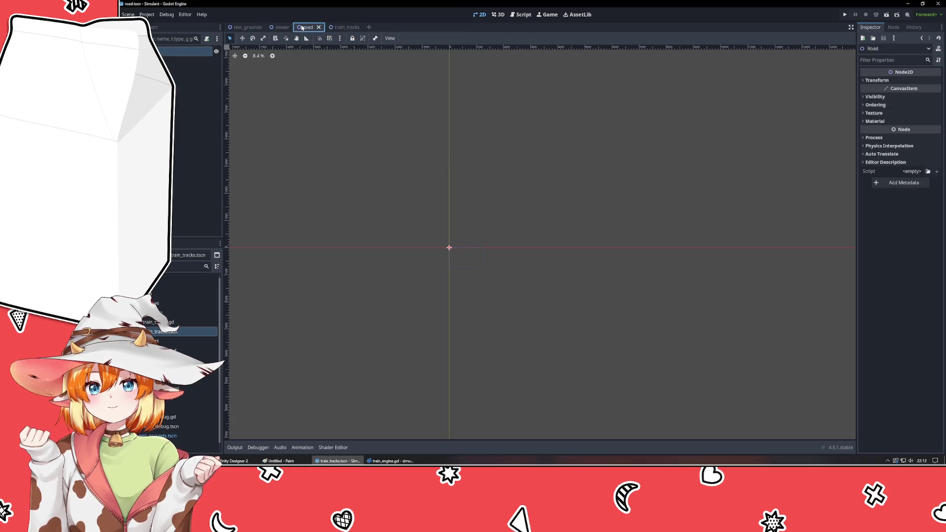
pyautogui.hotkey('ctrl', 'a')
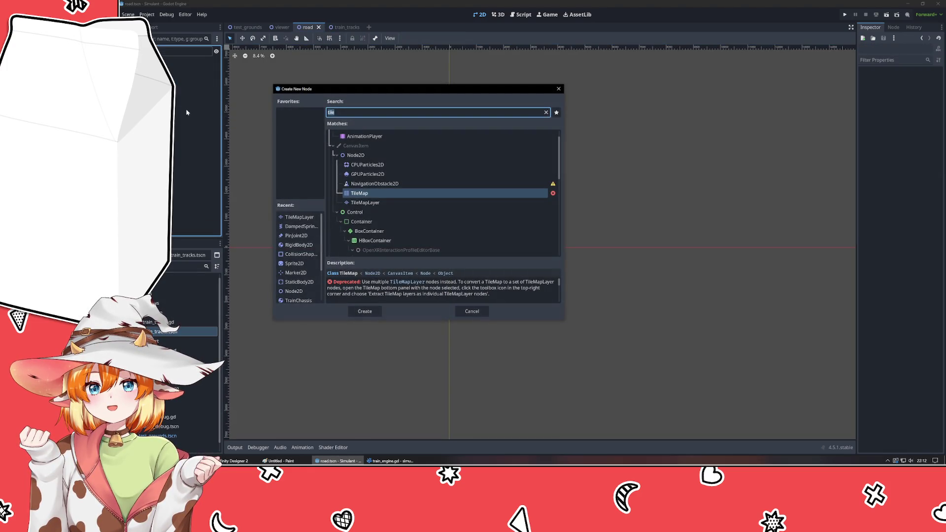
pyautogui.write('path')
pyautogui.press('Return')
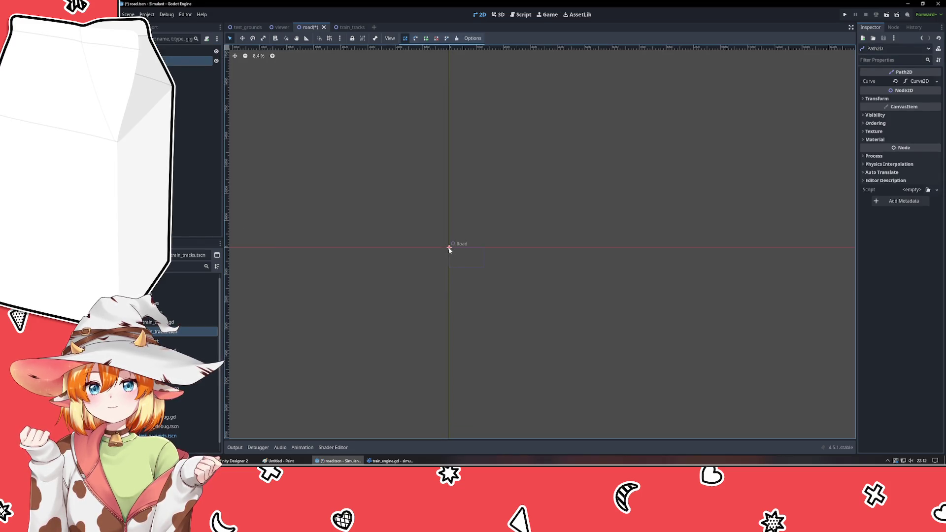
# Step: Select the Path2D, expand its Curve2D points list and add a first point
pyautogui.click(487, 302)
pyautogui.click(499, 307)
pyautogui.click(187, 61)
pyautogui.click(446, 193)
pyautogui.click(187, 61)
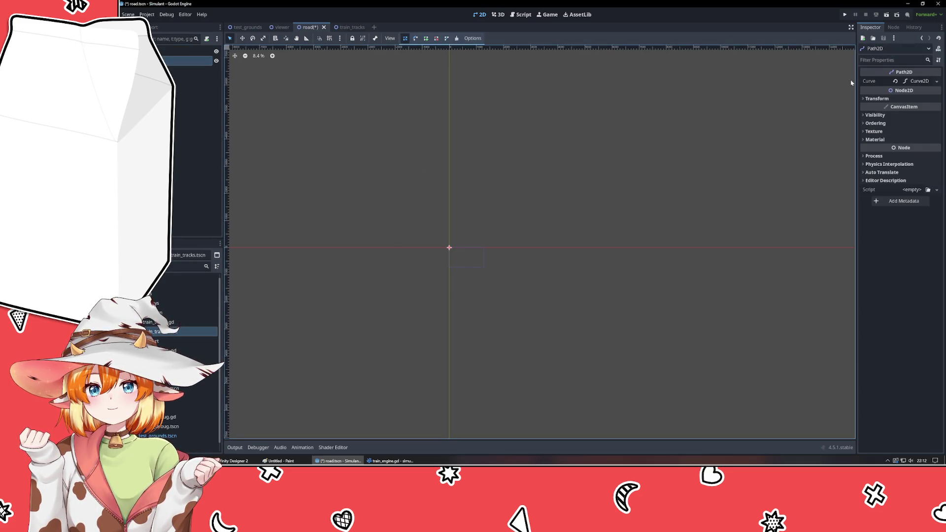
pyautogui.click(920, 82)
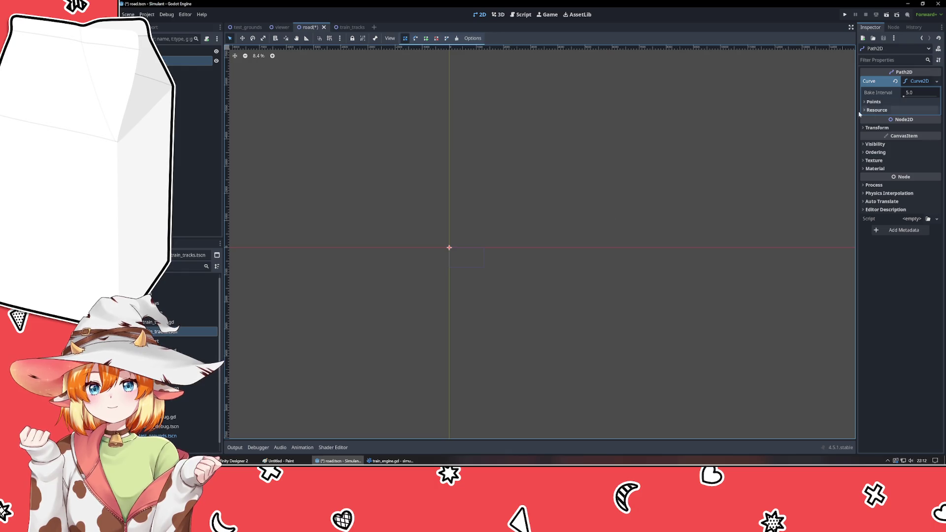
pyautogui.click(468, 258)
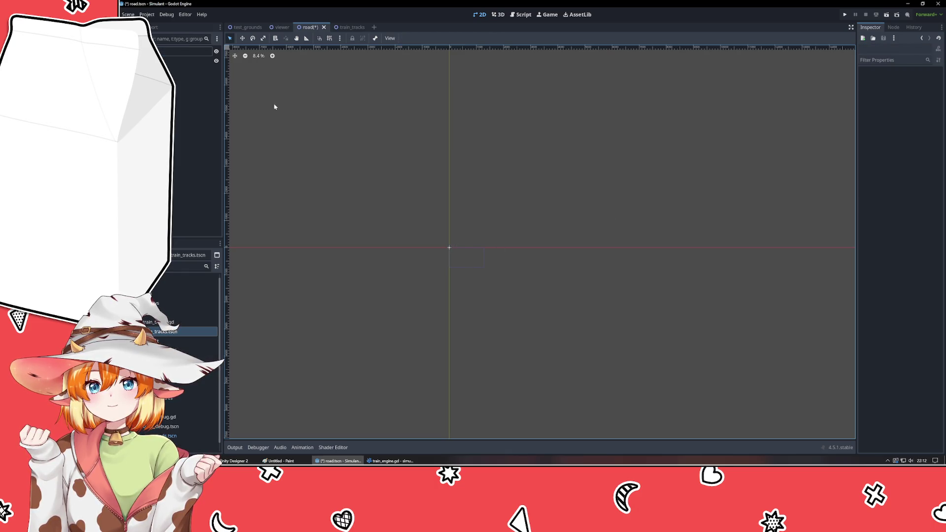
pyautogui.click(187, 61)
pyautogui.click(882, 101)
pyautogui.click(901, 113)
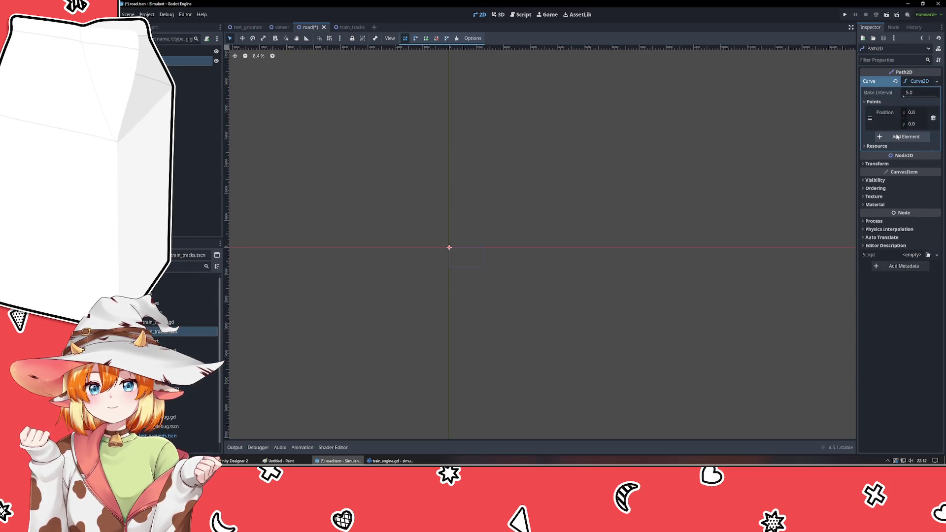
# Step: Add a second curve point and set its In x to 10
pyautogui.click(441, 249)
pyautogui.click(450, 247)
pyautogui.click(293, 216)
pyautogui.click(187, 60)
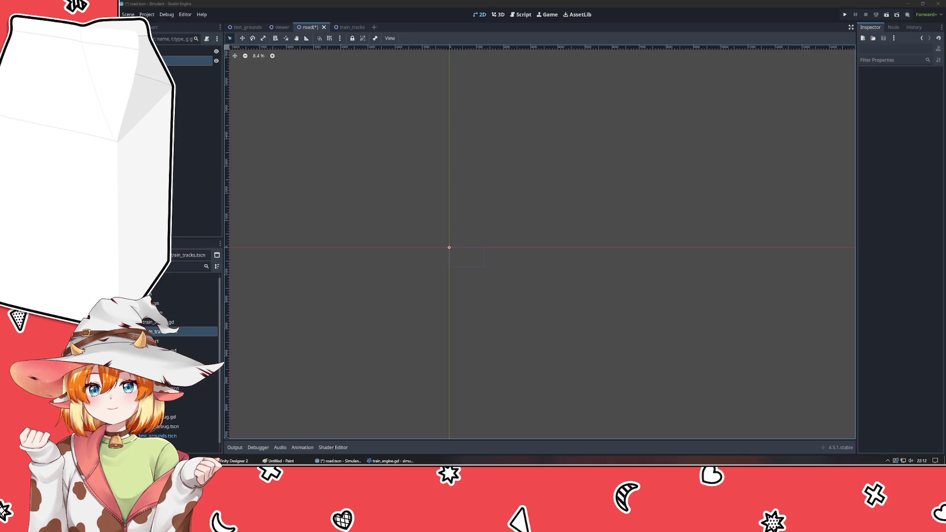
pyautogui.click(179, 62)
pyautogui.click(920, 81)
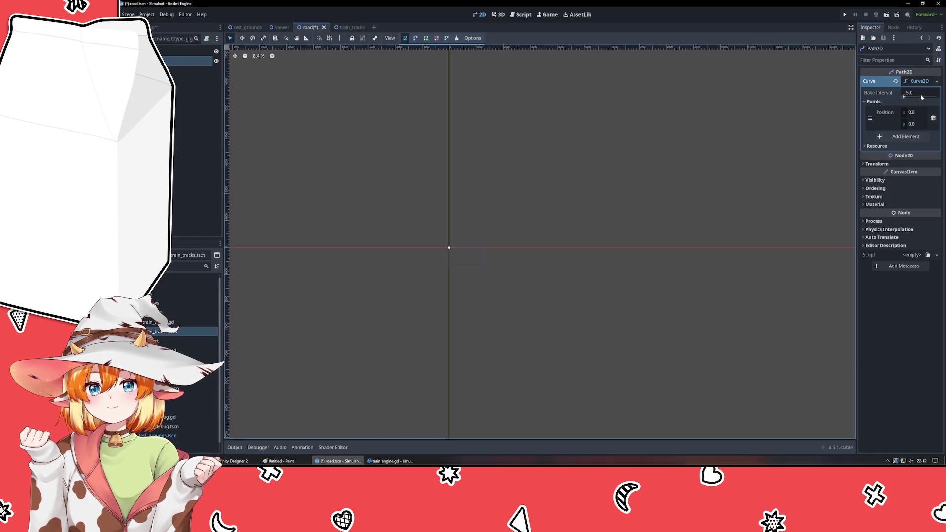
pyautogui.click(909, 138)
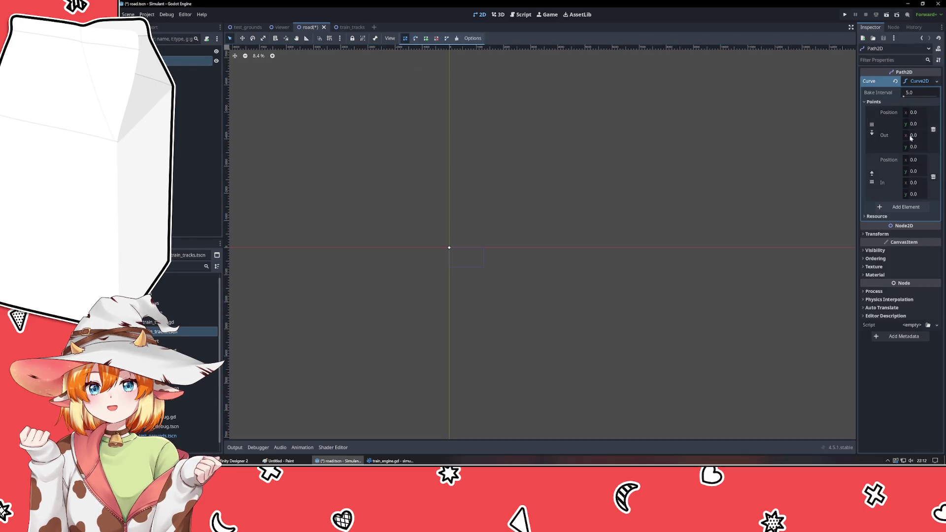
pyautogui.click(913, 183)
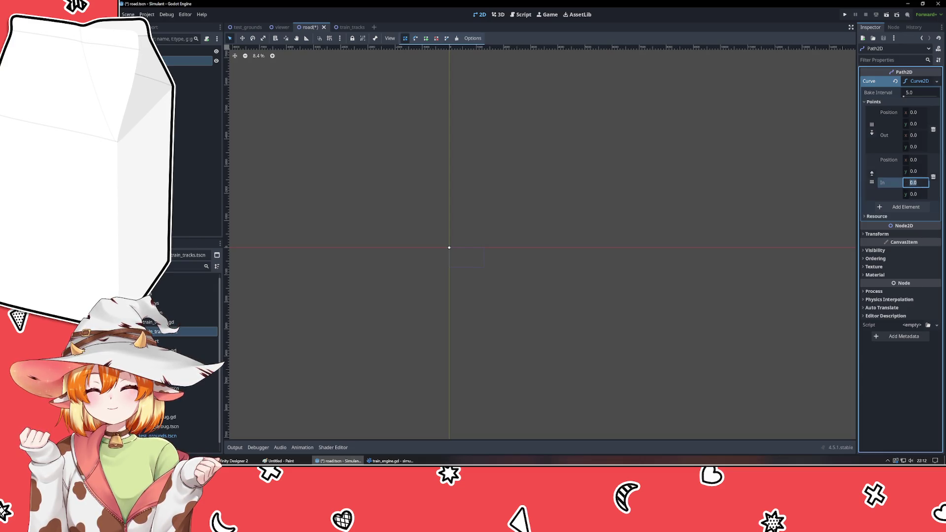
pyautogui.write('10')
pyautogui.press('Return')
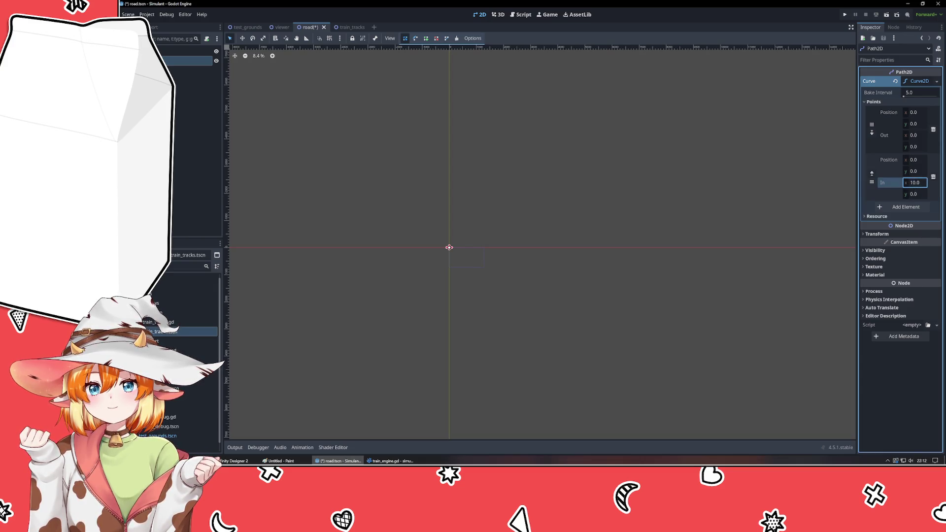
# Step: Drag both path points in the viewport, then put the first point's x back to 0
pyautogui.scroll(6, 448, 248)
pyautogui.scroll(10, 448, 248)
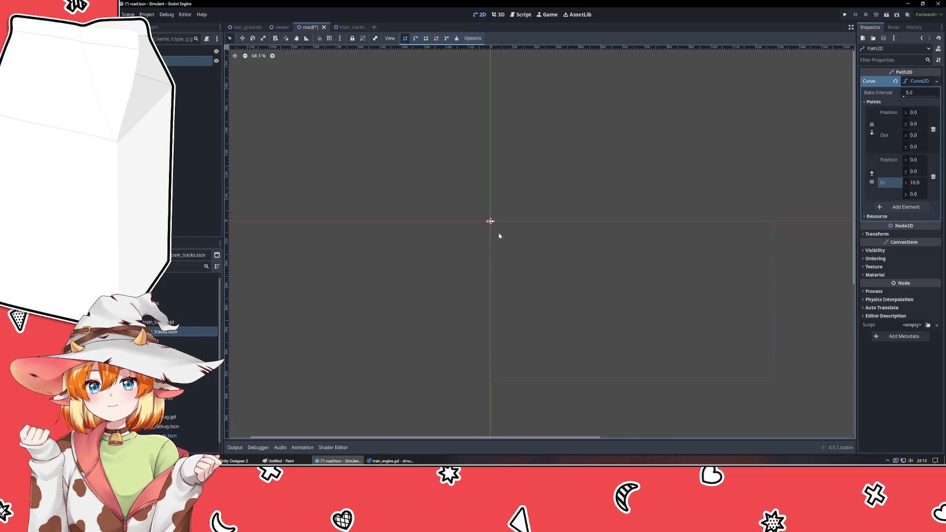
pyautogui.moveTo(492, 221)
pyautogui.mouseDown()
pyautogui.moveTo(405, 317)
pyautogui.moveTo(372, 306)
pyautogui.mouseUp()
pyautogui.moveTo(492, 222)
pyautogui.mouseDown()
pyautogui.moveTo(511, 298)
pyautogui.moveTo(714, 217)
pyautogui.moveTo(731, 230)
pyautogui.mouseUp()
pyautogui.click(917, 112)
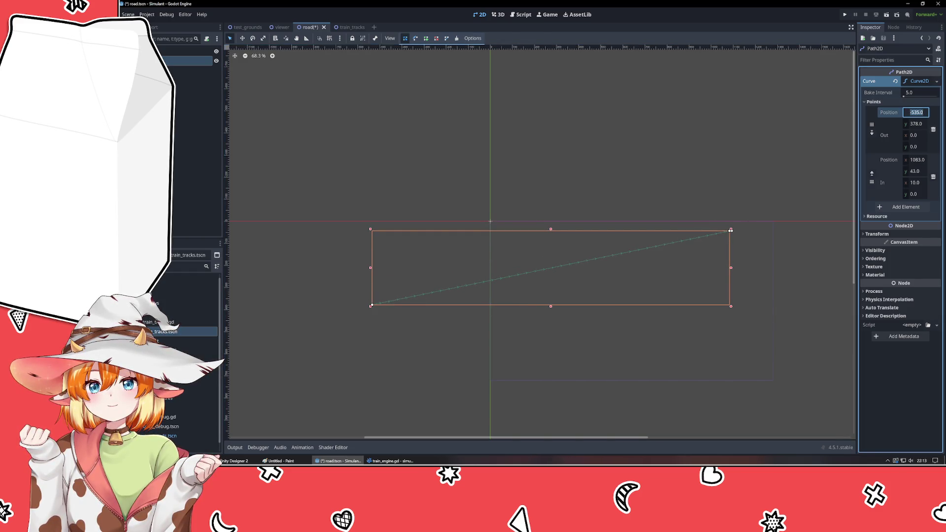
pyautogui.write('0')
pyautogui.press('Tab')
pyautogui.write('0')
pyautogui.press('Tab')
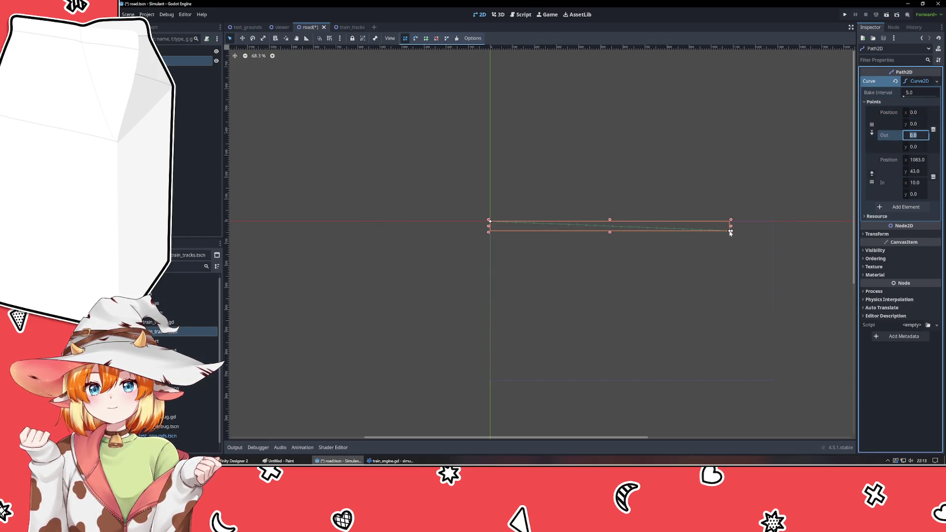
# Step: Move the end point below the start, set the start's Out x to 10, and pull that handle out
pyautogui.moveTo(731, 232)
pyautogui.mouseDown()
pyautogui.moveTo(666, 304)
pyautogui.moveTo(577, 362)
pyautogui.moveTo(652, 352)
pyautogui.mouseUp()
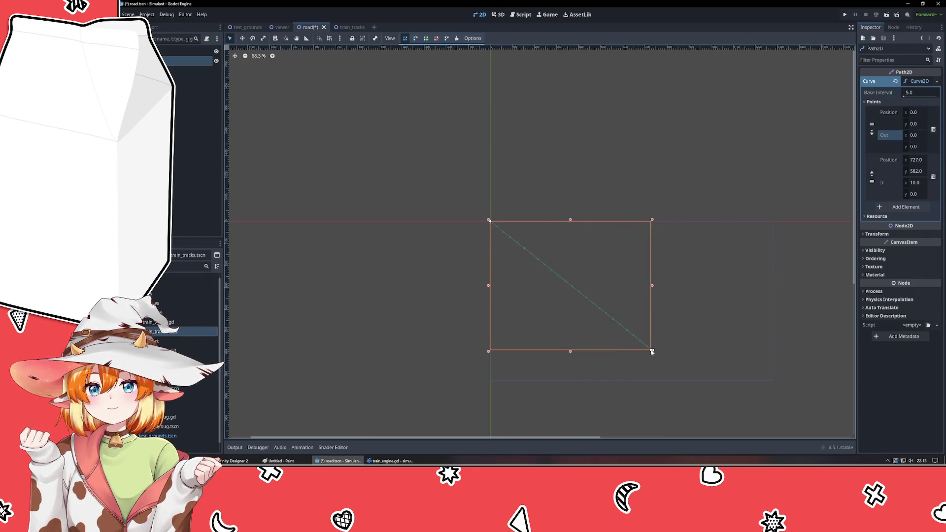
pyautogui.moveTo(571, 283)
pyautogui.mouseDown()
pyautogui.moveTo(618, 217)
pyautogui.moveTo(609, 257)
pyautogui.mouseUp()
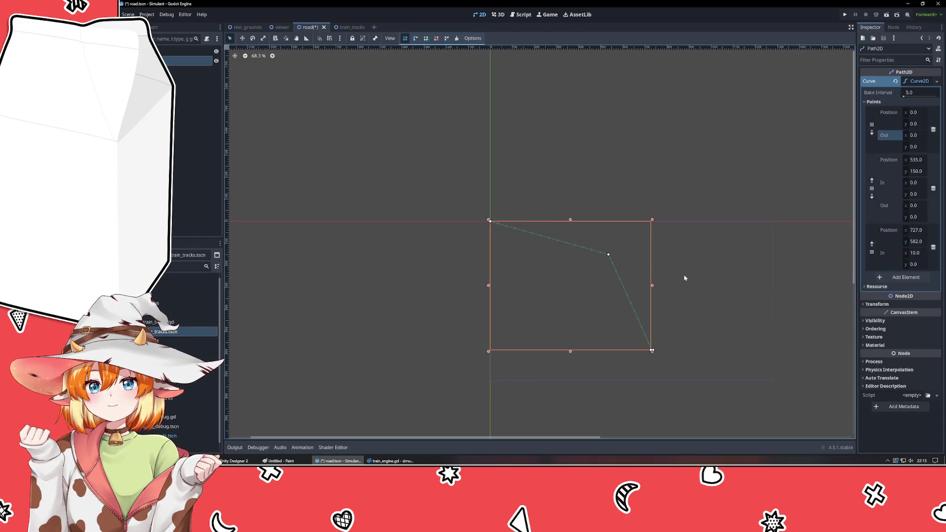
pyautogui.hotkey('ctrl', 'z')
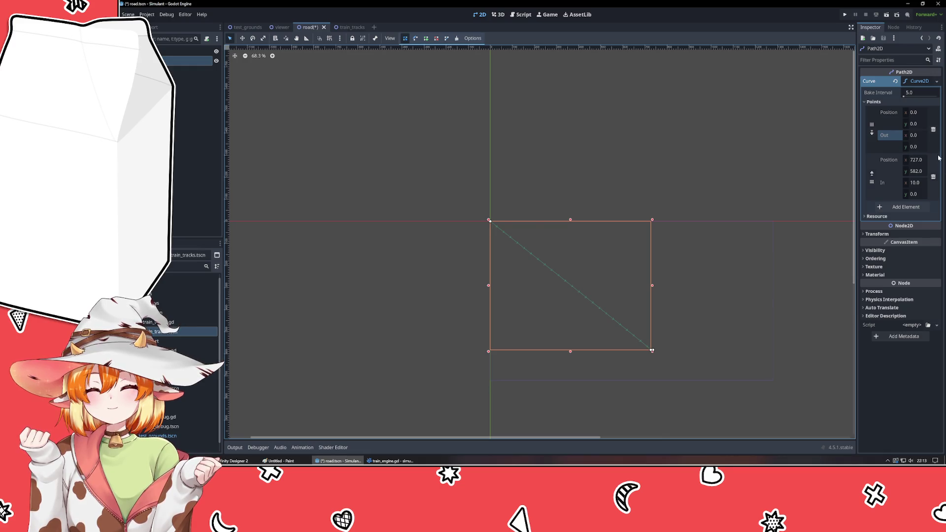
pyautogui.click(915, 135)
pyautogui.write('10')
pyautogui.press('Return')
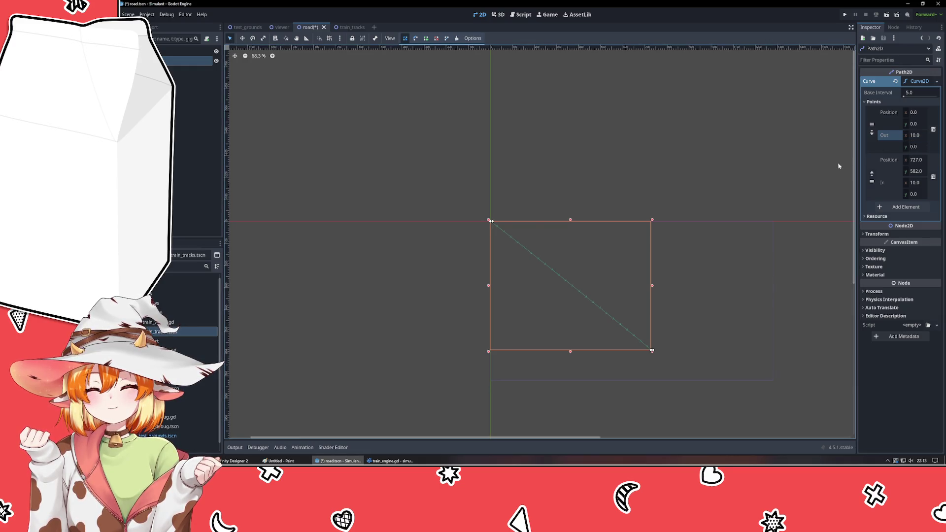
pyautogui.moveTo(493, 223); pyautogui.dragTo(652, 223)
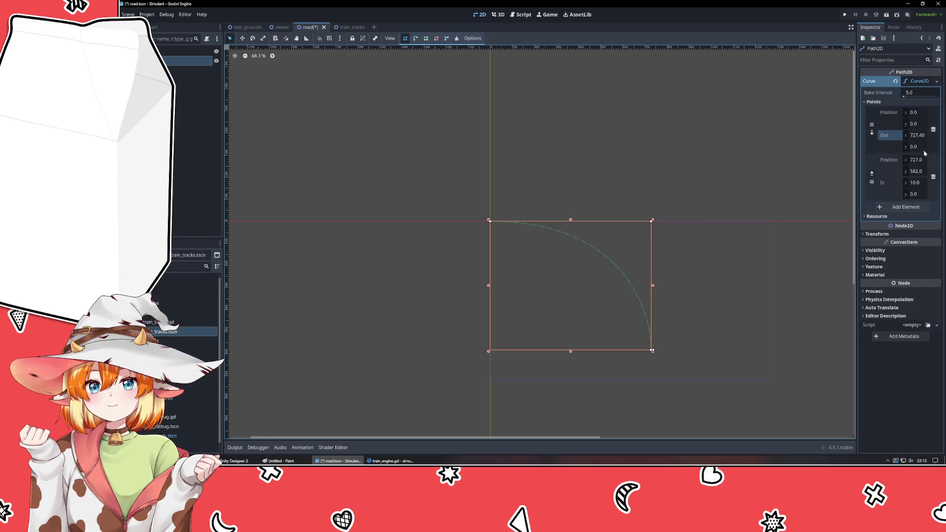
# Step: Trim the decimals off the start point's Out x so it reads 727
pyautogui.click(916, 135)
pyautogui.click(915, 135)
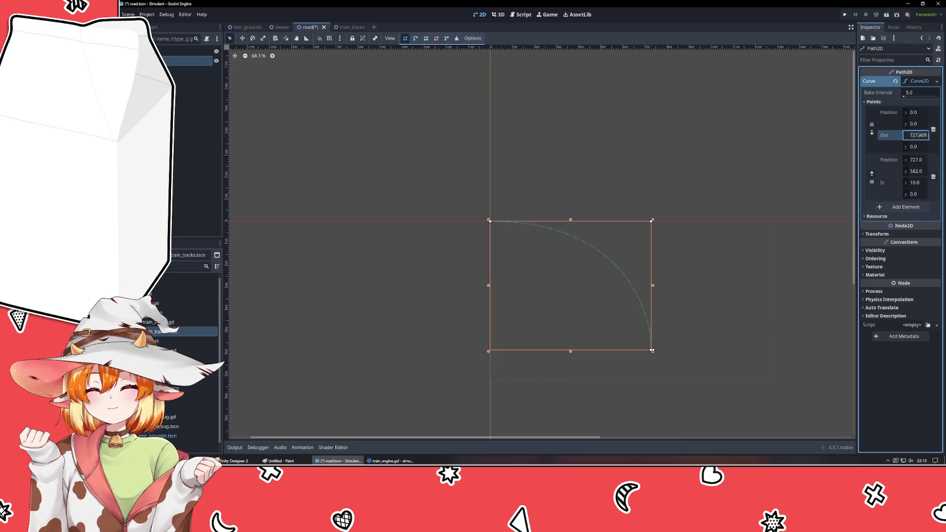
pyautogui.hotkey('shift', 'End')
pyautogui.press('Delete')
pyautogui.press('Return')
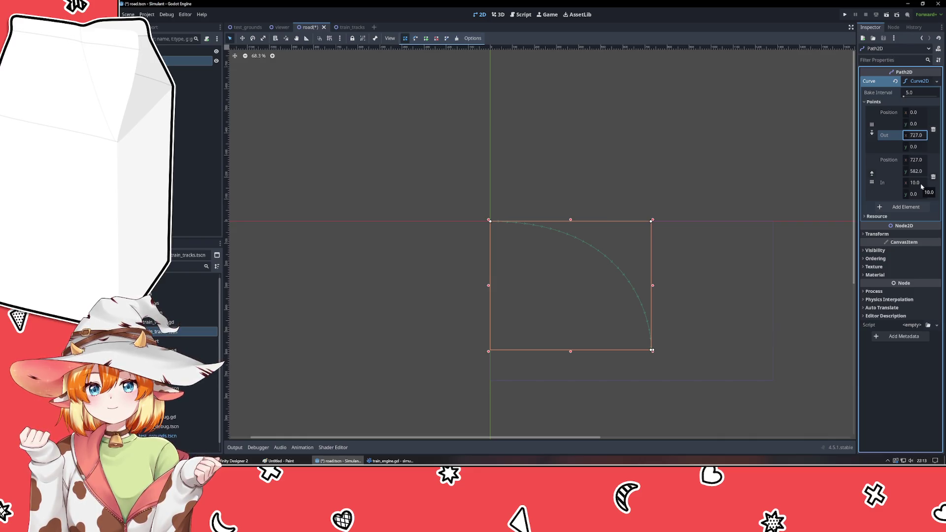
# Step: Set the end point's In x to 0 and In y to 582, try negating it, then undo
pyautogui.click(921, 185)
pyautogui.write('0')
pyautogui.press('Return')
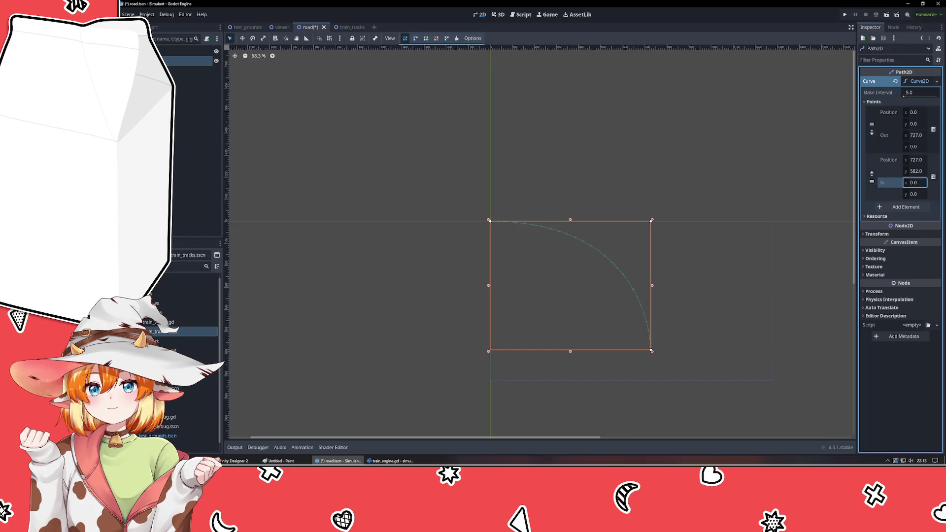
pyautogui.press('Tab')
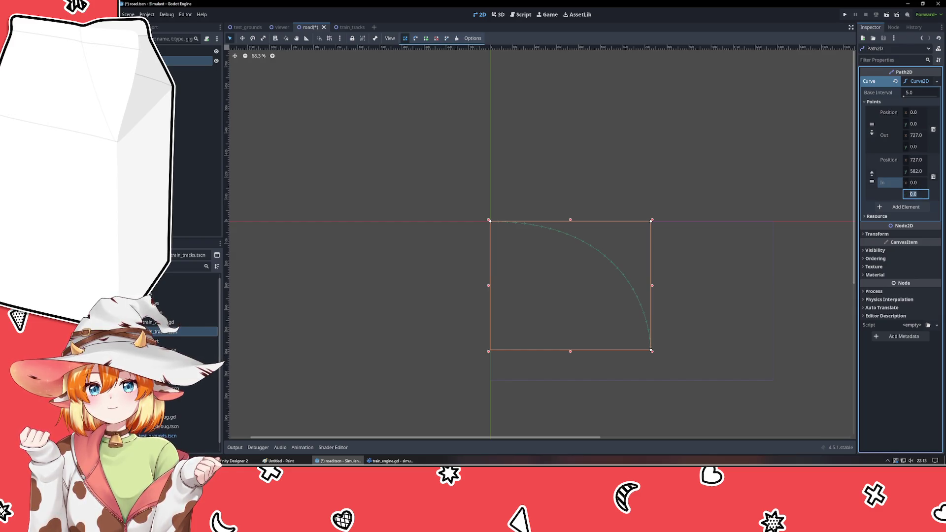
pyautogui.write('582')
pyautogui.press('Return')
pyautogui.click(916, 194)
pyautogui.write('-')
pyautogui.press('Return')
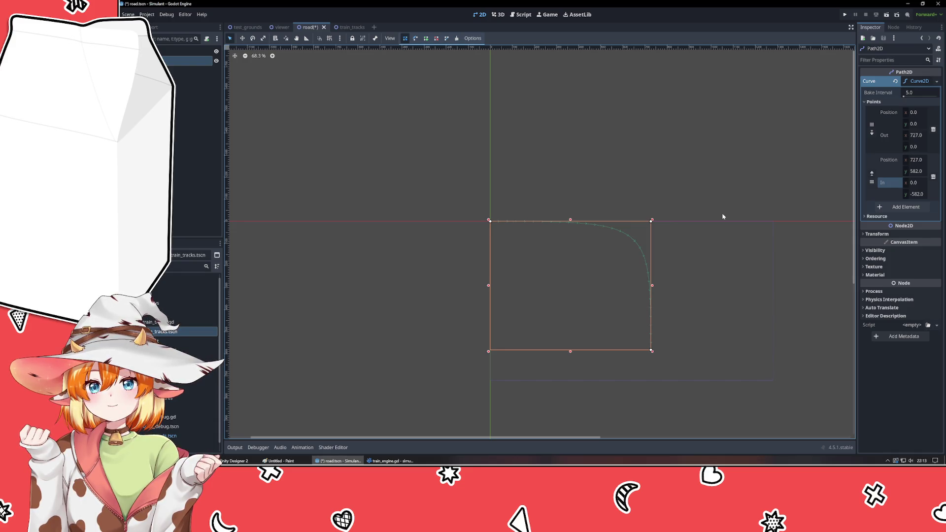
pyautogui.hotkey('ctrl', 'z')
pyautogui.hotkey('ctrl', 'z')
# Step: Drag the curve's end point and the start's outgoing handle to reshape the arc
pyautogui.moveTo(652, 351)
pyautogui.mouseDown()
pyautogui.moveTo(679, 410)
pyautogui.moveTo(735, 424)
pyautogui.moveTo(761, 338)
pyautogui.moveTo(581, 353)
pyautogui.moveTo(596, 365)
pyautogui.moveTo(644, 354)
pyautogui.moveTo(541, 366)
pyautogui.mouseUp()
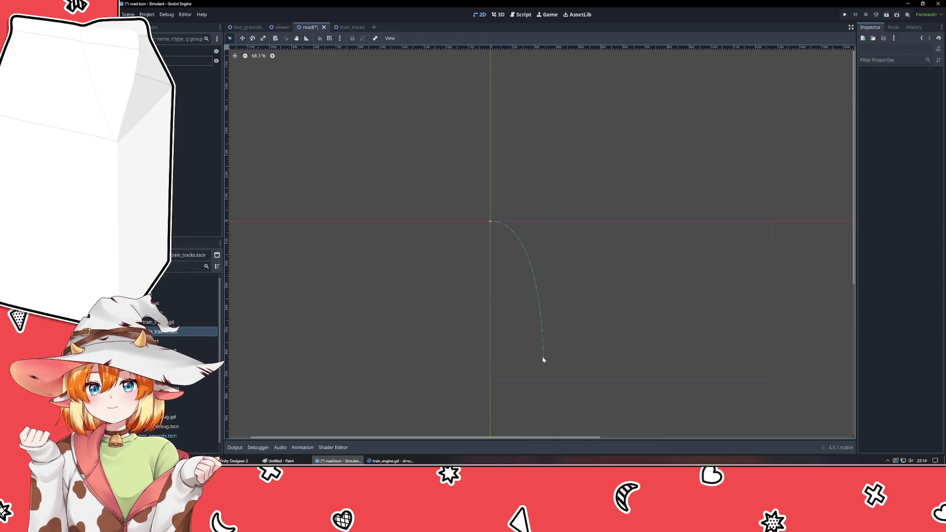
pyautogui.moveTo(544, 361)
pyautogui.mouseDown()
pyautogui.moveTo(576, 328)
pyautogui.moveTo(542, 306)
pyautogui.moveTo(586, 300)
pyautogui.moveTo(704, 233)
pyautogui.moveTo(614, 100)
pyautogui.moveTo(548, 85)
pyautogui.moveTo(454, 96)
pyautogui.moveTo(444, 137)
pyautogui.mouseUp()
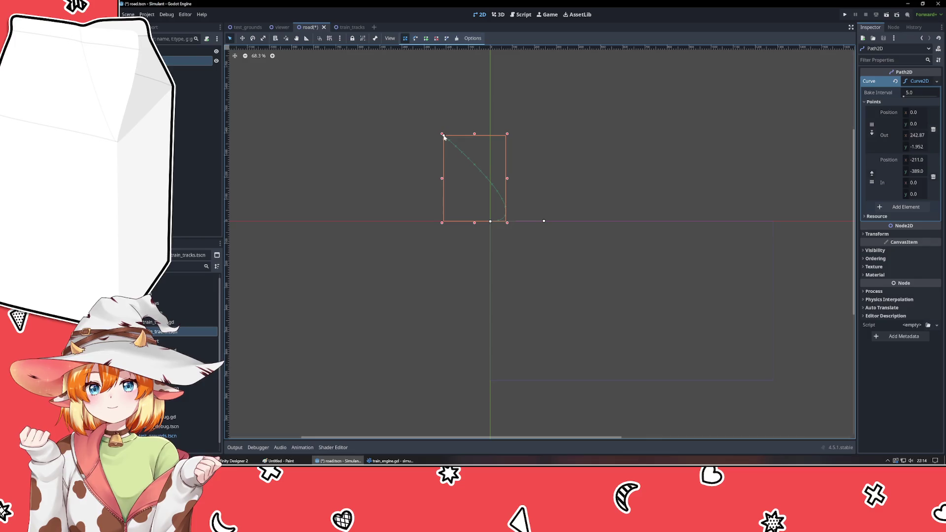
pyautogui.moveTo(543, 222)
pyautogui.mouseDown()
pyautogui.moveTo(408, 228)
pyautogui.moveTo(618, 224)
pyautogui.mouseUp()
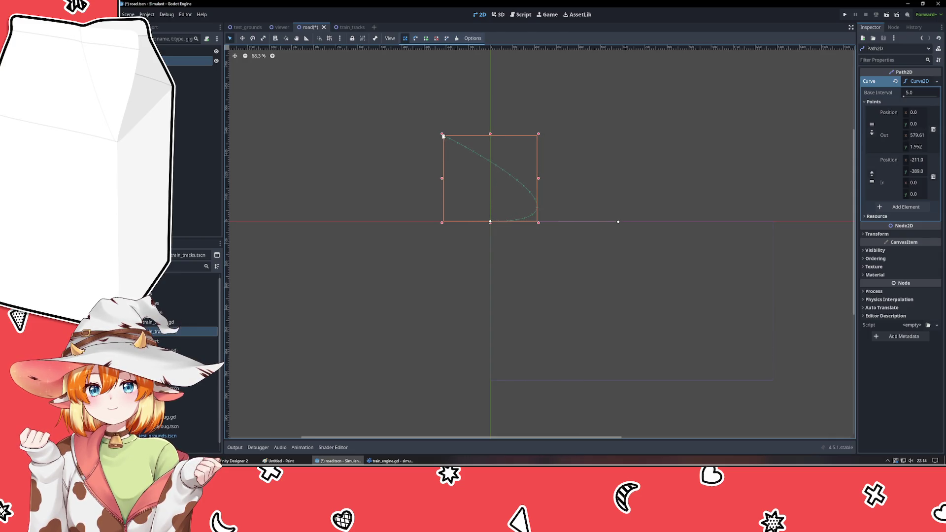
pyautogui.moveTo(442, 134)
pyautogui.mouseDown()
pyautogui.moveTo(442, 161)
pyautogui.moveTo(449, 134)
pyautogui.moveTo(449, 143)
pyautogui.mouseUp()
# Step: Enter 1.0 for the end point's In x, pull its handle, then delete the Path2D node
pyautogui.click(921, 186)
pyautogui.write('1.0')
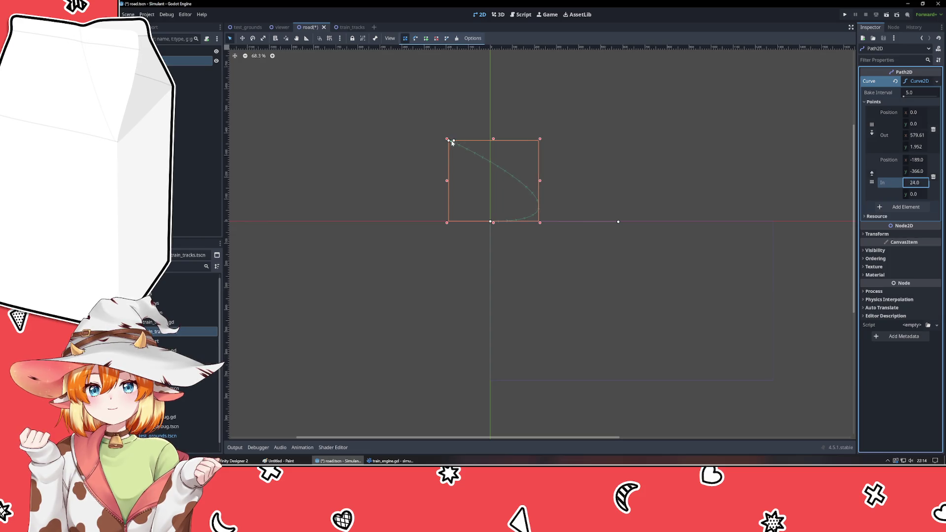
pyautogui.moveTo(449, 140)
pyautogui.mouseDown()
pyautogui.moveTo(566, 141)
pyautogui.moveTo(452, 140)
pyautogui.moveTo(450, 151)
pyautogui.mouseUp()
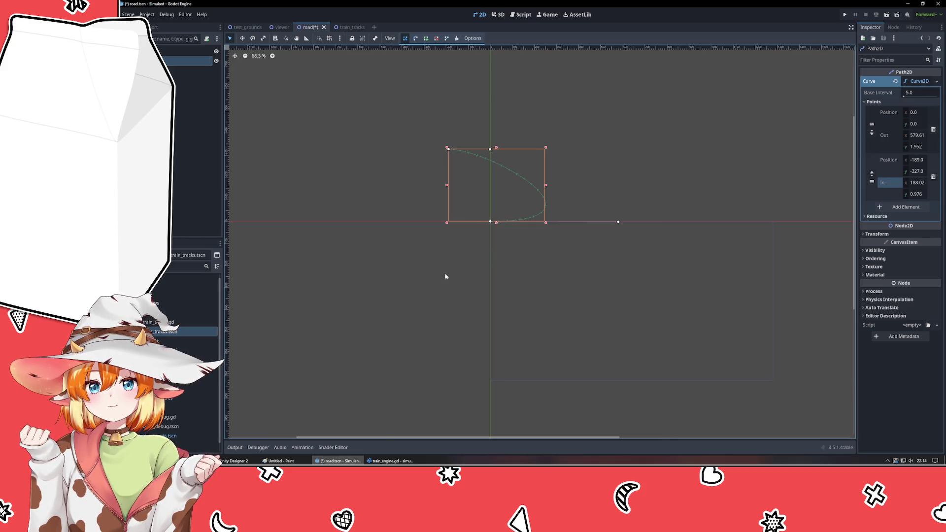
pyautogui.press('Delete')
pyautogui.press('Return')
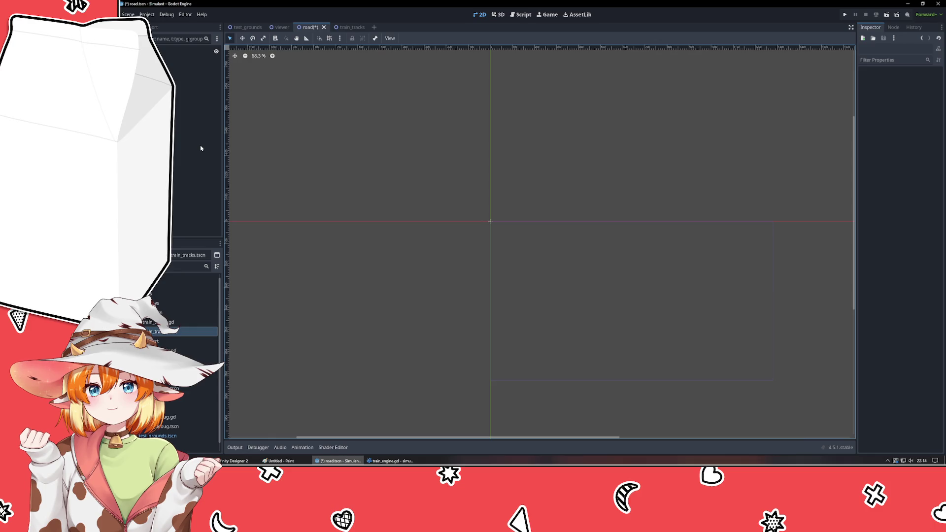
# Step: Add a new Path2D child node to the road scene, then switch to the train_tracks scene
pyautogui.rightClick(201, 148)
pyautogui.click(210, 150)
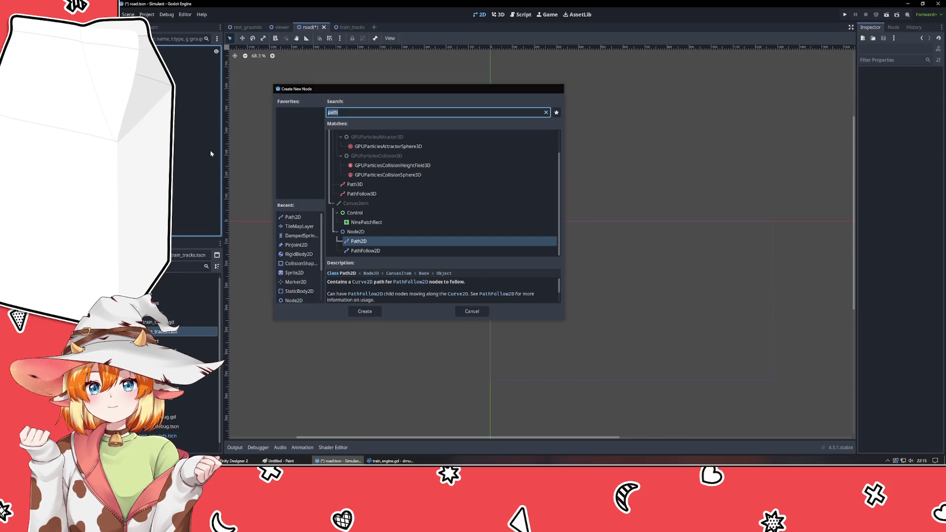
pyautogui.press('Return')
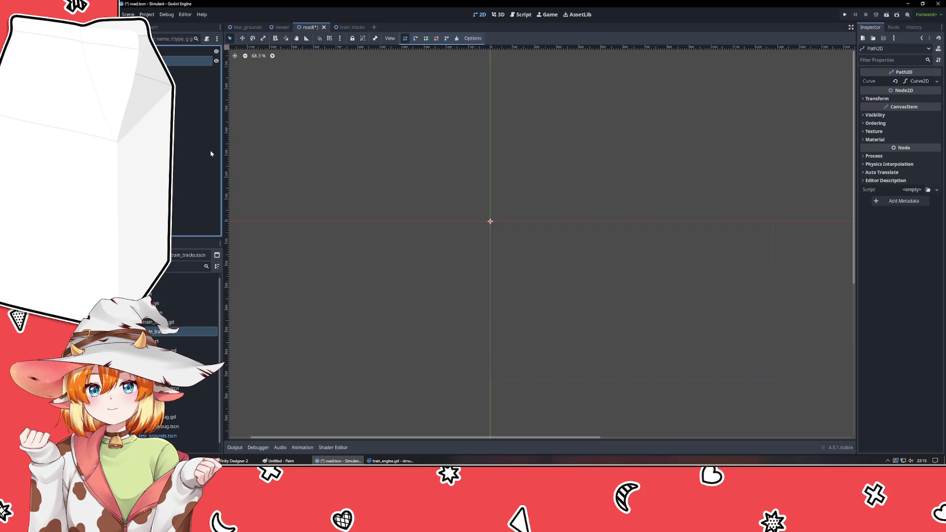
pyautogui.click(351, 28)
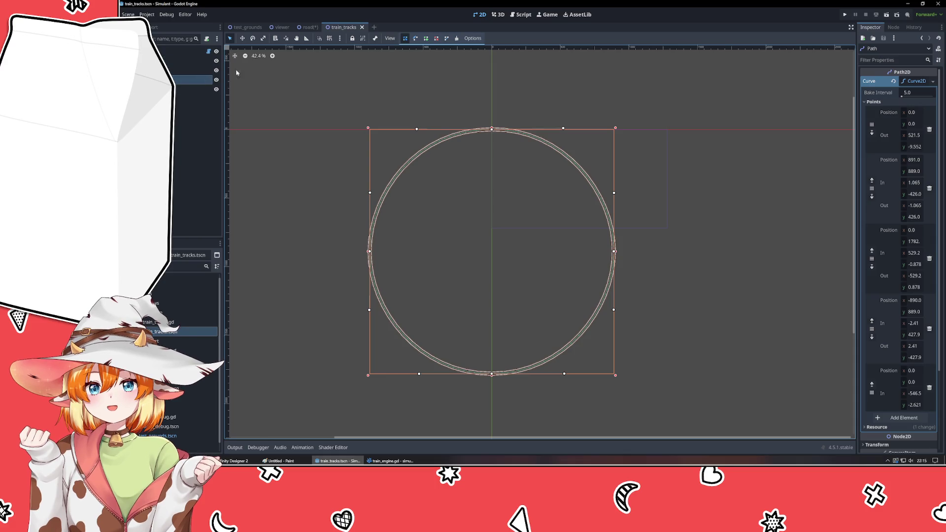
# Step: In the road scene, undo twice to restore the curve, delete its middle point, and drag the end point right
pyautogui.click(309, 27)
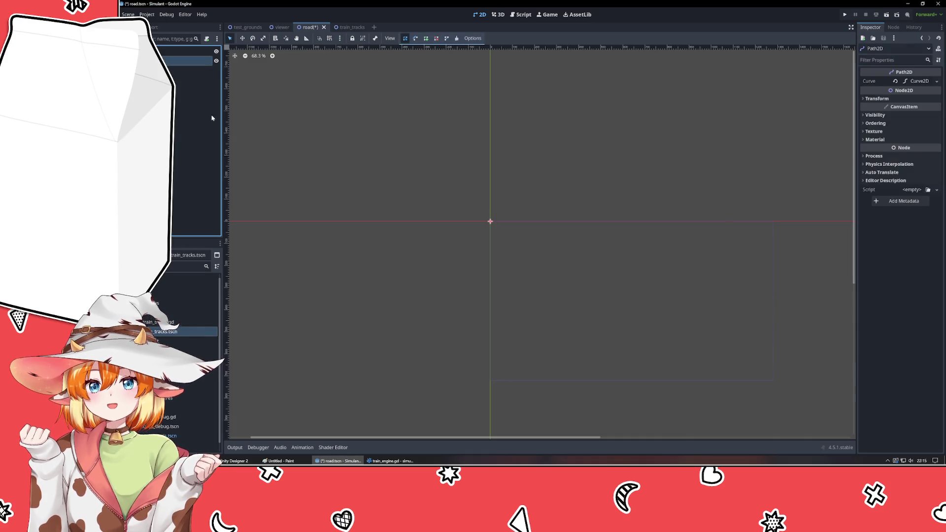
pyautogui.hotkey('ctrl', 'z')
pyautogui.hotkey('ctrl', 'z')
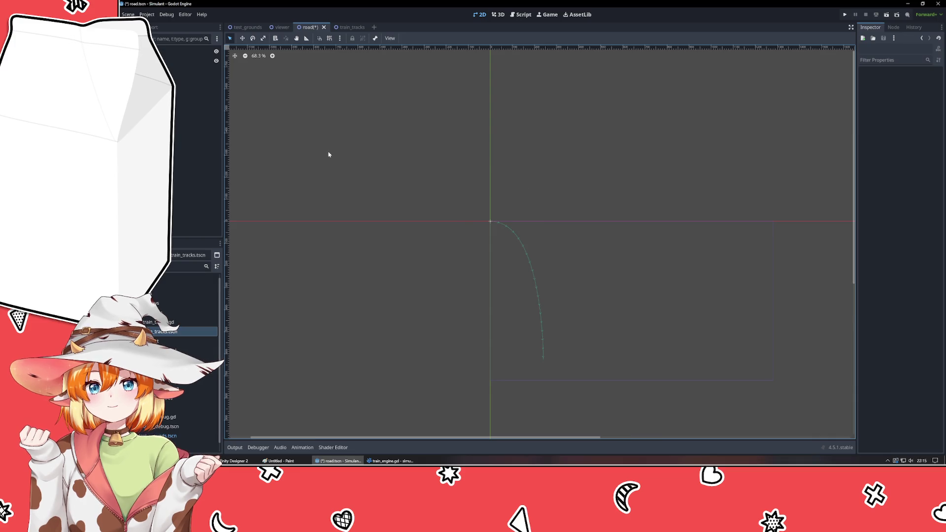
pyautogui.hotkey('ctrl', 'z')
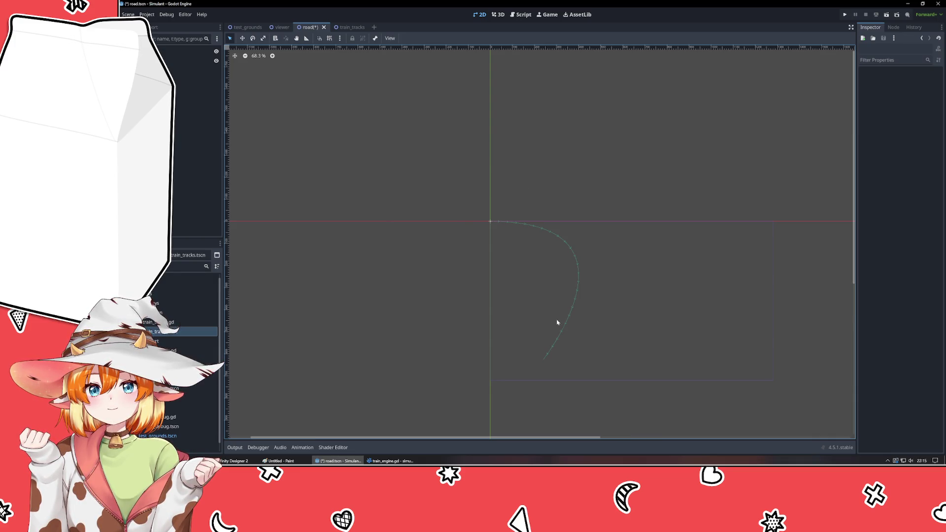
pyautogui.click(566, 322)
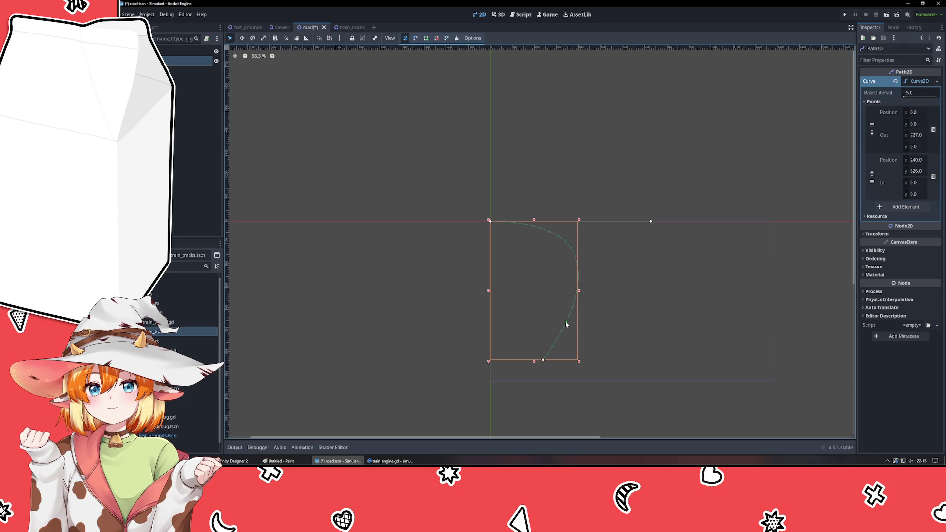
pyautogui.rightClick(545, 361)
pyautogui.moveTo(543, 362)
pyautogui.mouseDown()
pyautogui.moveTo(649, 354)
pyautogui.moveTo(658, 431)
pyautogui.moveTo(657, 275)
pyautogui.moveTo(651, 307)
pyautogui.mouseUp()
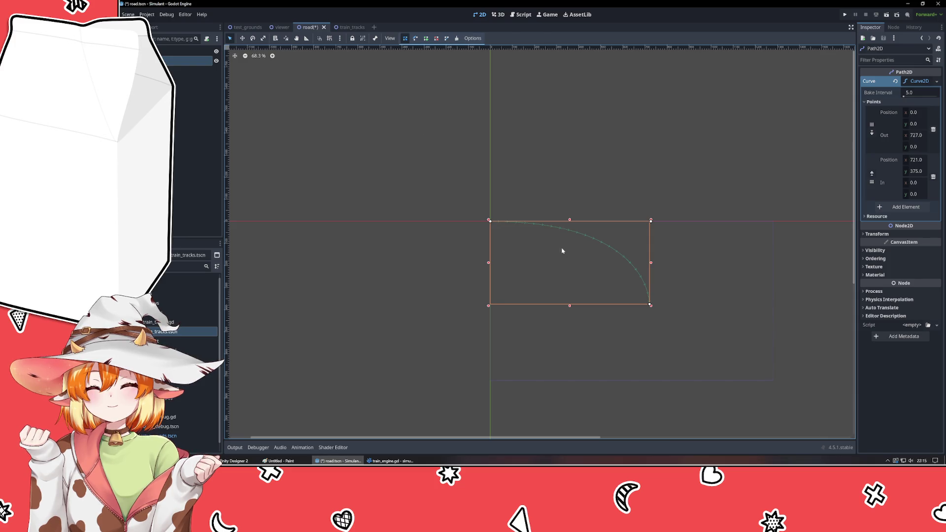
pyautogui.click(179, 137)
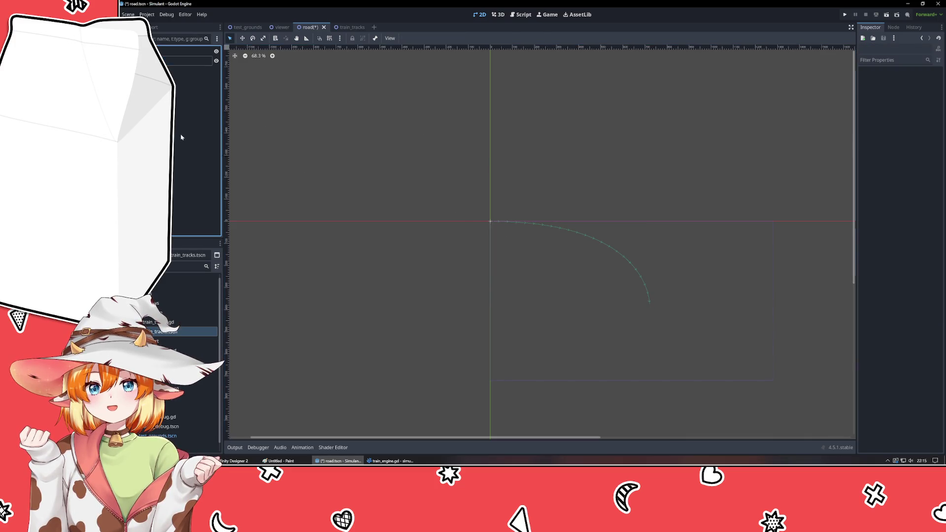
# Step: Add another Path2D node and give its Curve2D two points
pyautogui.rightClick(182, 137)
pyautogui.click(202, 140)
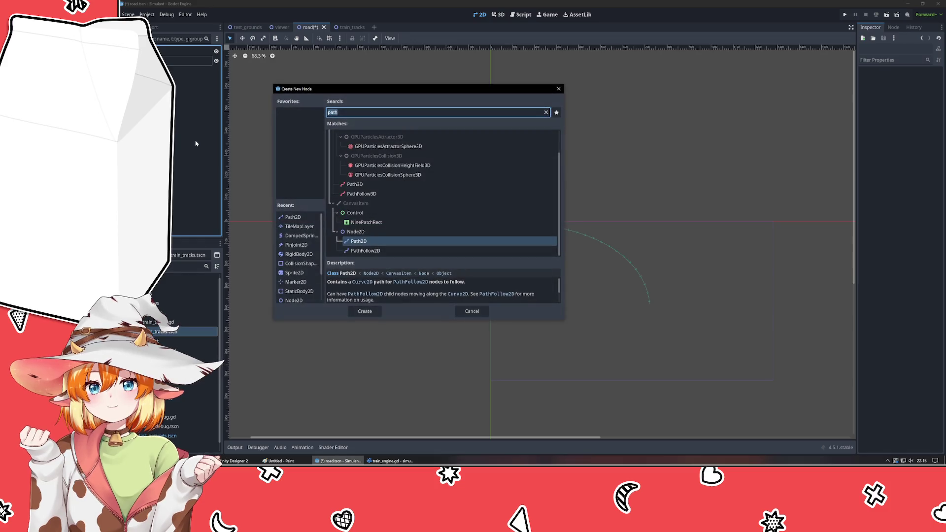
pyautogui.press('Return')
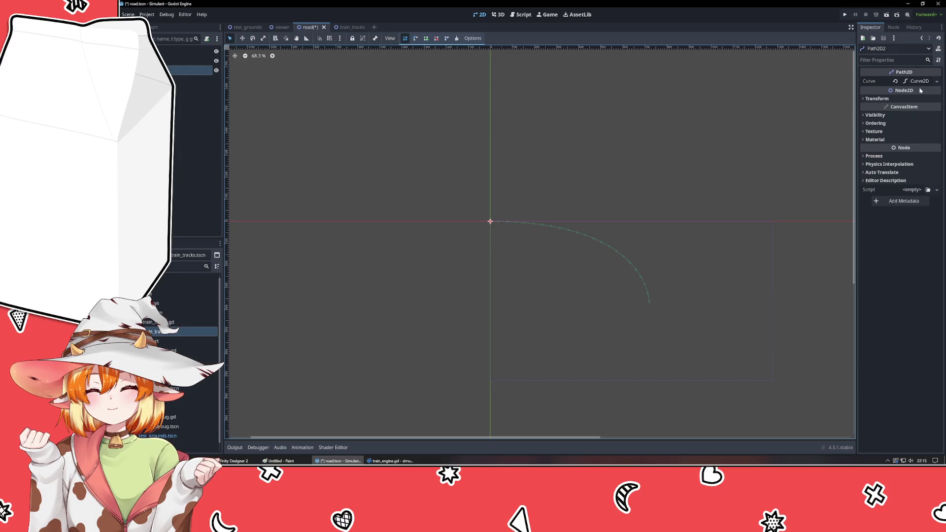
pyautogui.click(920, 81)
pyautogui.click(937, 81)
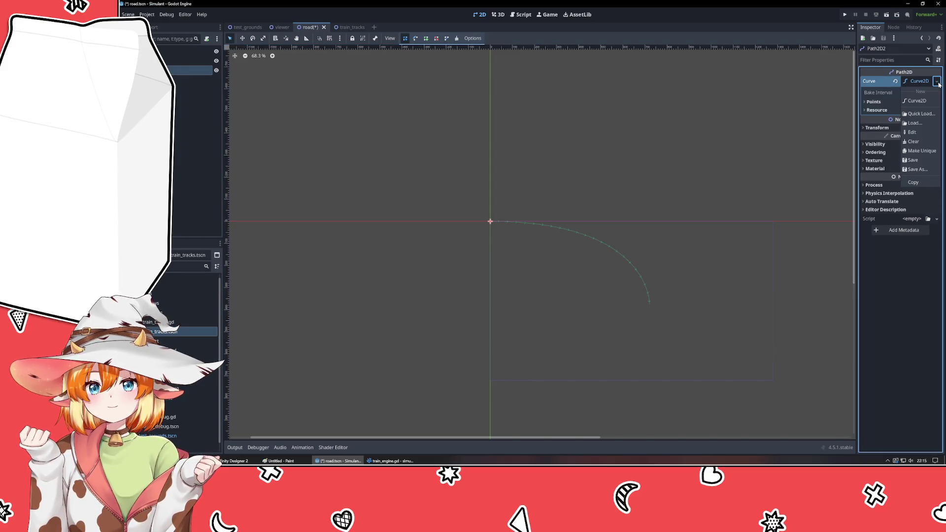
pyautogui.press('Escape')
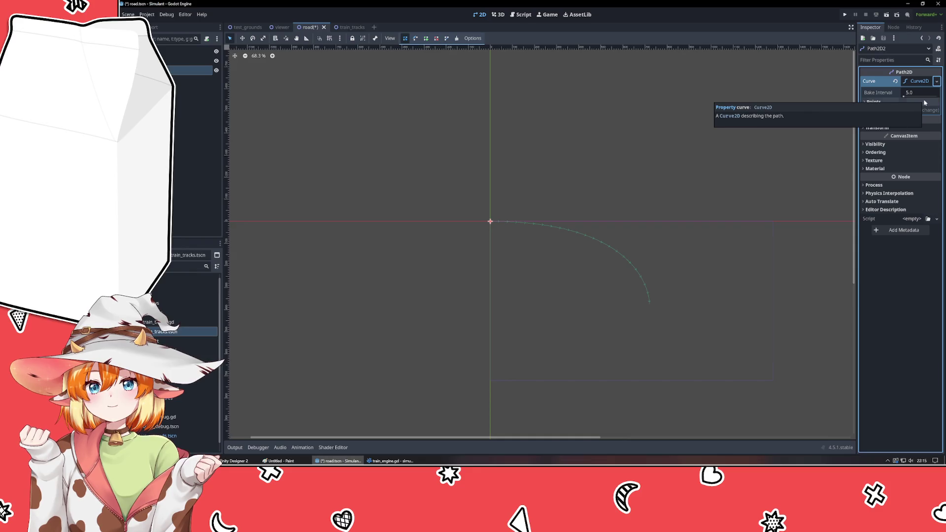
pyautogui.click(882, 102)
pyautogui.click(902, 112)
pyautogui.click(910, 135)
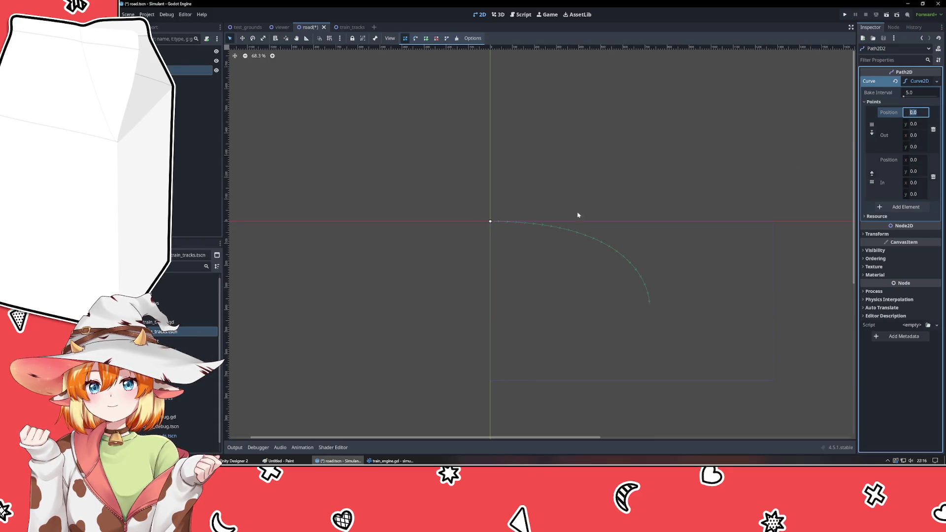
# Step: Place the branch's start on the first arc and its end lower right, with Out x set to 11
pyautogui.moveTo(491, 222); pyautogui.dragTo(447, 295)
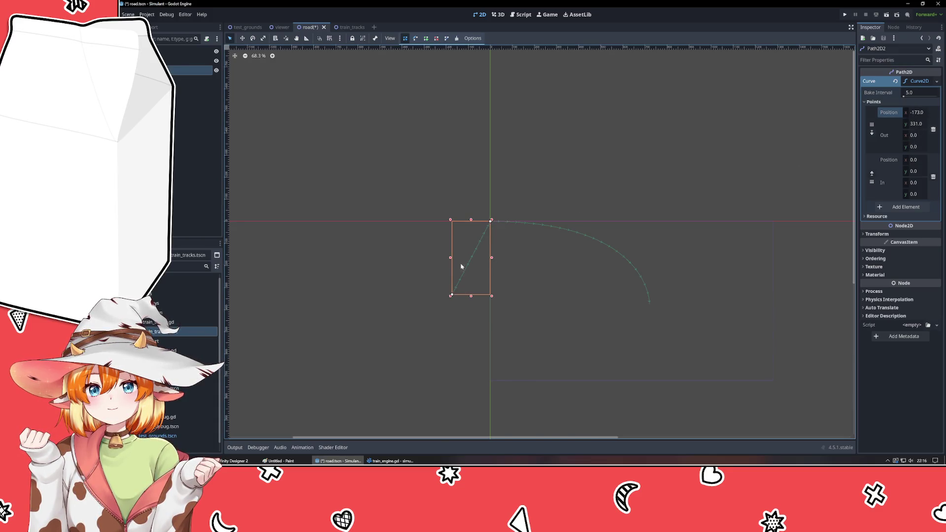
pyautogui.moveTo(490, 221)
pyautogui.mouseDown()
pyautogui.moveTo(513, 253)
pyautogui.moveTo(607, 305)
pyautogui.moveTo(608, 339)
pyautogui.mouseUp()
pyautogui.moveTo(451, 294)
pyautogui.mouseDown()
pyautogui.moveTo(585, 217)
pyautogui.moveTo(569, 231)
pyautogui.mouseUp()
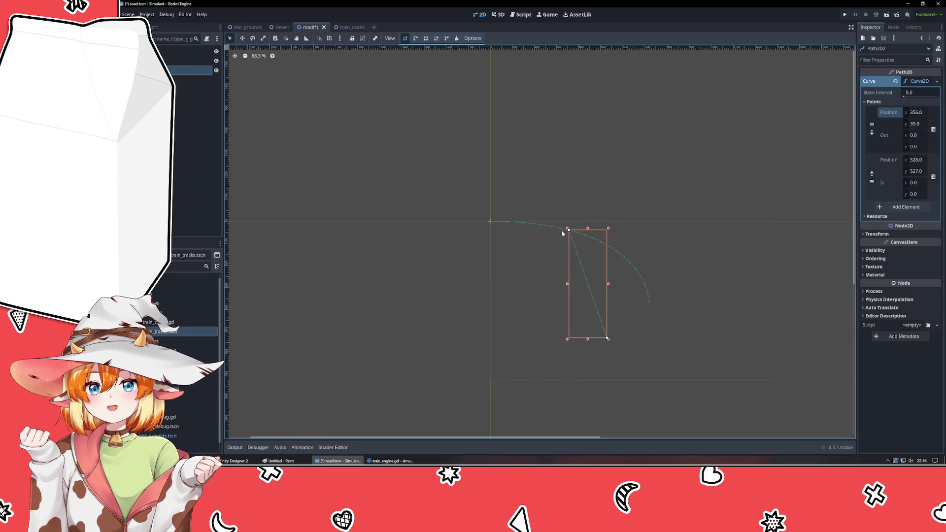
pyautogui.click(916, 135)
pyautogui.write('11')
pyautogui.press('Return')
pyautogui.moveTo(572, 229); pyautogui.dragTo(608, 232)
pyautogui.click(617, 184)
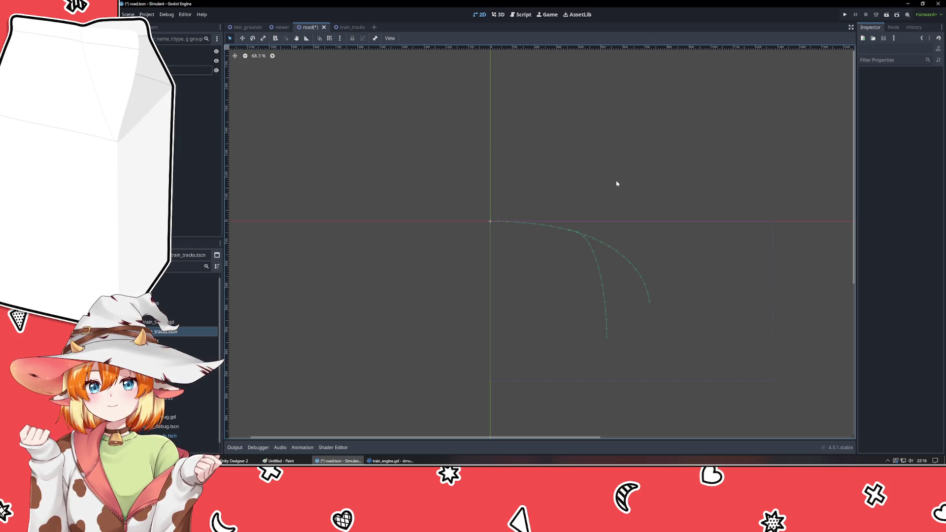
# Step: Reshape the main arc's handles, setting its end point's In y to 100
pyautogui.click(615, 254)
pyautogui.moveTo(651, 220); pyautogui.dragTo(571, 223)
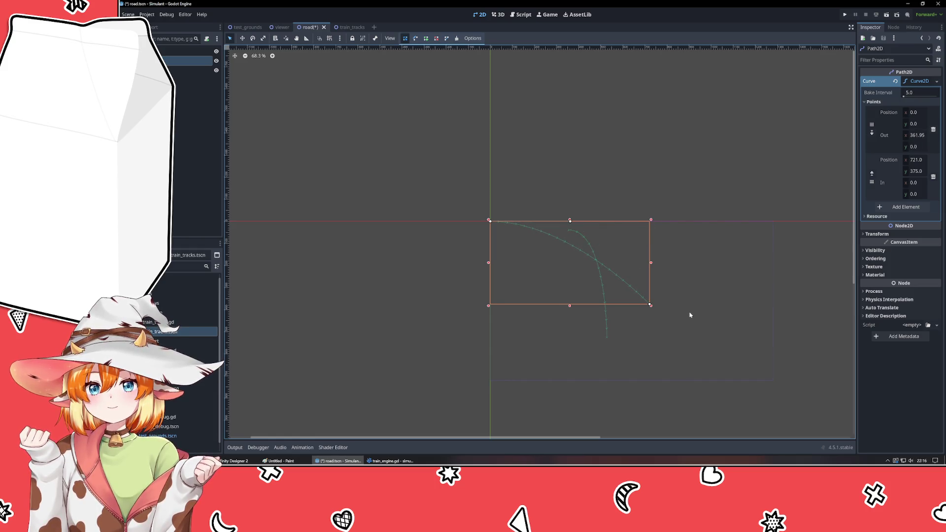
pyautogui.moveTo(650, 305); pyautogui.dragTo(649, 289)
pyautogui.hotkey('ctrl', 'z')
pyautogui.click(912, 194)
pyautogui.write('100')
pyautogui.press('Return')
pyautogui.moveTo(650, 327)
pyautogui.mouseDown()
pyautogui.moveTo(676, 283)
pyautogui.moveTo(650, 266)
pyautogui.mouseUp()
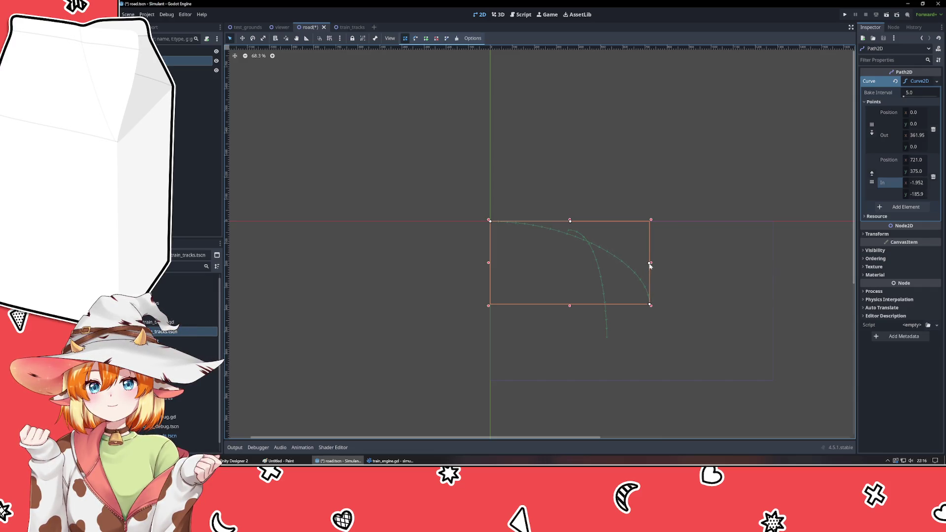
pyautogui.click(676, 266)
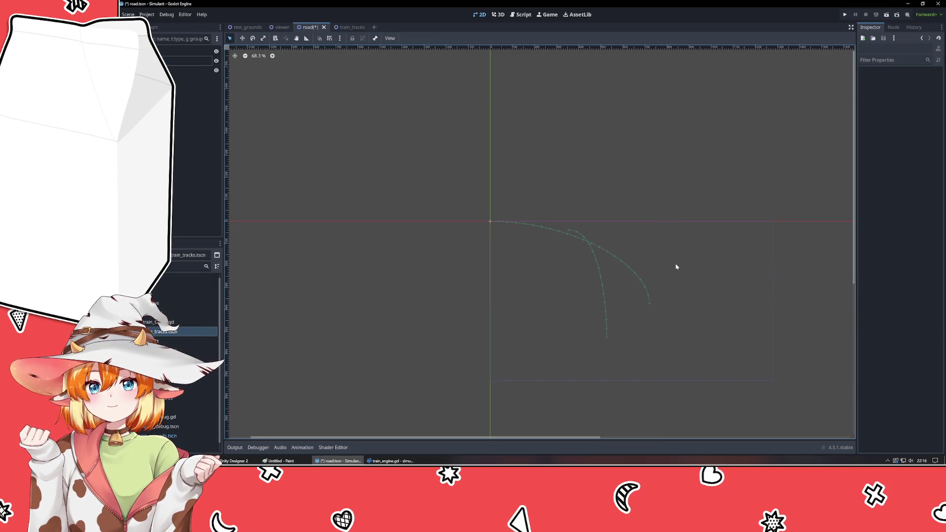
# Step: Adjust the branch's start point and handles, setting its end point's In y to 10
pyautogui.click(599, 270)
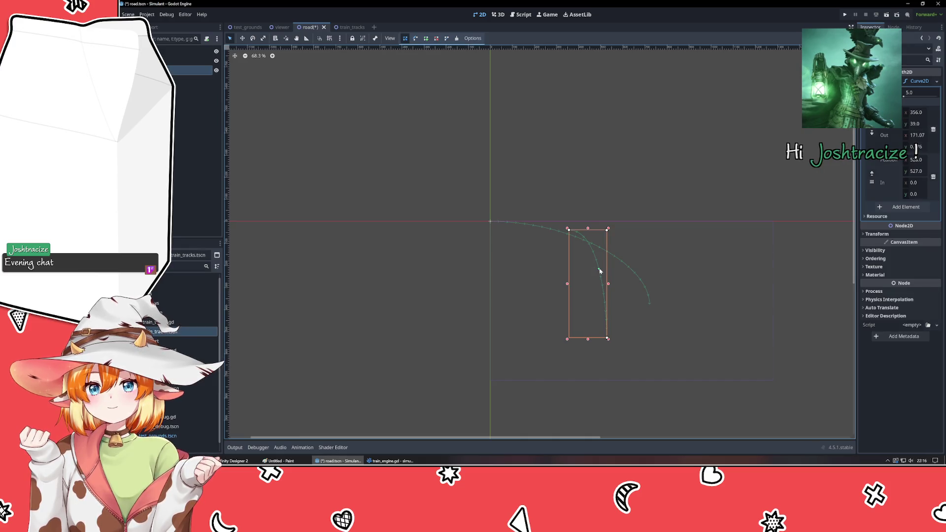
pyautogui.moveTo(567, 230); pyautogui.dragTo(567, 237)
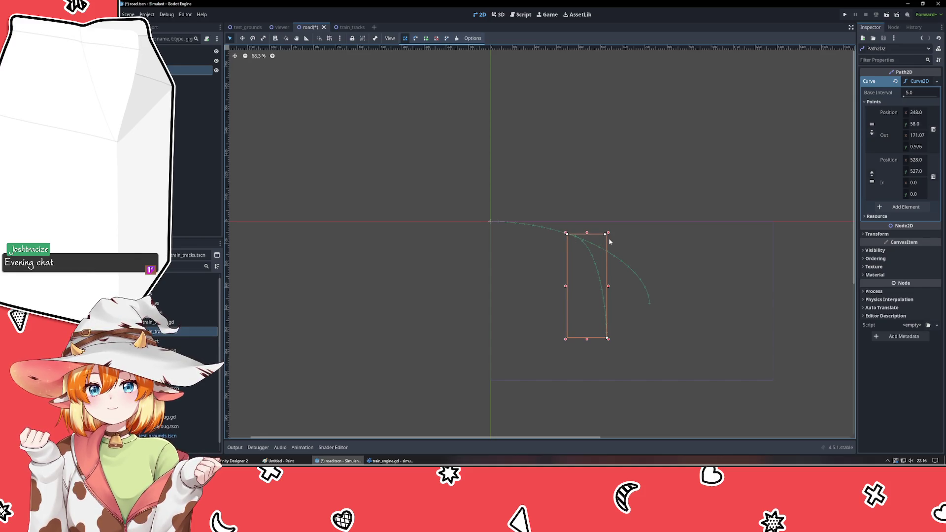
pyautogui.moveTo(606, 235); pyautogui.dragTo(588, 236)
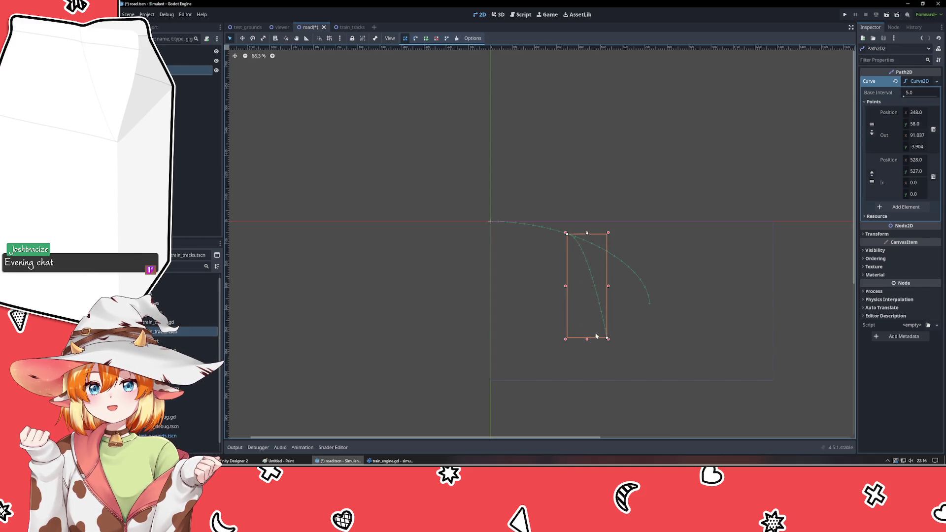
pyautogui.click(916, 194)
pyautogui.write('10')
pyautogui.press('Return')
pyautogui.moveTo(607, 339)
pyautogui.mouseDown()
pyautogui.moveTo(634, 310)
pyautogui.moveTo(634, 332)
pyautogui.moveTo(608, 290)
pyautogui.mouseUp()
# Step: Deselect the branch curve and save the road scene with both paths
pyautogui.click(631, 318)
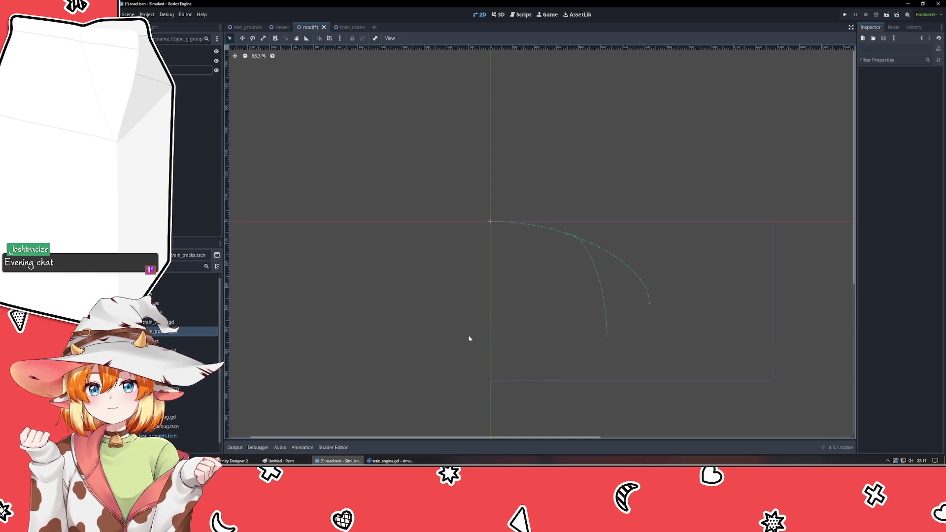
pyautogui.hotkey('ctrl', 's')
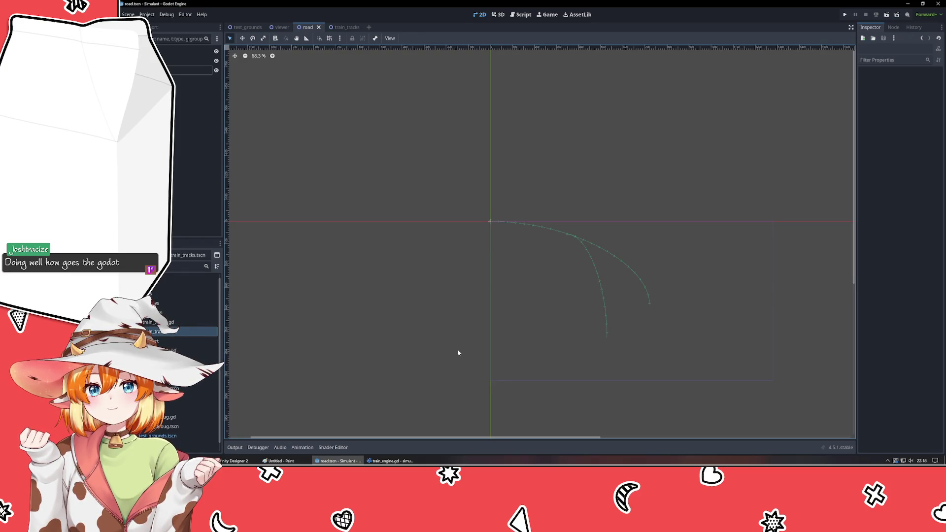
# Step: Delete both Path2D nodes, confirming each deletion, then save road.tscn
pyautogui.click(187, 60)
pyautogui.press('Delete')
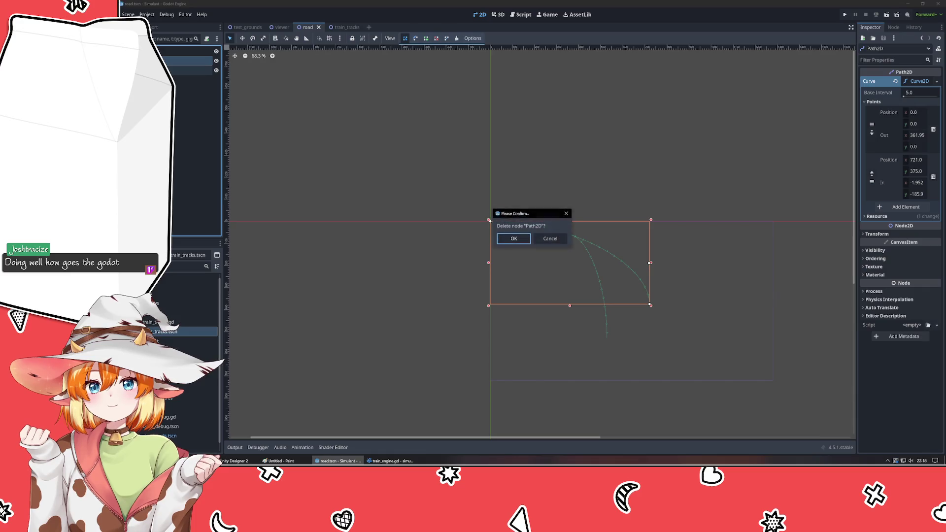
pyautogui.click(498, 239)
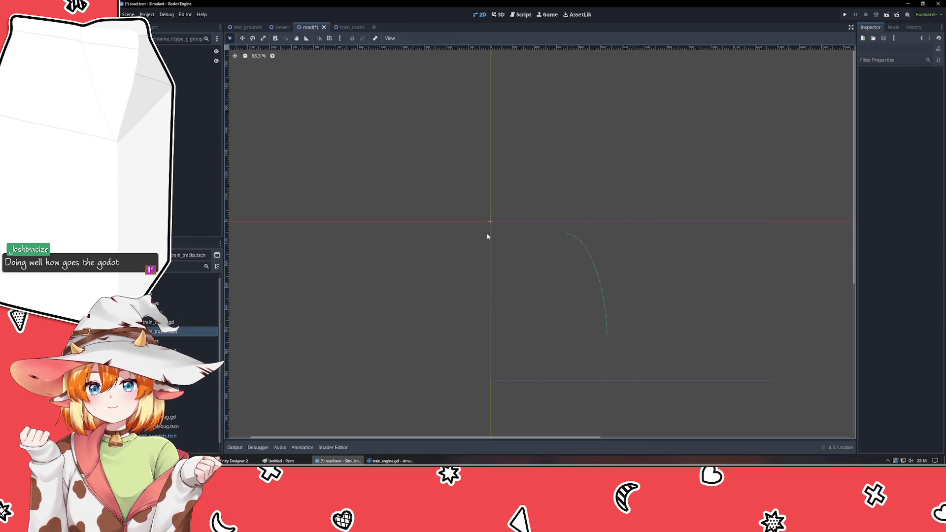
pyautogui.click(188, 60)
pyautogui.press('Delete')
pyautogui.click(498, 238)
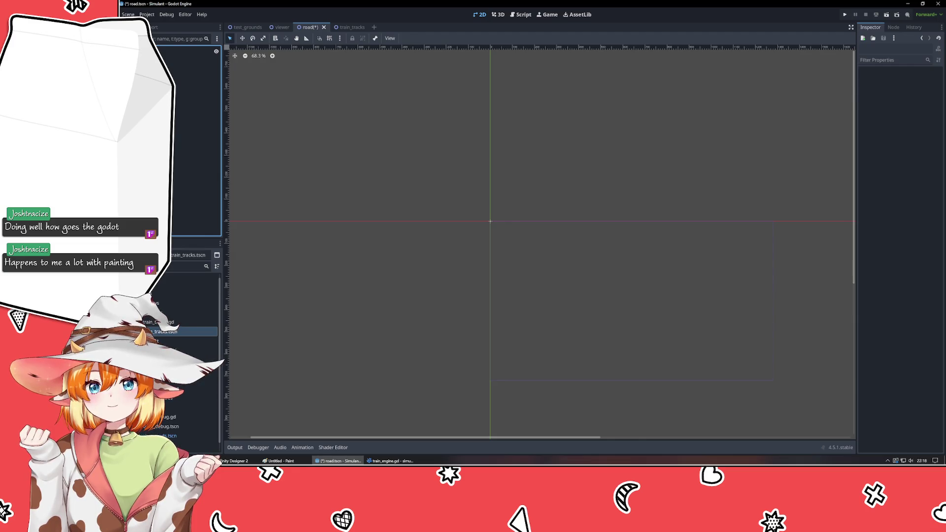
pyautogui.hotkey('ctrl', 's')
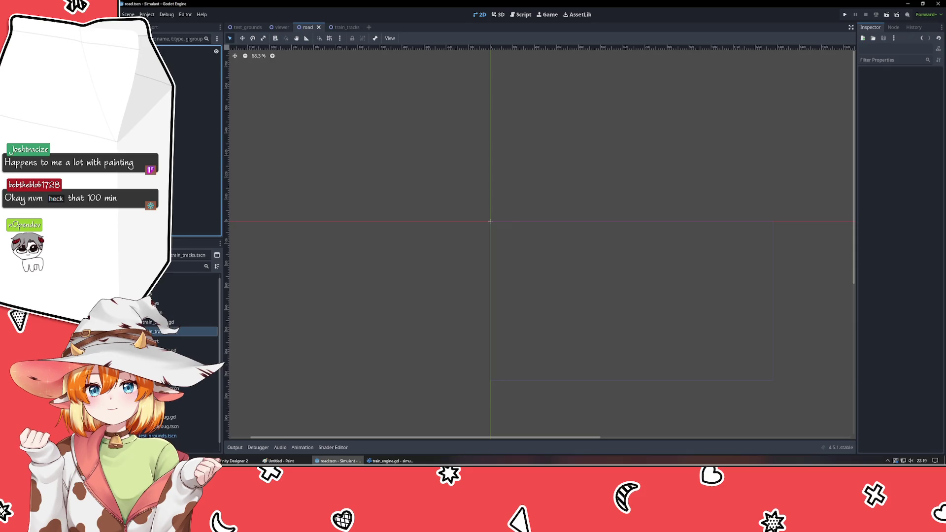
# Step: Abandon attaching a road_builder script to Road, then rename road.tscn to road_structure.tscn
pyautogui.click(193, 52)
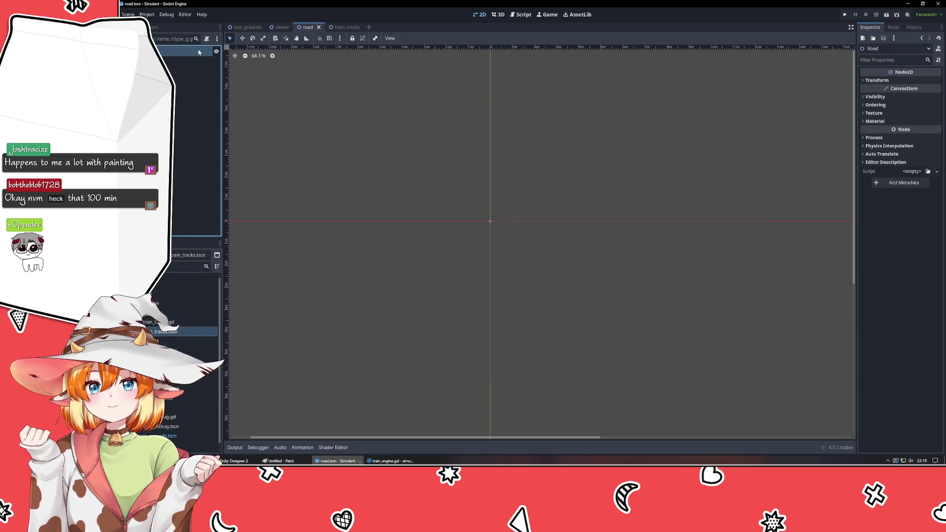
pyautogui.click(207, 39)
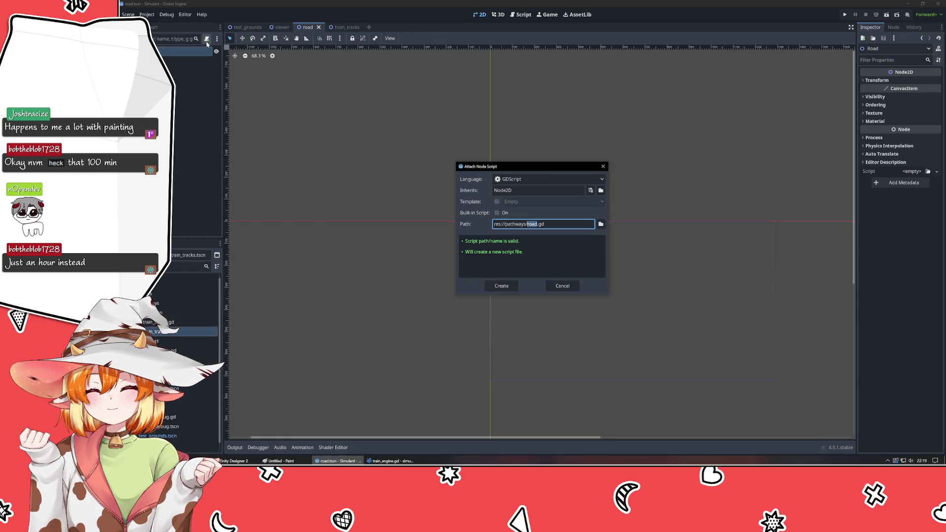
pyautogui.press('Right')
pyautogui.write('_builder')
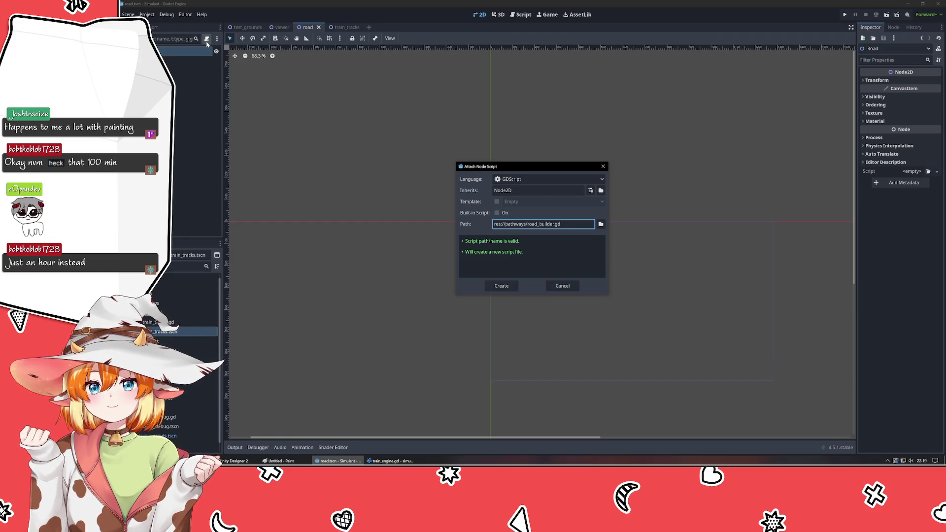
pyautogui.press('Return')
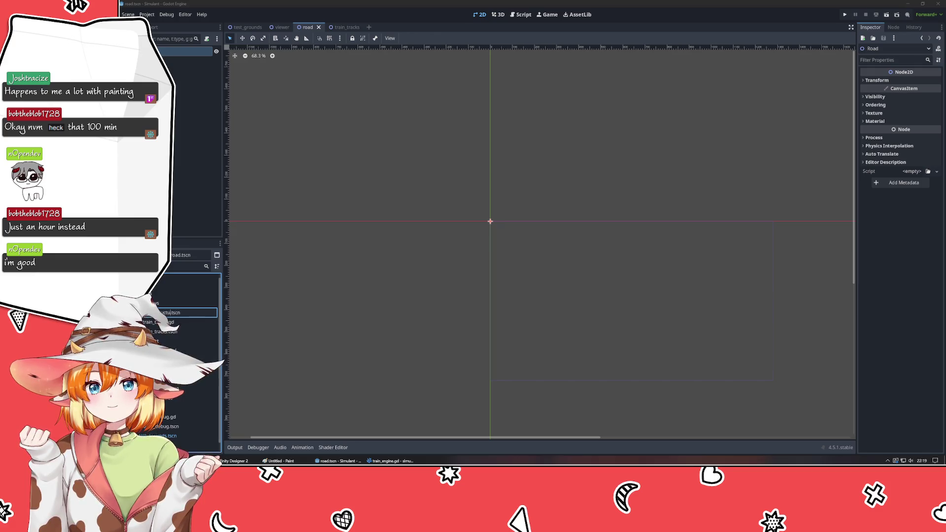
pyautogui.write('re')
pyautogui.press('Return')
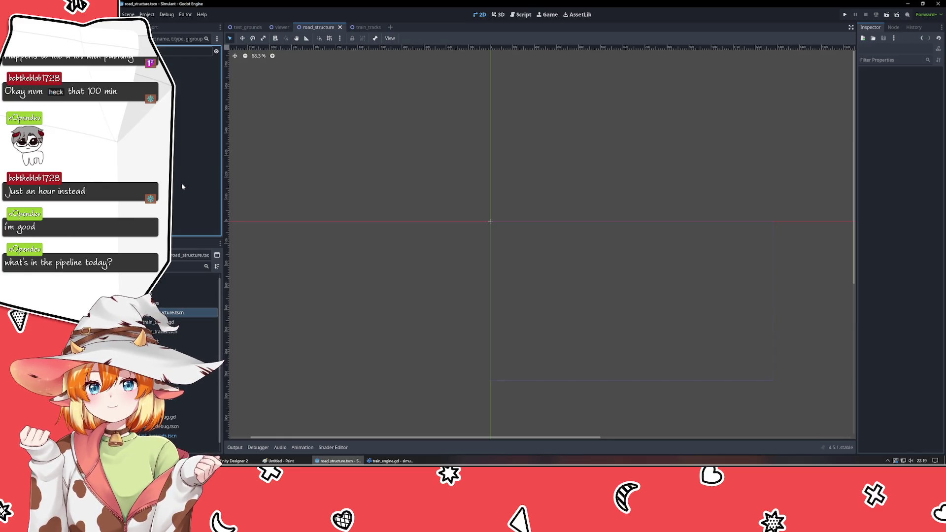
# Step: Glance at the Affinity Designer road artboards, then show the Paint road-layout sketch
pyautogui.click(240, 460)
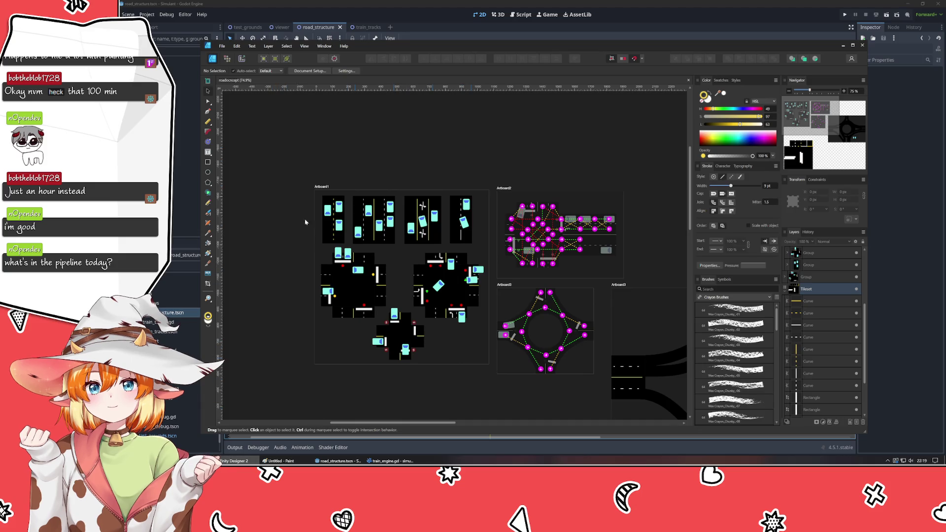
pyautogui.click(279, 460)
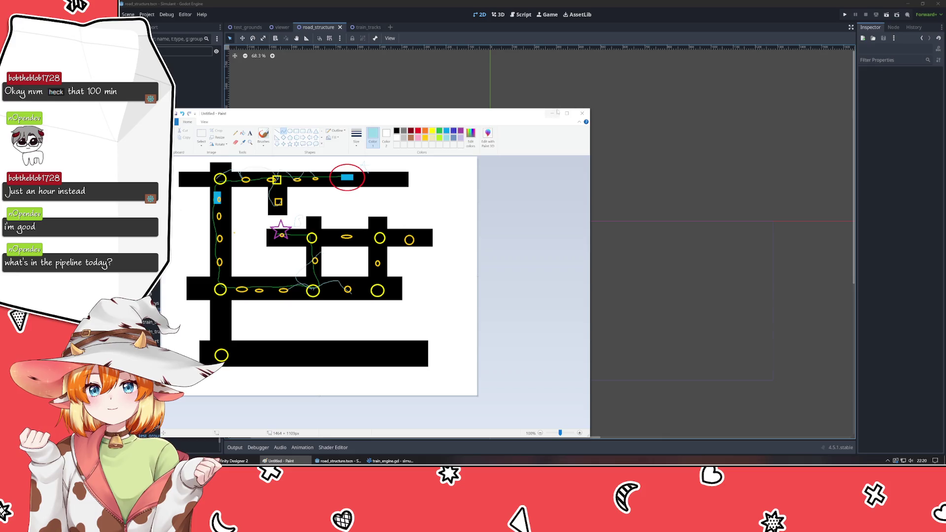
# Step: Minimize the Paint road sketch window to bring Godot back
pyautogui.click(549, 115)
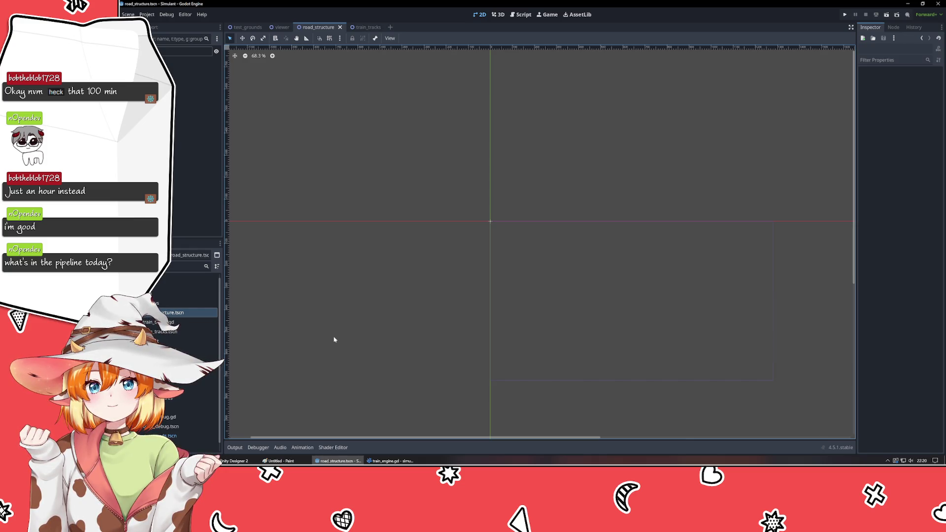
# Step: Open a new empty scene and make a Node2D its root
pyautogui.middleClick(354, 28)
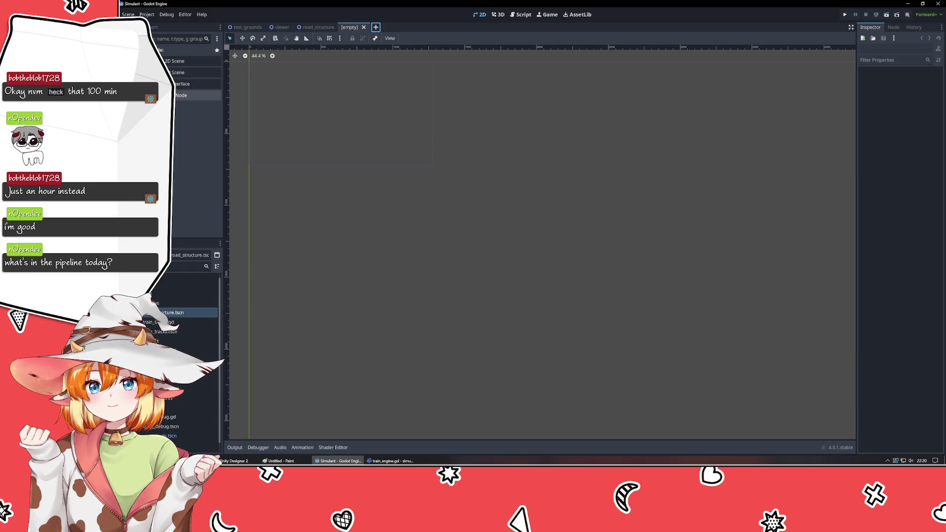
pyautogui.click(198, 95)
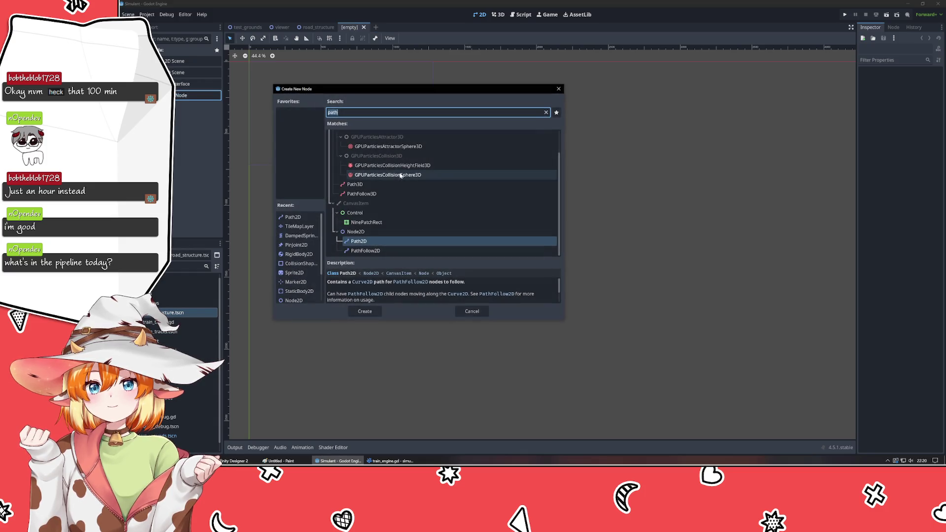
pyautogui.click(546, 112)
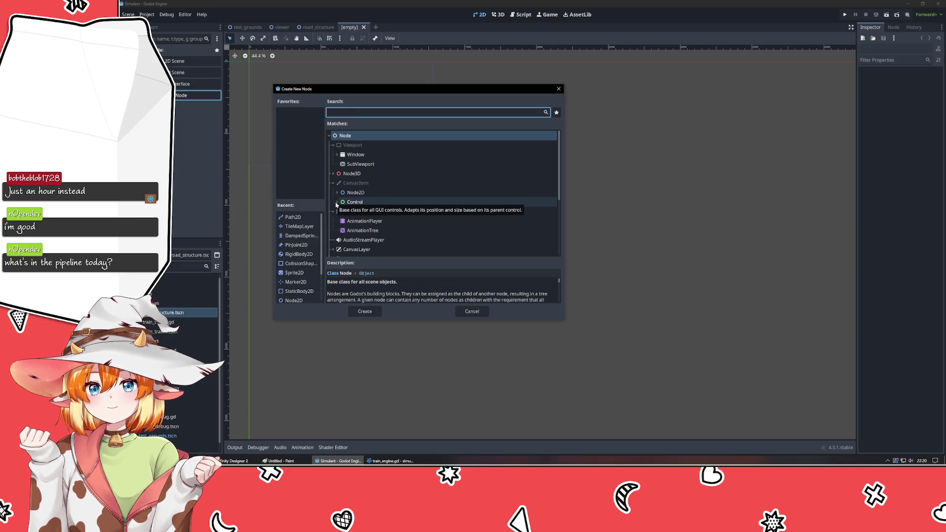
pyautogui.click(338, 192)
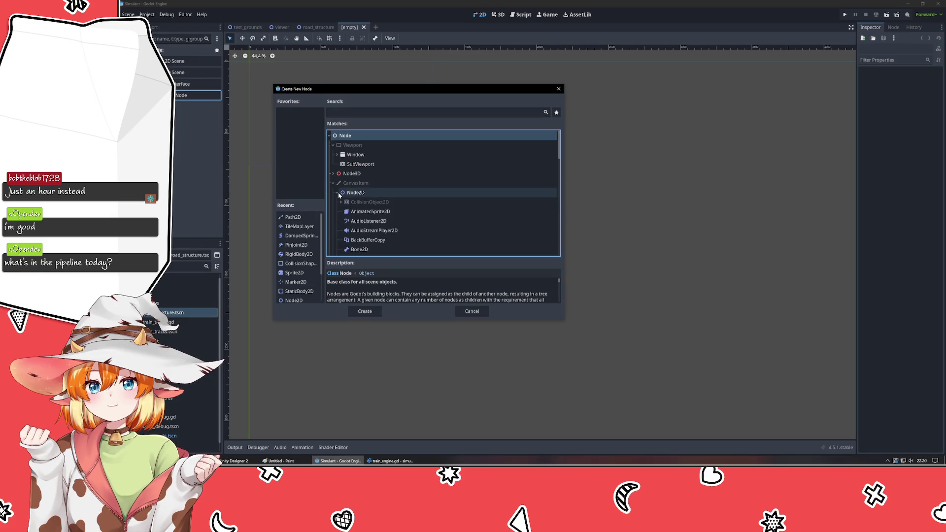
pyautogui.scroll(-3, 426, 196)
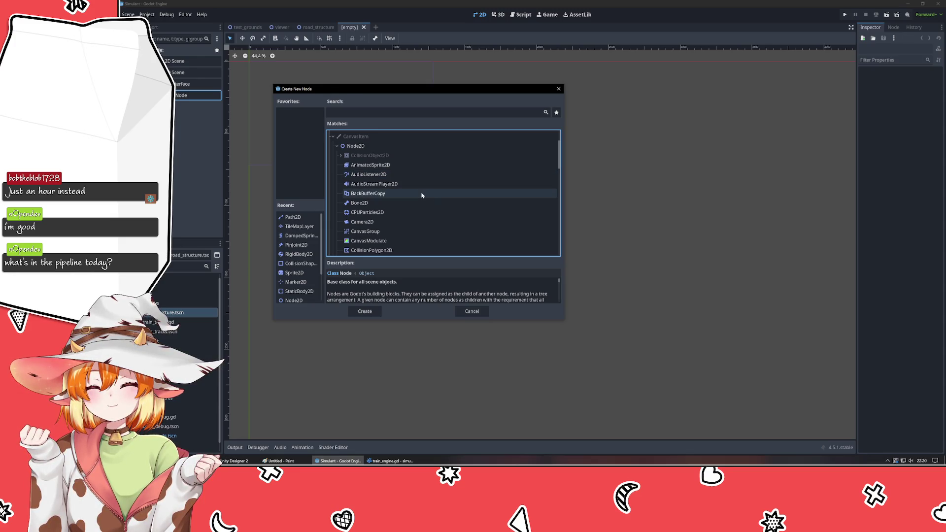
pyautogui.scroll(-3, 424, 196)
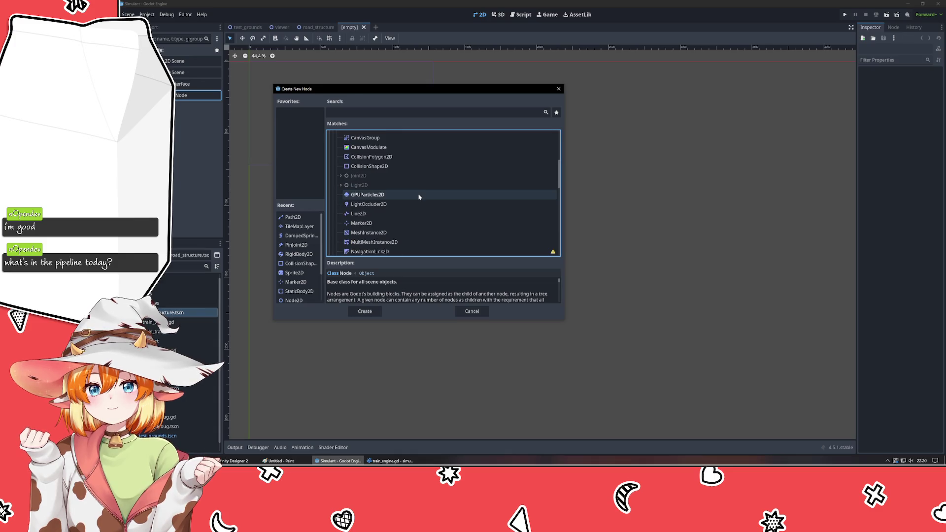
pyautogui.scroll(-8, 419, 196)
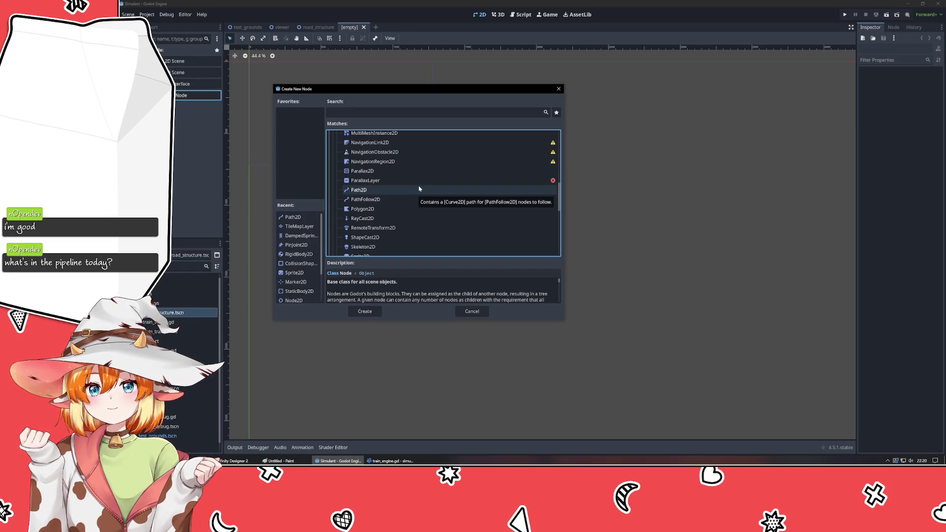
pyautogui.scroll(-3, 433, 188)
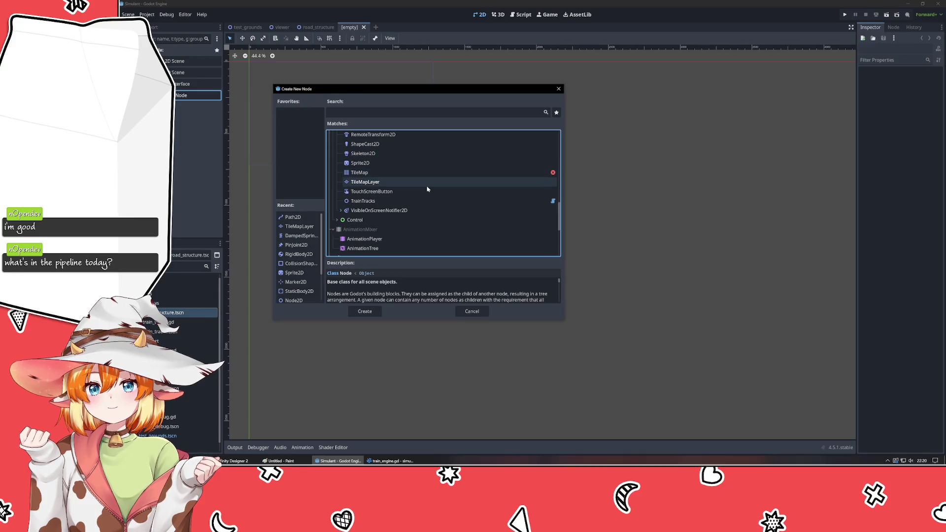
pyautogui.scroll(-1, 427, 185)
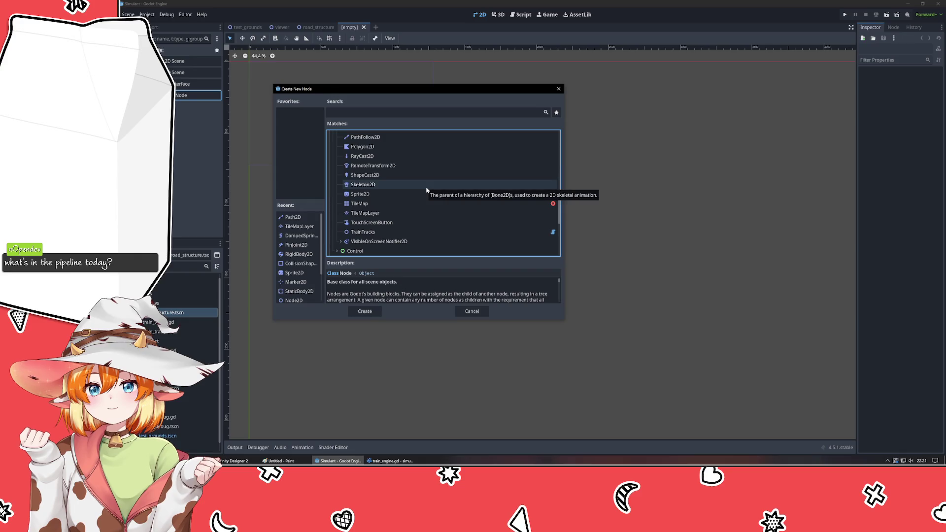
pyautogui.scroll(10, 414, 187)
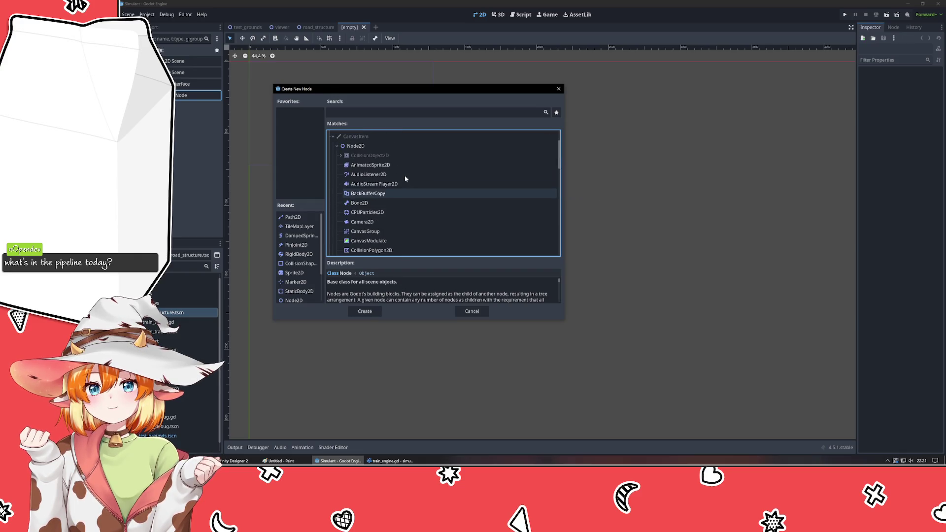
pyautogui.doubleClick(399, 147)
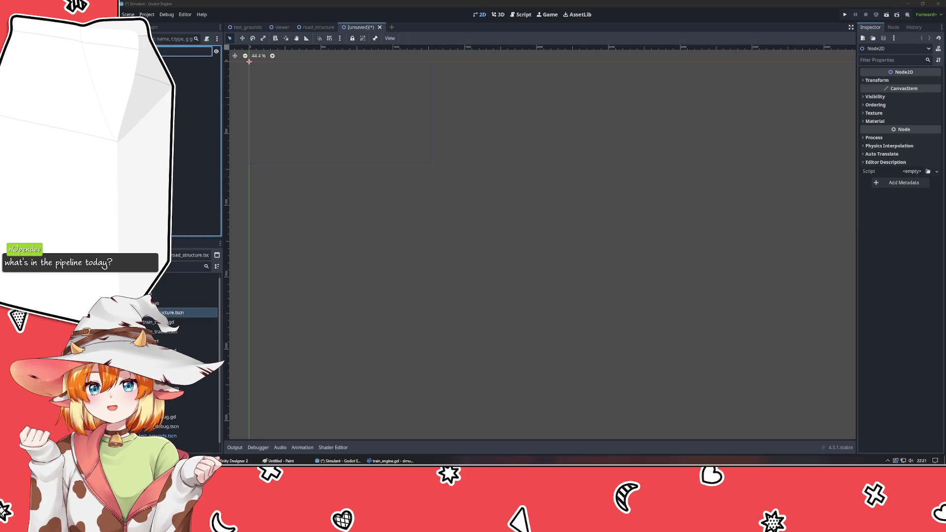
# Step: Name the root RoadBuilder, save as road_builder.tscn, and create road_builder.gd for it
pyautogui.press('Return')
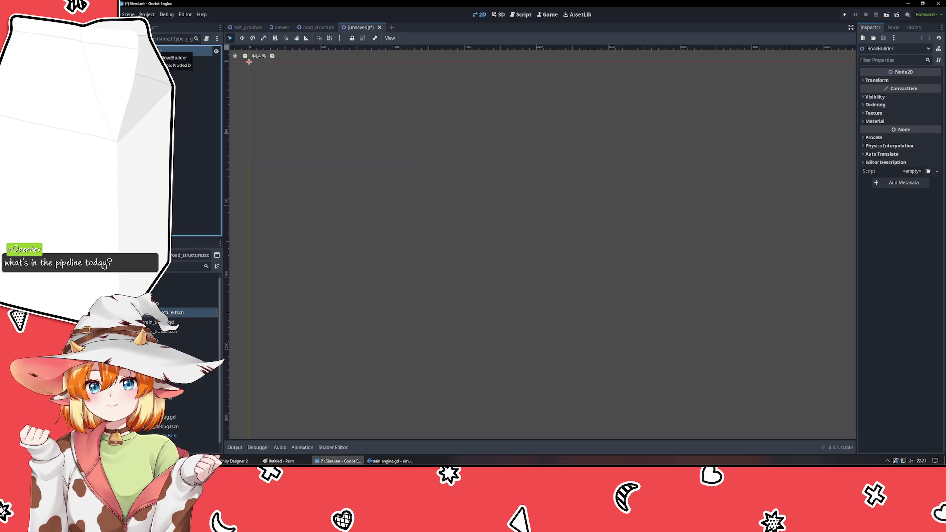
pyautogui.hotkey('ctrl', 's')
pyautogui.press('Return')
pyautogui.click(208, 39)
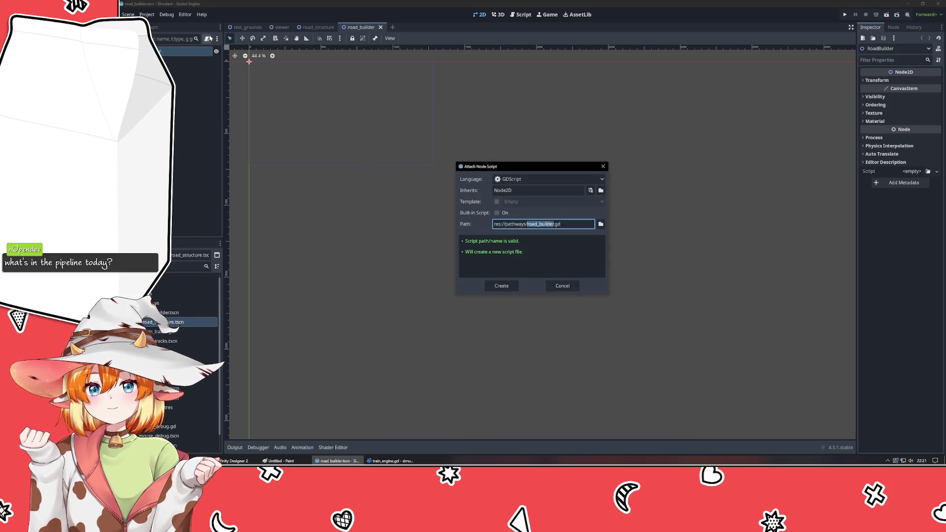
pyautogui.press('Return')
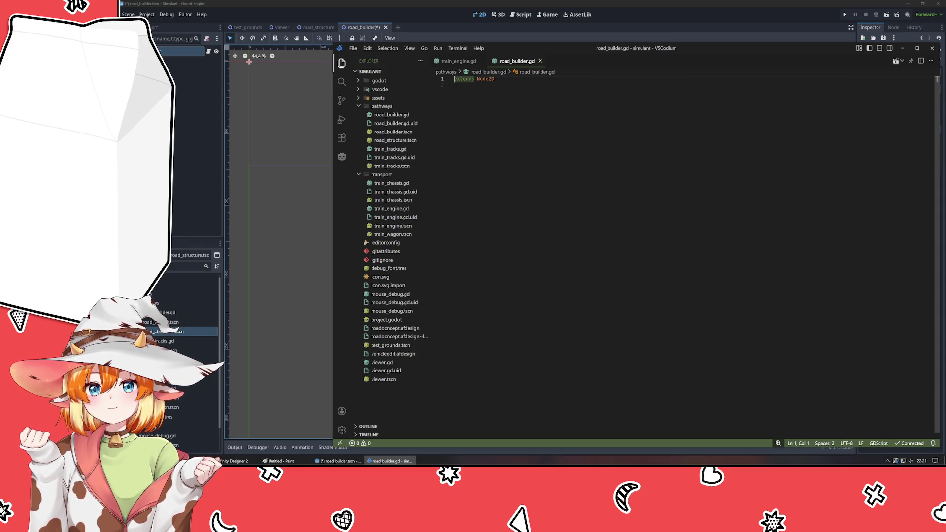
pyautogui.press('Down')
pyautogui.press('Return')
pyautogui.press('Return')
pyautogui.press('Return')
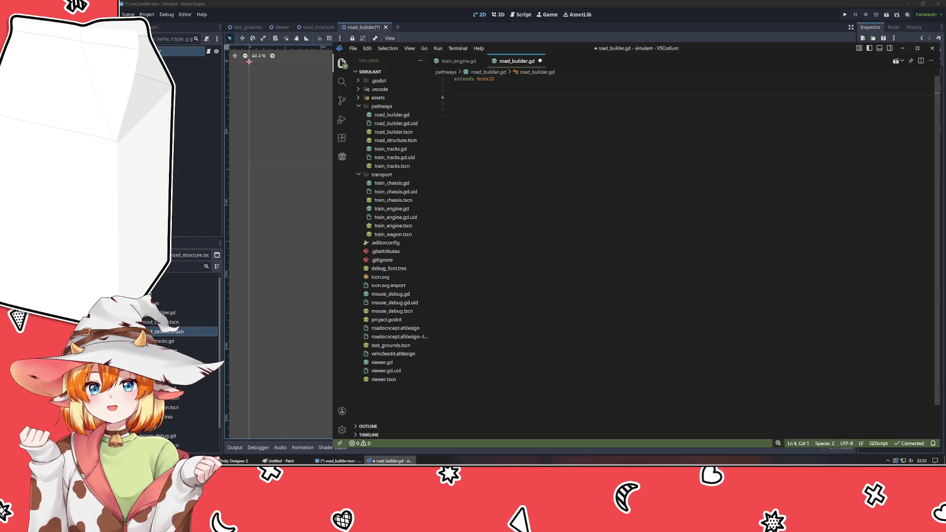
pyautogui.write('@e')
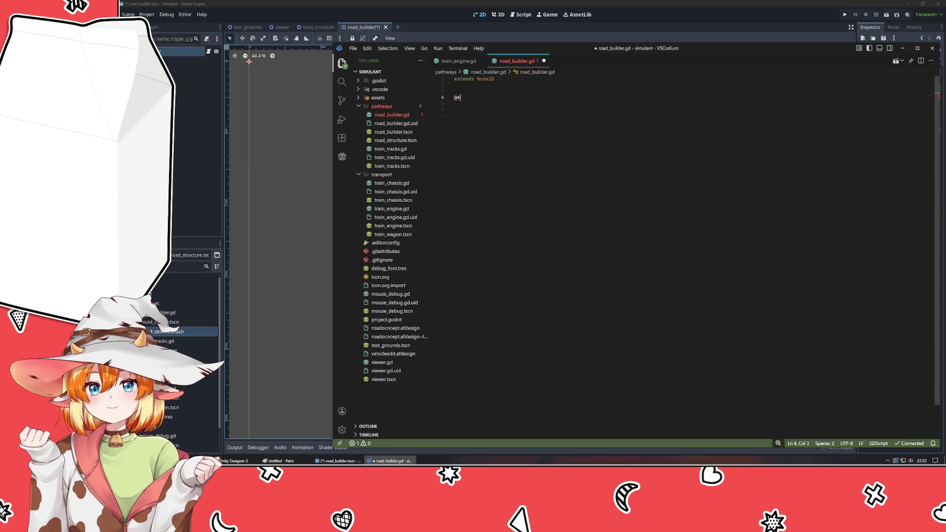
pyautogui.press('Return')
pyautogui.write('var ')
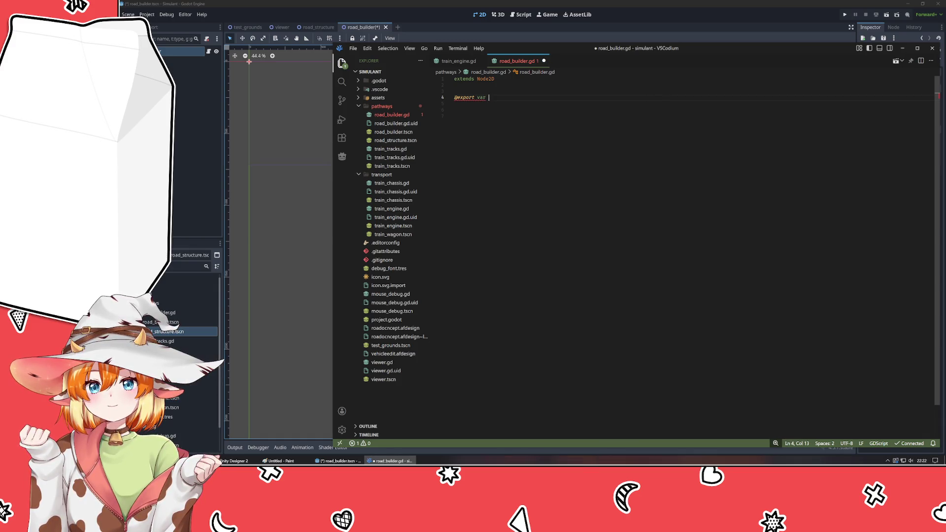
pyautogui.write('roads')
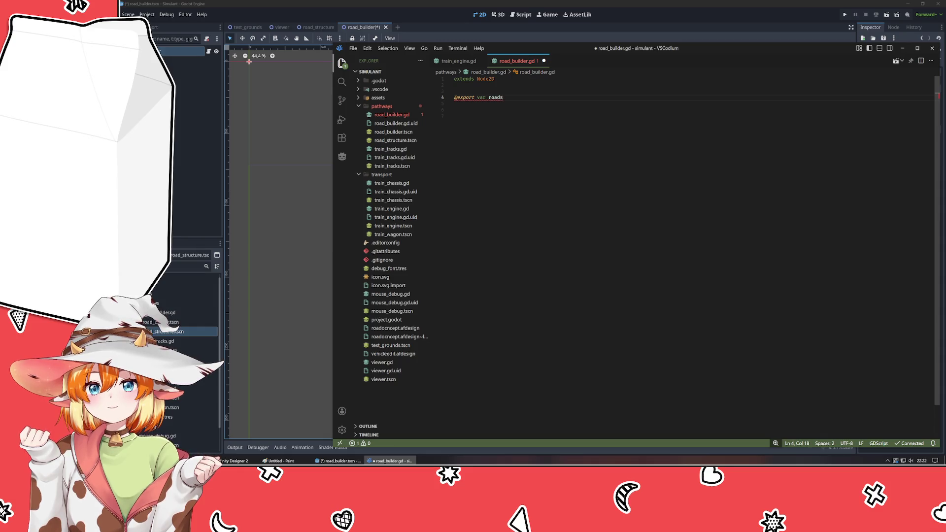
pyautogui.write(':')
pyautogui.write(':')
pyautogui.write('Packs')
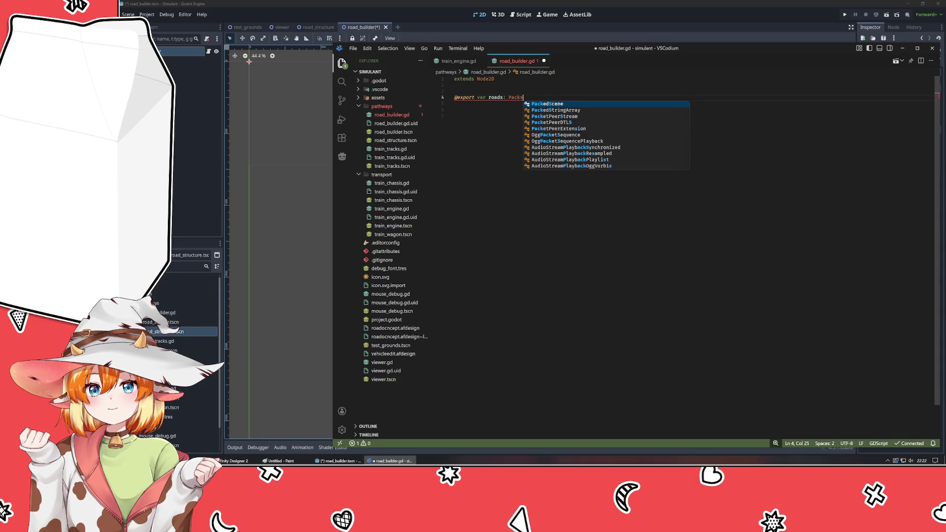
pyautogui.press('Return')
pyautogui.press('Return')
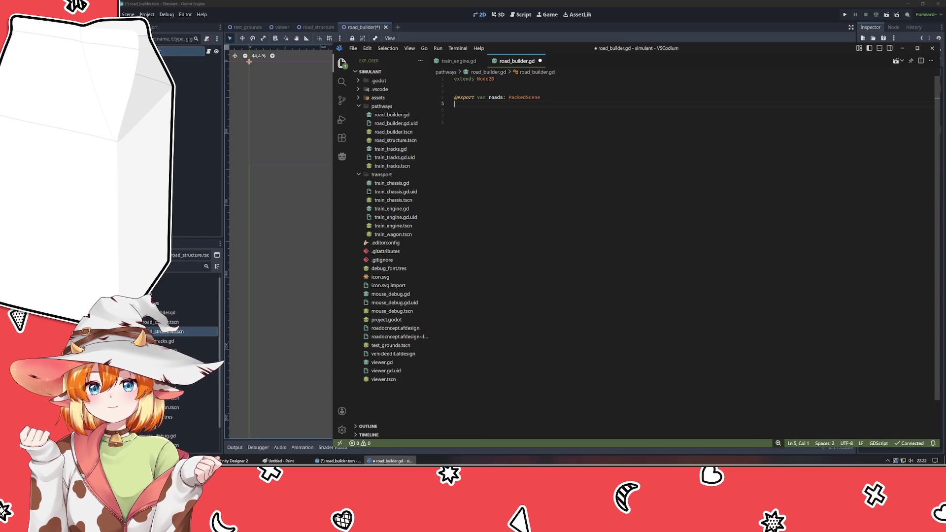
pyautogui.write('@export')
pyautogui.press('Escape')
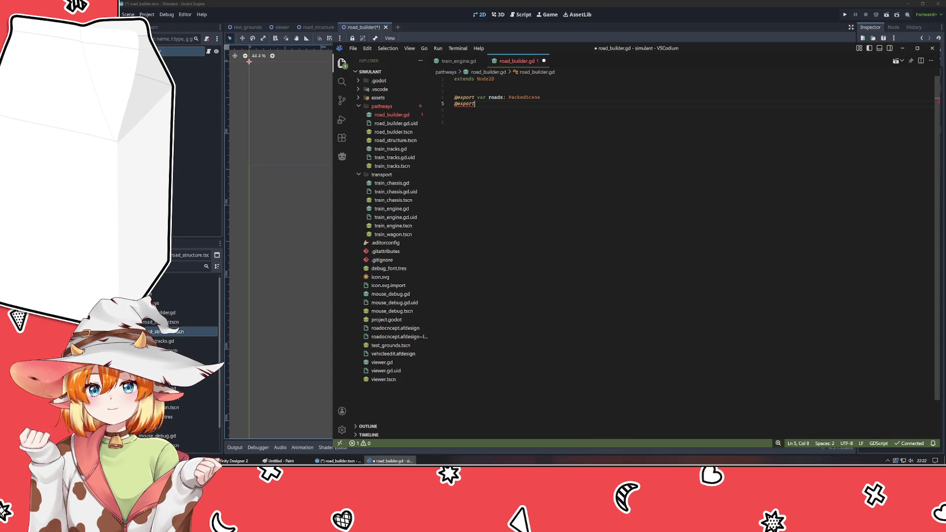
pyautogui.press('End')
pyautogui.write('var')
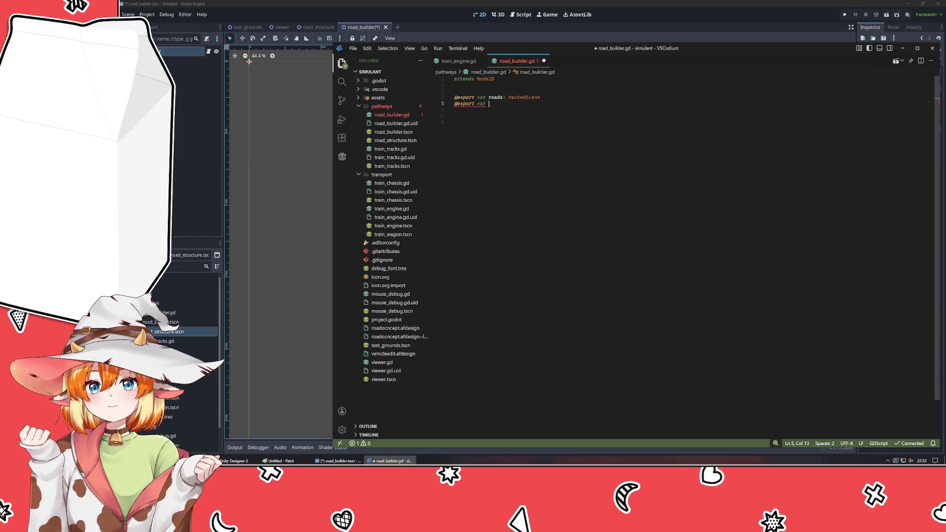
pyautogui.write('will_snap:')
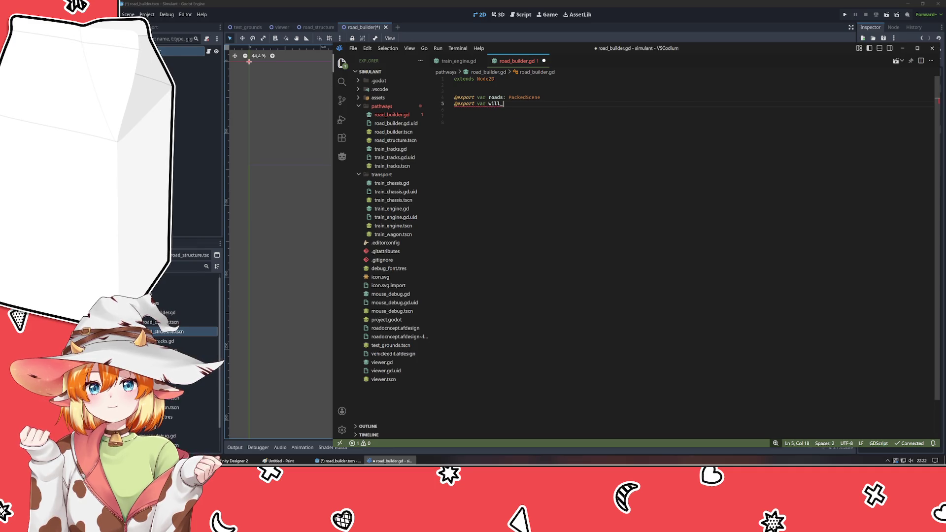
pyautogui.write(' bool ')
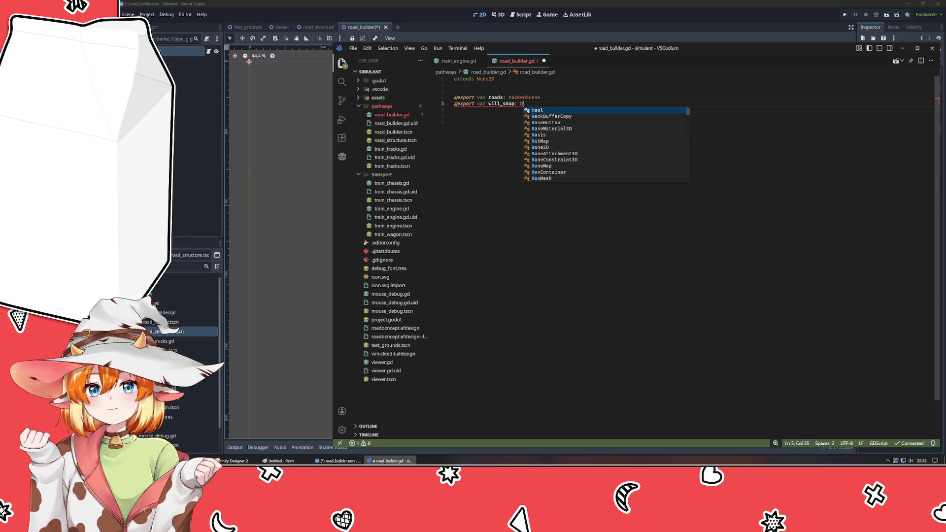
pyautogui.write('= false')
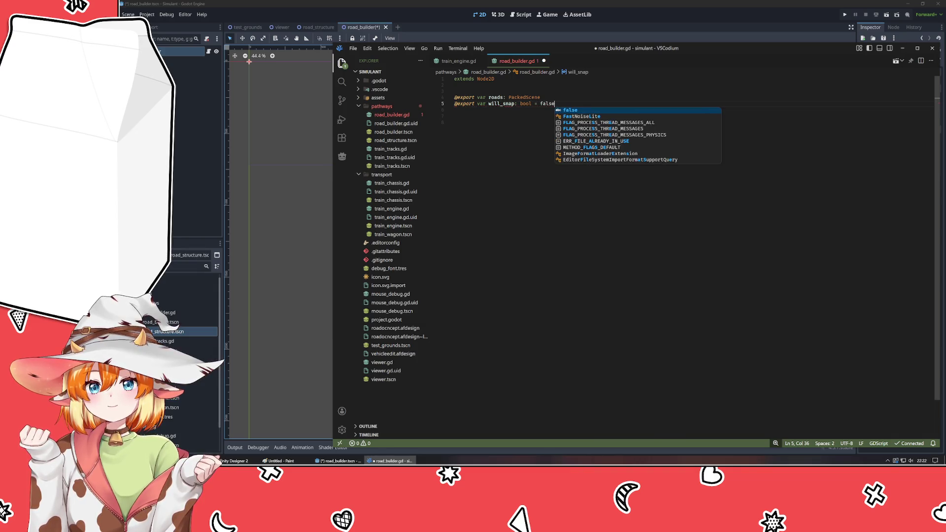
pyautogui.press('Return')
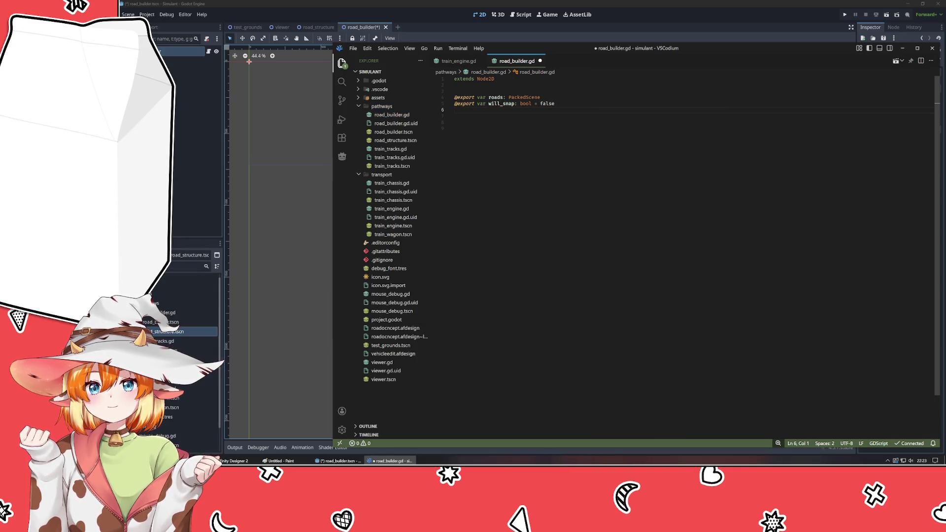
pyautogui.press('BackSpace')
pyautogui.hotkey('ctrl', 'shift', 'Left')
pyautogui.write('true')
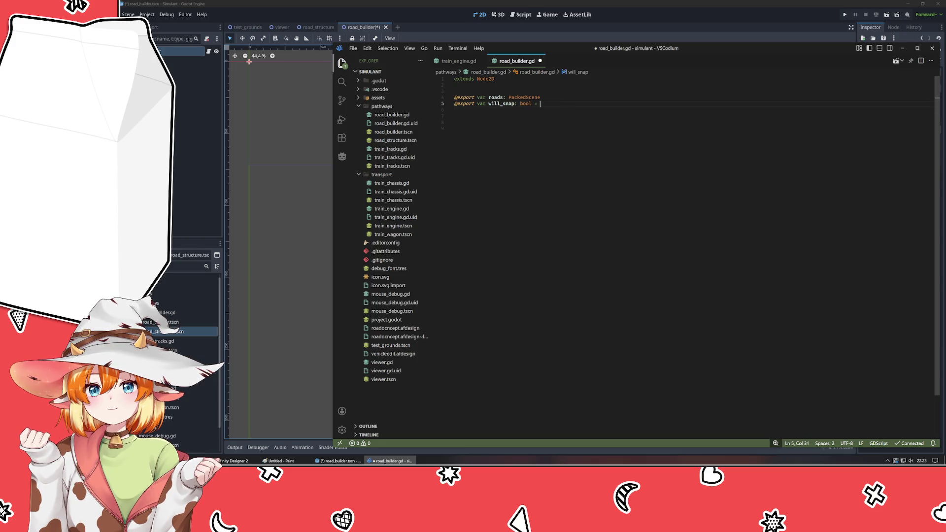
# Step: Add 'var _mpos = Vector2.ZERO' after a blank line, leaving a blank line below
pyautogui.click(454, 110)
pyautogui.write('export var')
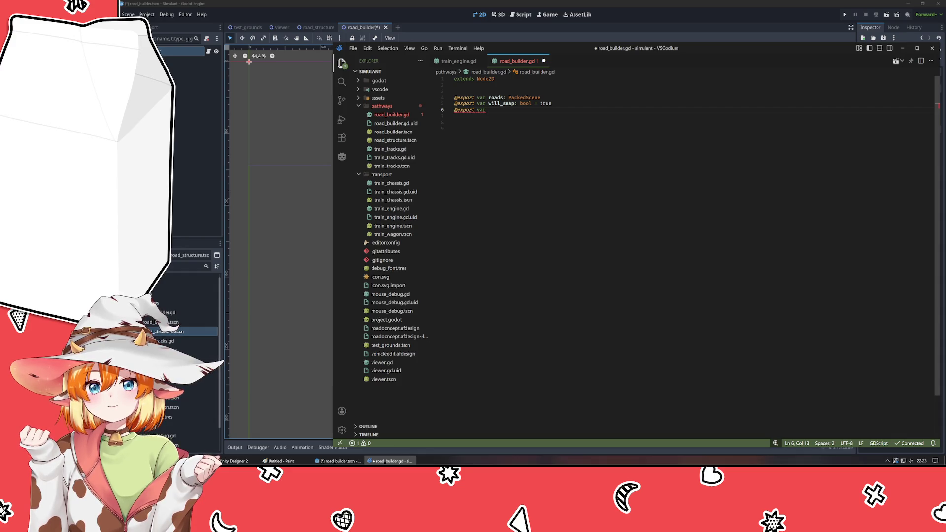
pyautogui.hotkey('shift', 'Home')
pyautogui.press('BackSpace')
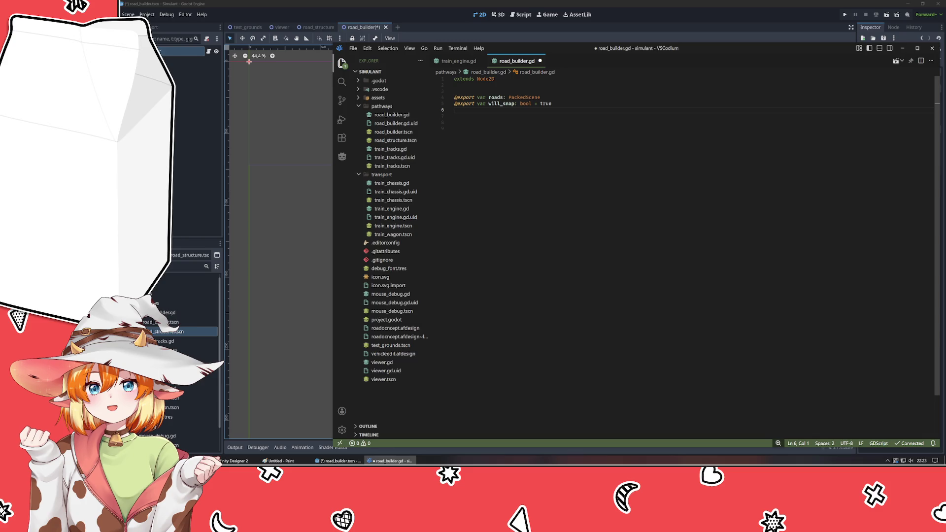
pyautogui.press('Return')
pyautogui.write('var _at')
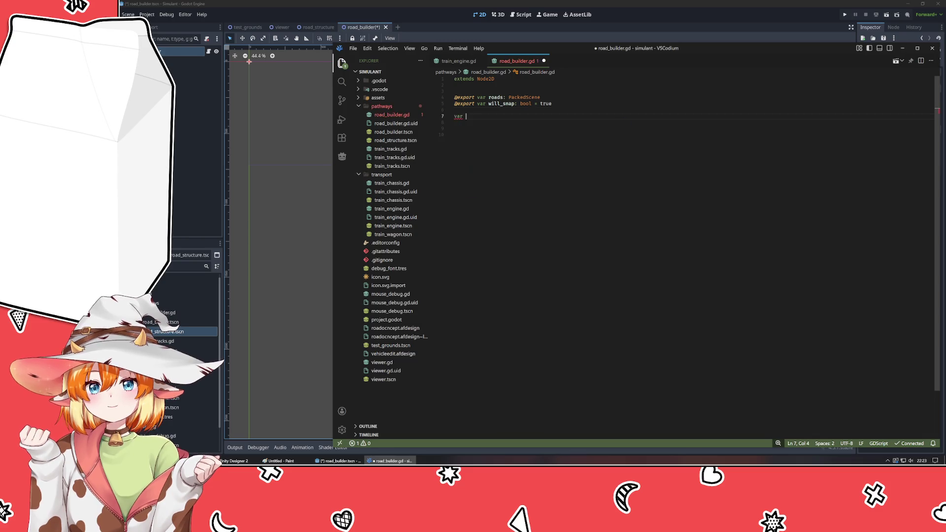
pyautogui.press('BackSpace')
pyautogui.press('BackSpace')
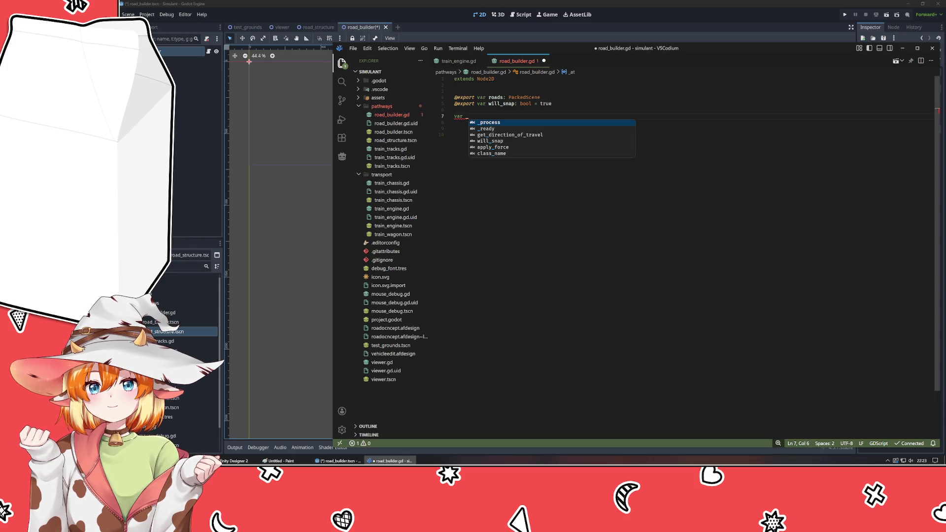
pyautogui.write('mpos = Vect')
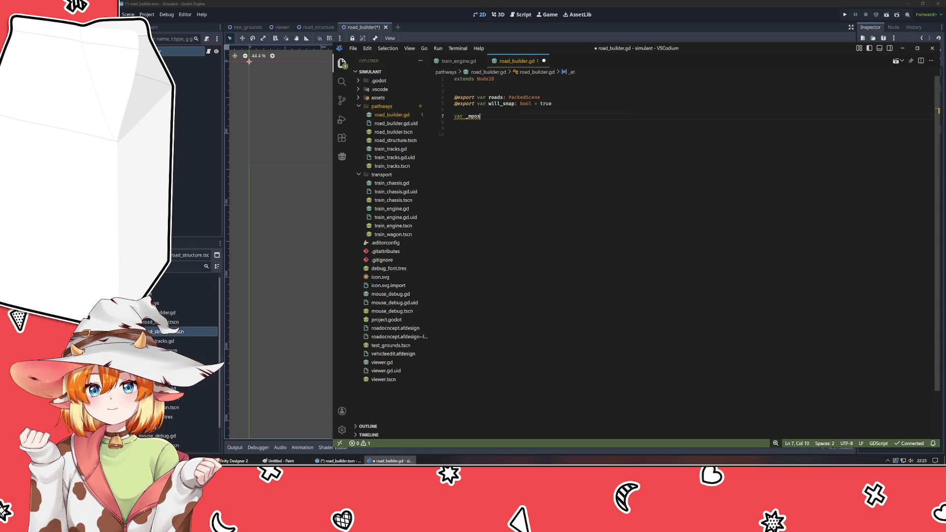
pyautogui.write('or')
pyautogui.press('Return')
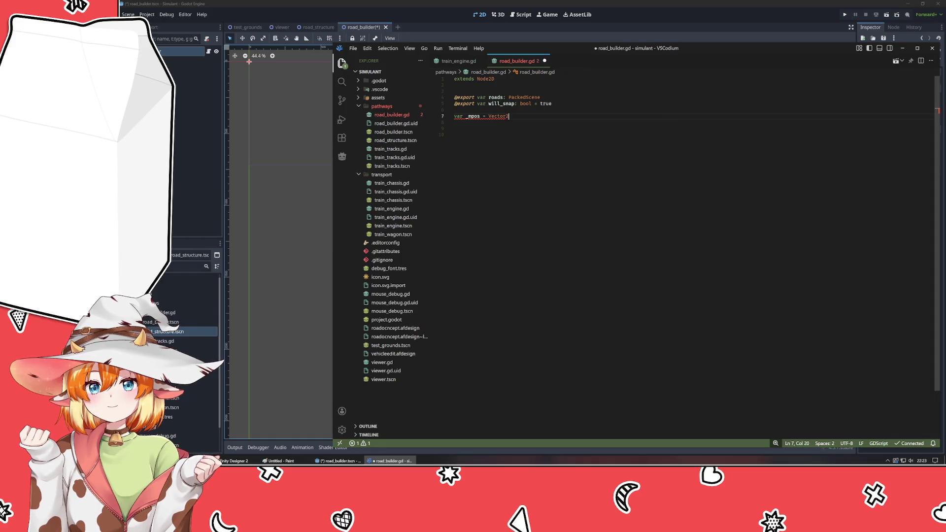
pyautogui.write('.ZE')
pyautogui.press('Return')
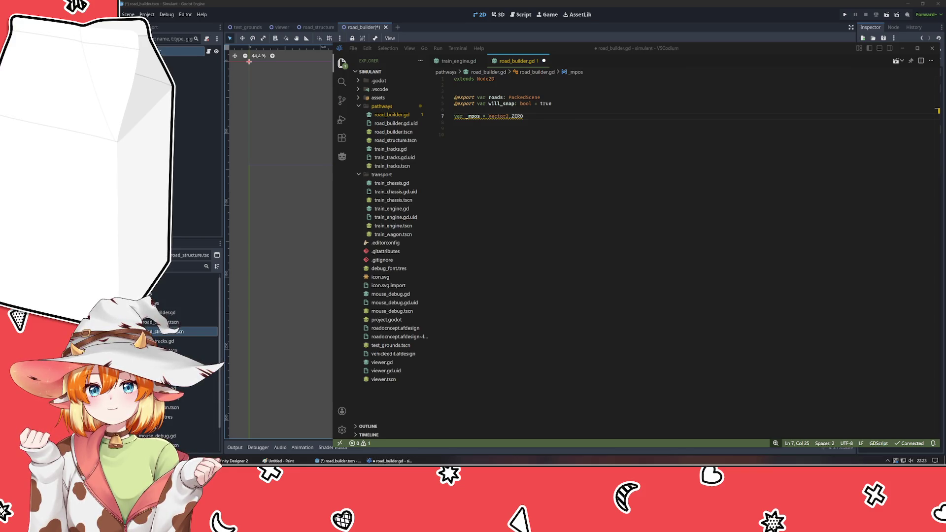
pyautogui.click(455, 135)
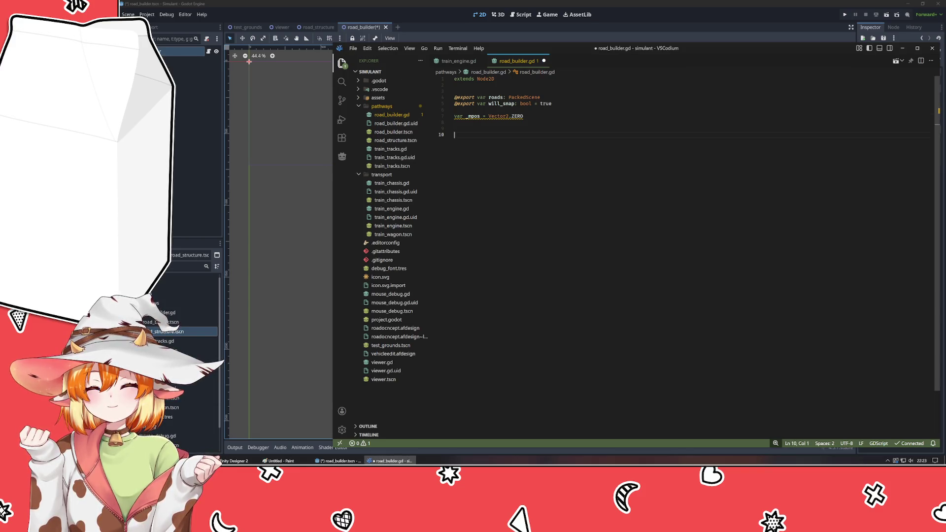
pyautogui.press('Return')
# Step: Insert a 'func _ready(): pass' template in road_builder.gd, leave a blank line after it, and save
pyautogui.write('ef ')
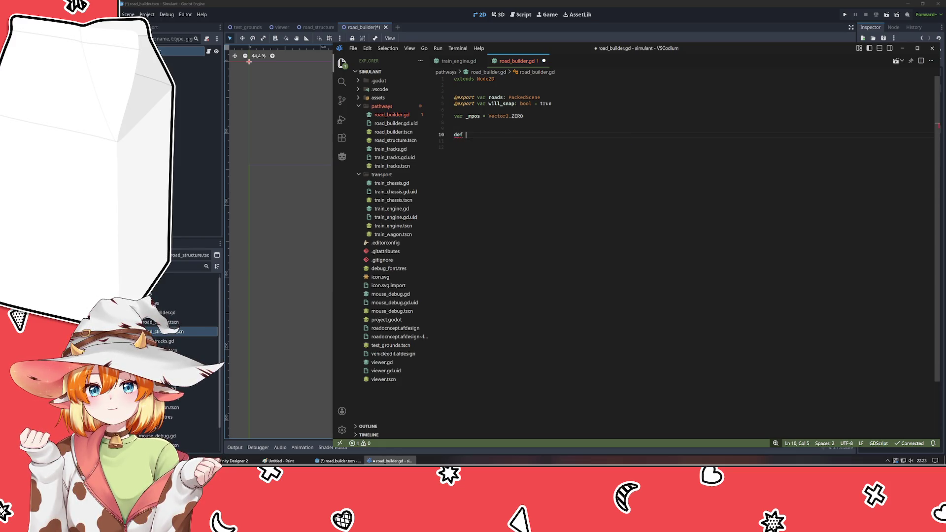
pyautogui.write('_ready')
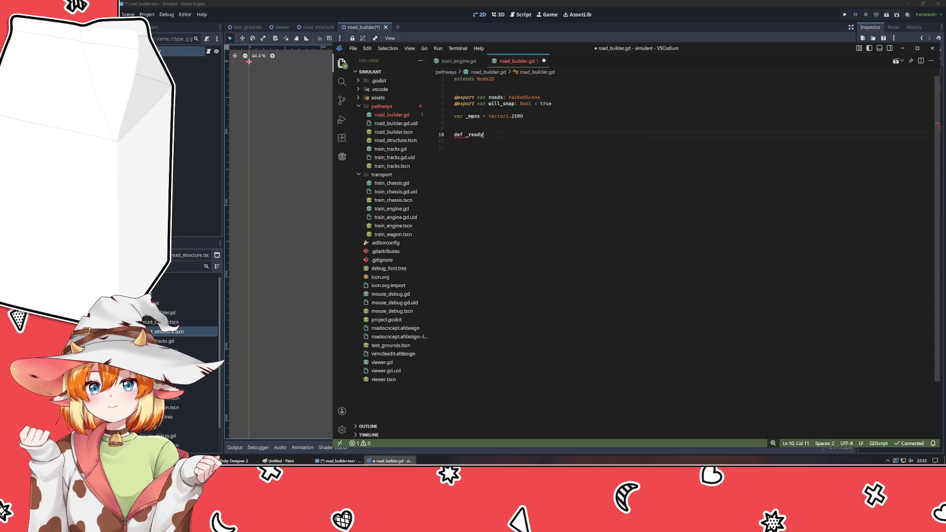
pyautogui.hotkey('ctrl', 'BackSpace')
pyautogui.hotkey('ctrl', 'BackSpace')
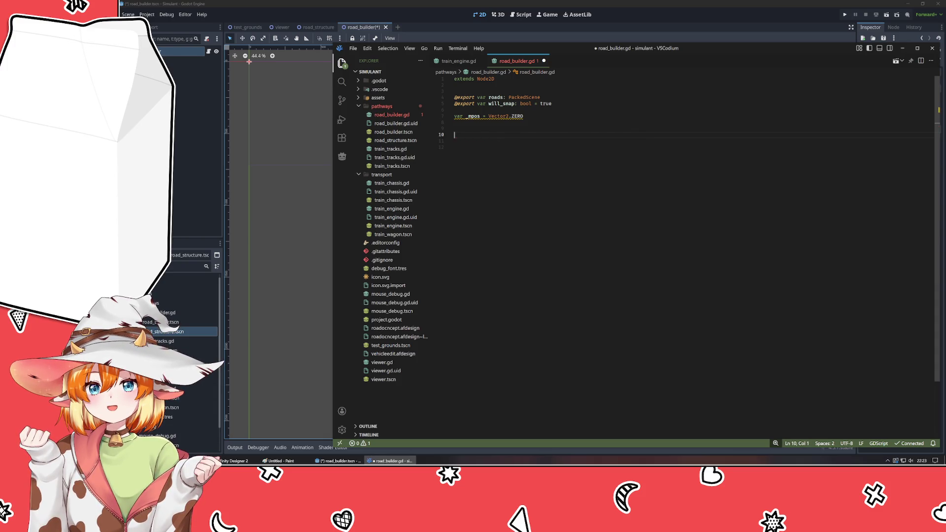
pyautogui.write('de')
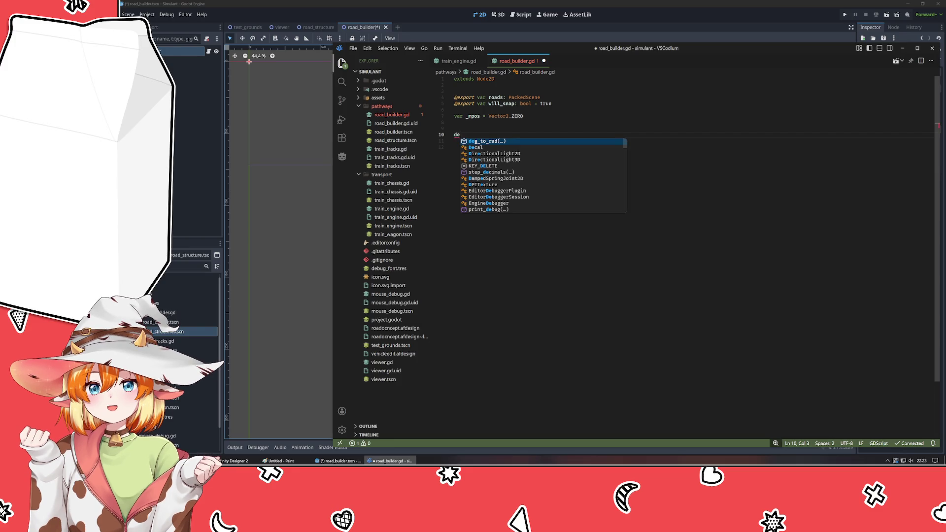
pyautogui.press('BackSpace')
pyautogui.press('BackSpace')
pyautogui.write('read')
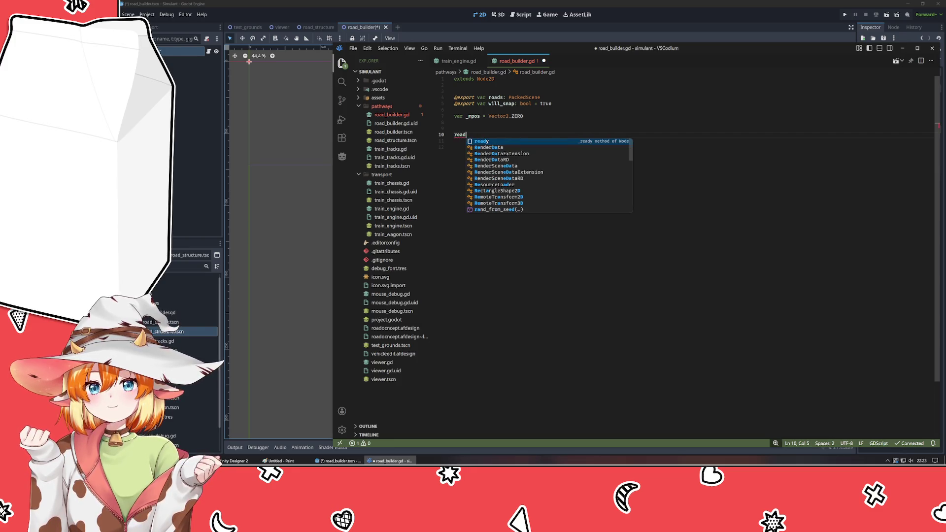
pyautogui.press('Return')
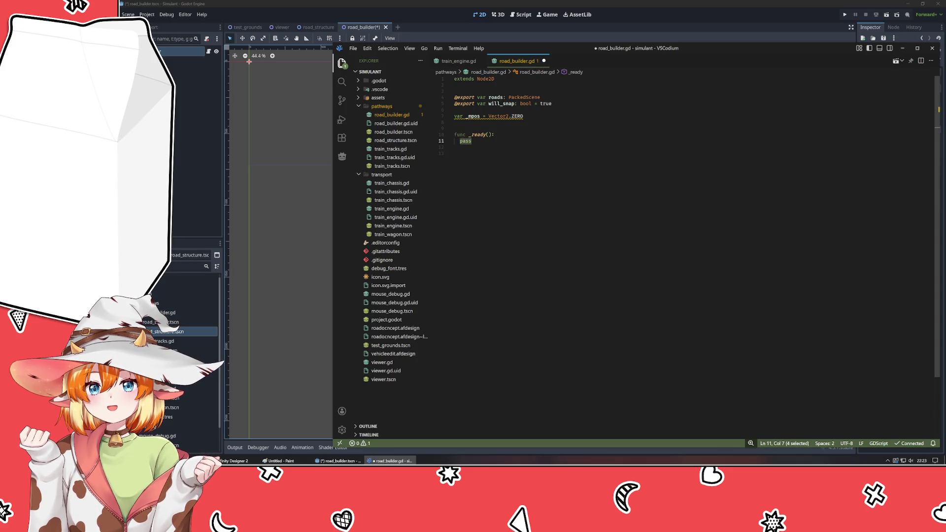
pyautogui.press('Right')
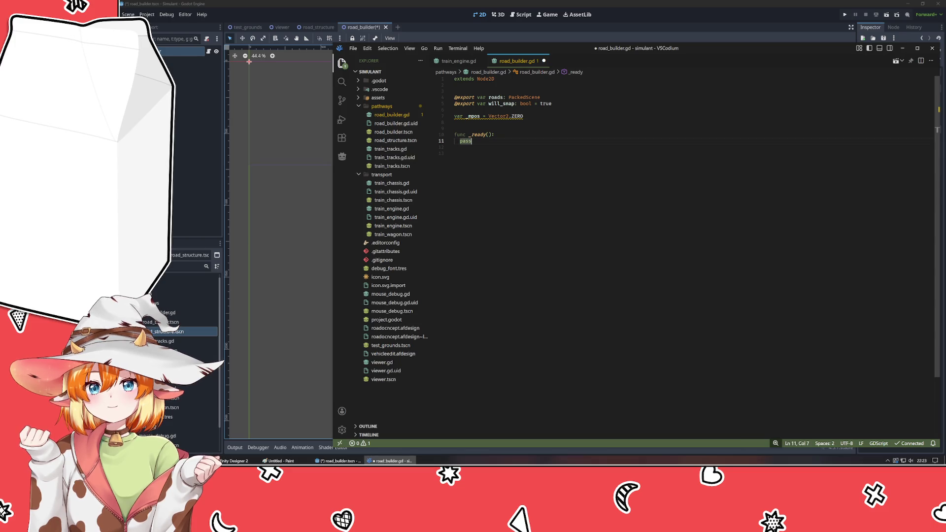
pyautogui.press('Return')
pyautogui.press('Return')
pyautogui.press('Return')
pyautogui.press('Down')
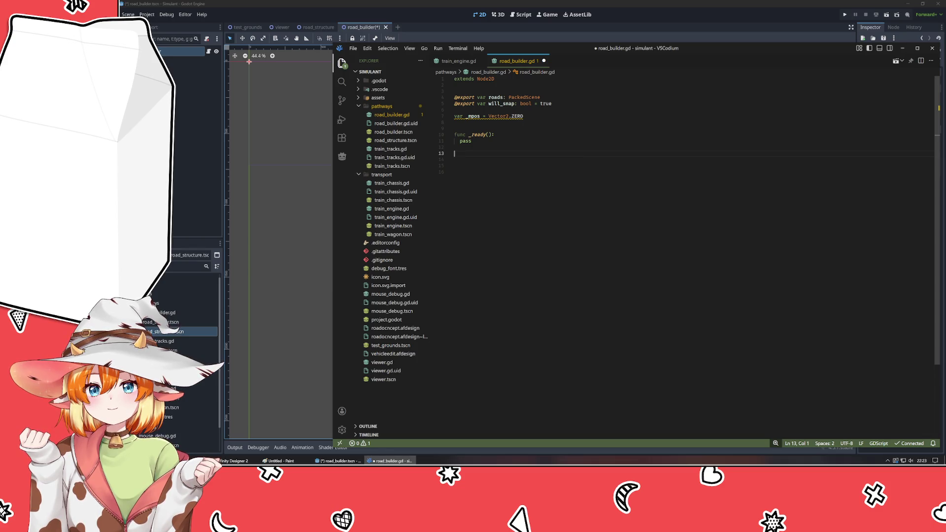
pyautogui.hotkey('ctrl', 's')
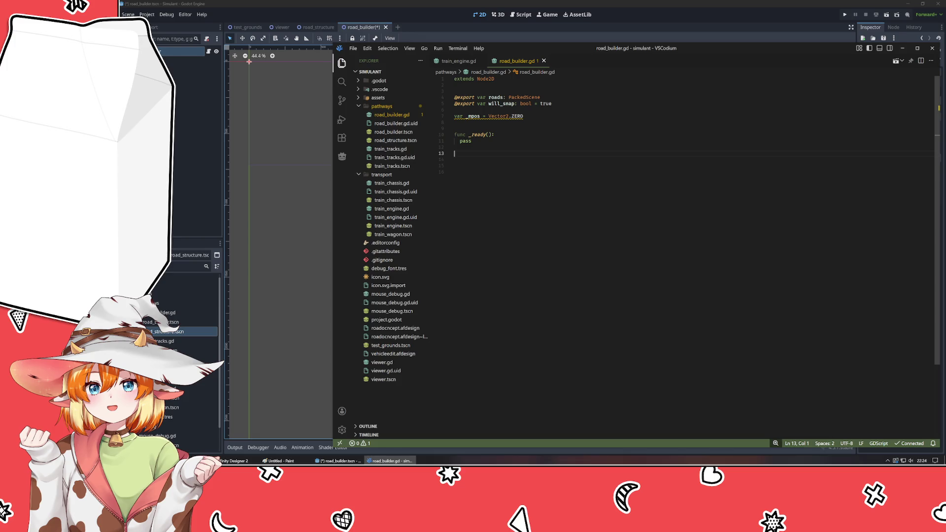
# Step: Finish the roads comment ('built roads') and the will_snap comment ('Snapping to existing roads')
pyautogui.hotkey('ctrl', 'z')
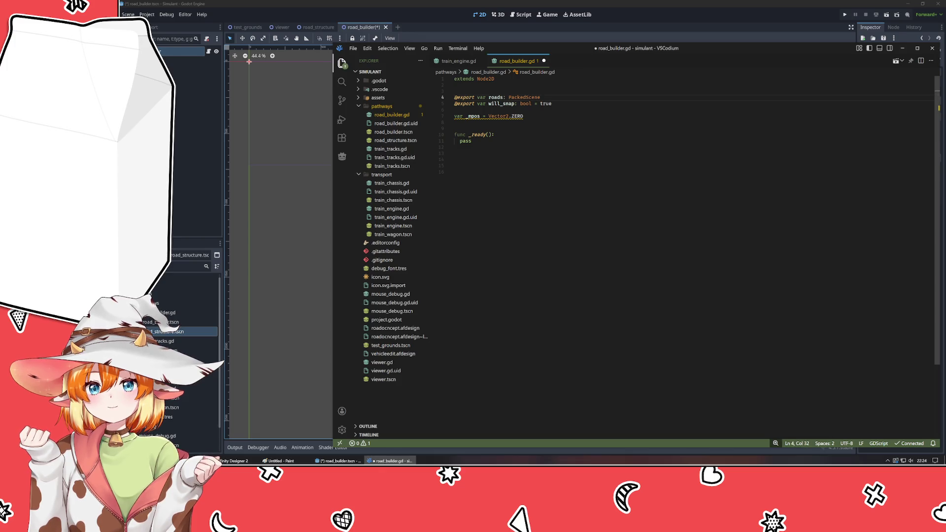
pyautogui.write('uilt roads')
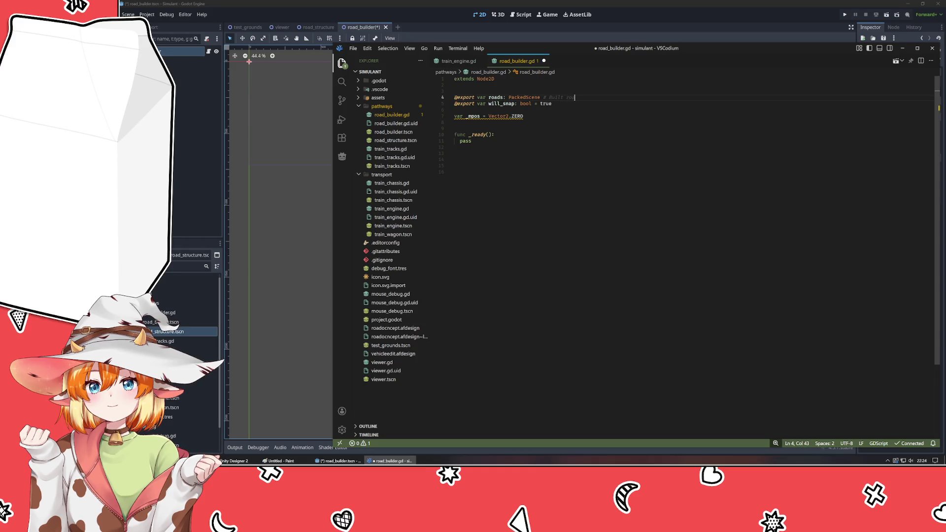
pyautogui.press('Down')
pyautogui.write('@ ')
pyautogui.write('# ')
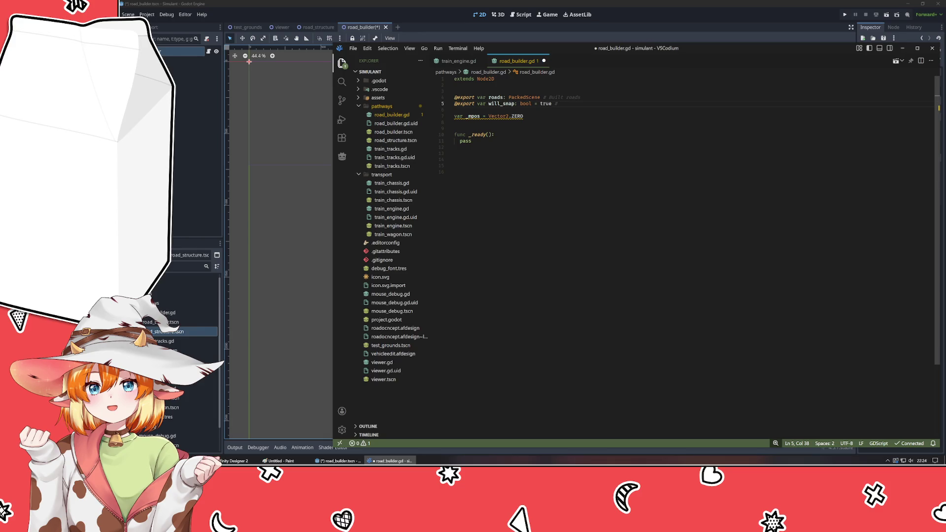
pyautogui.write('napping ')
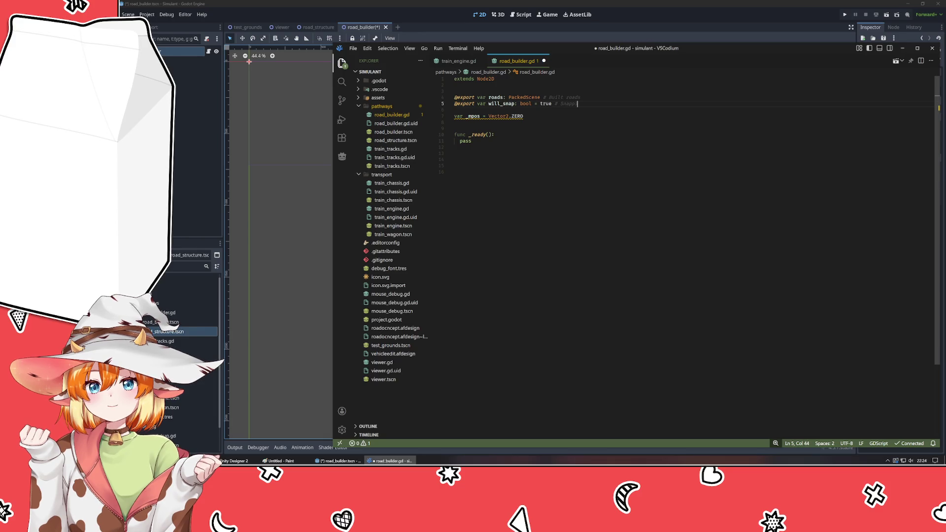
pyautogui.write('to')
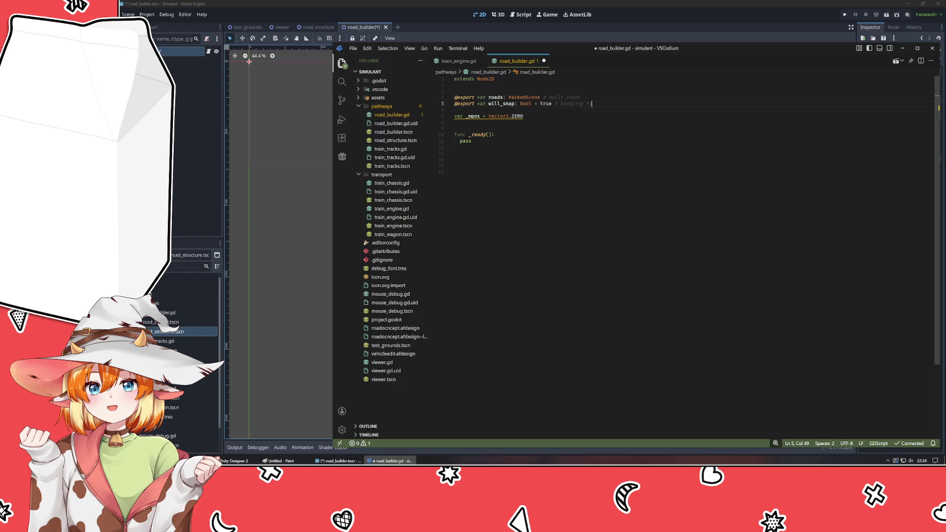
pyautogui.write('existingroads')
# Step: Draft a comment after the _mpos declaration on line 7, then clear it back to '#'
pyautogui.click(524, 116)
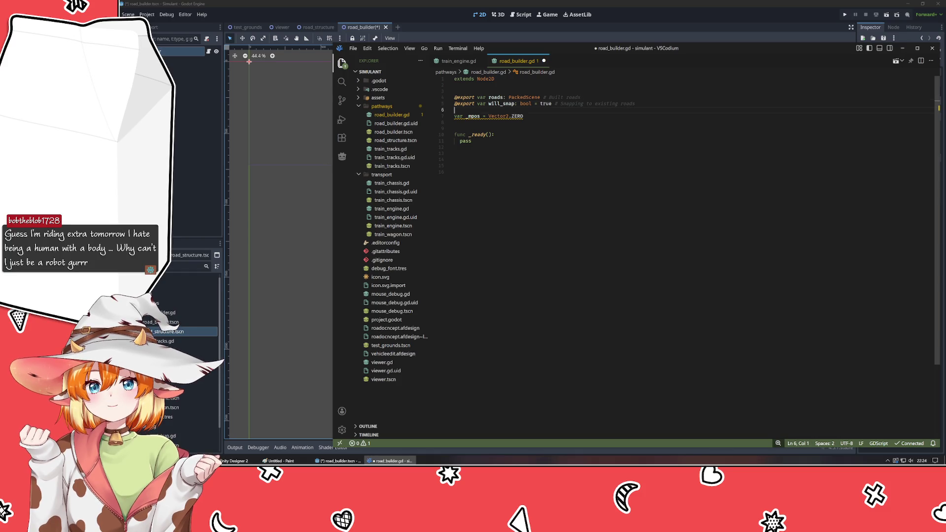
pyautogui.write('#')
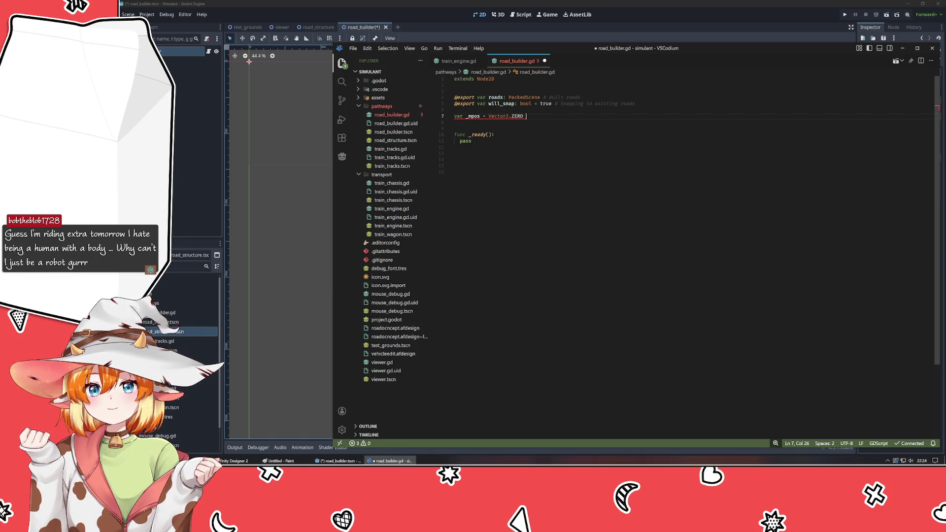
pyautogui.write(' Mouse pos')
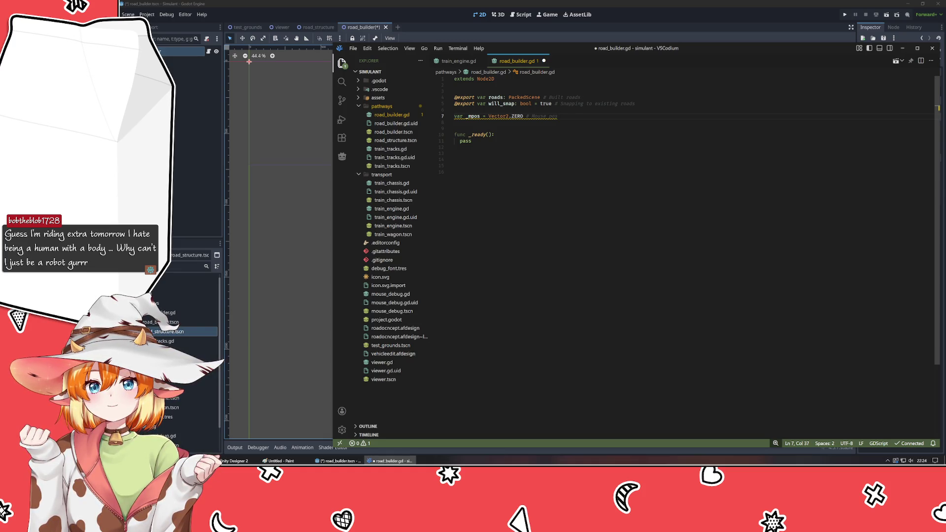
pyautogui.write('s, unless snapped')
pyautogui.hotkey('ctrl', 'BackSpace')
pyautogui.write('snapped')
pyautogui.hotkey('ctrl', 'BackSpace')
pyautogui.hotkey('ctrl', 'BackSpace')
pyautogui.hotkey('ctrl', 'BackSpace')
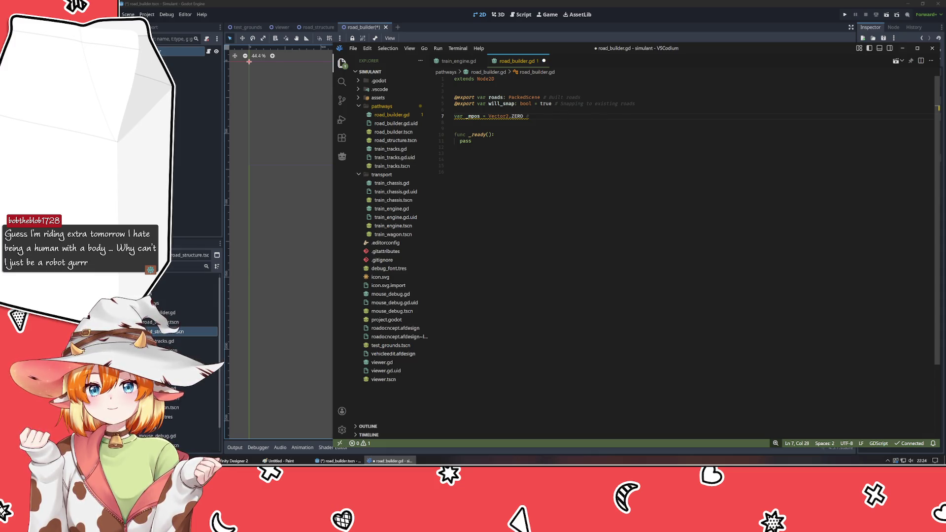
pyautogui.write('l')
pyautogui.hotkey('ctrl', 'BackSpace')
pyautogui.hotkey('ctrl', 'BackSpace')
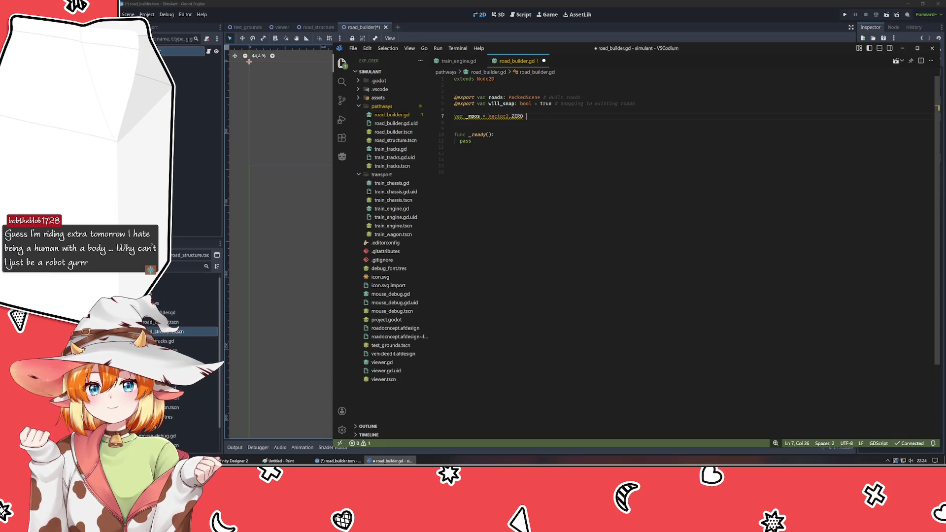
pyautogui.write('#')
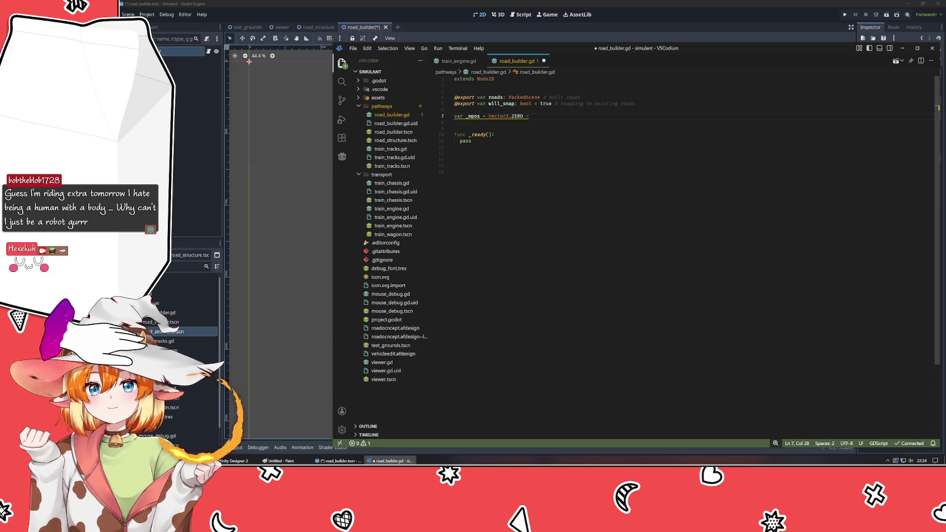
# Step: Comment the _mpos declaration on line 7 as 'Builder's mouse position'
pyautogui.write('Builder')
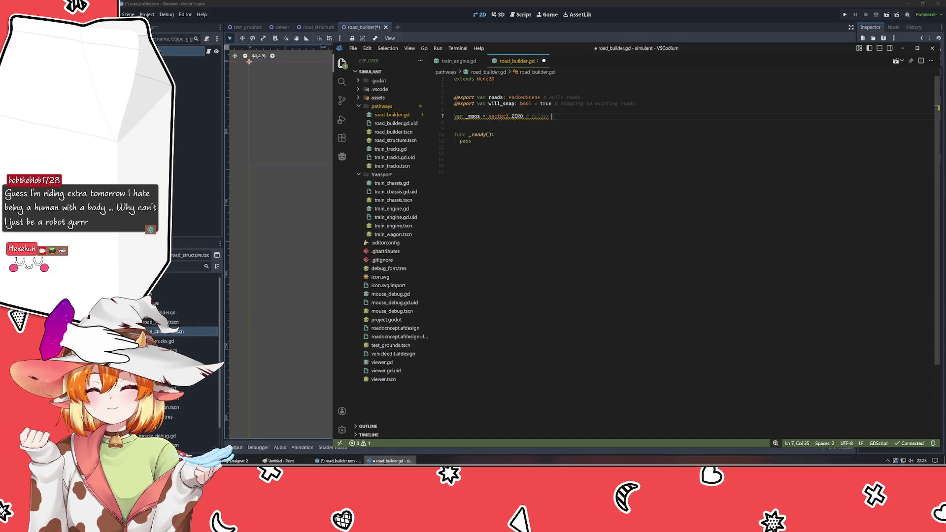
pyautogui.write(' mouse po')
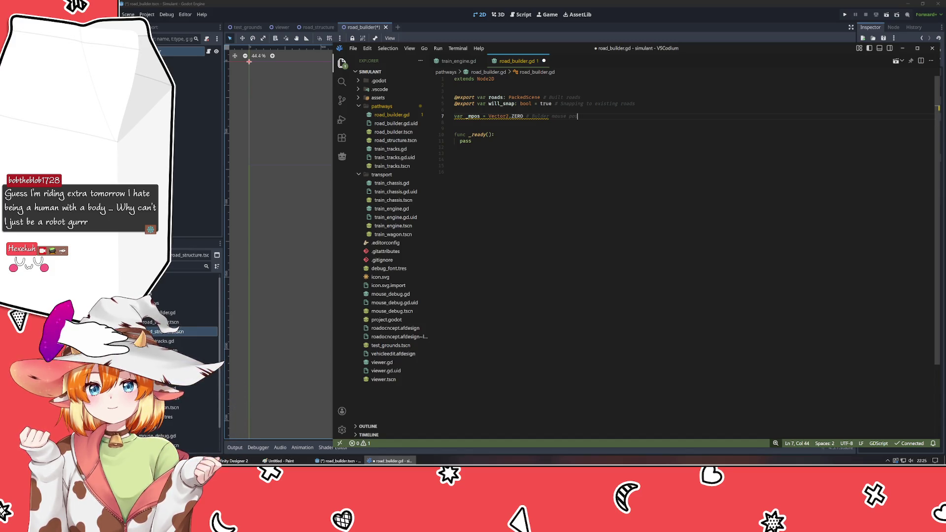
pyautogui.hotkey('ctrl', 'Left')
pyautogui.hotkey('ctrl', 'Left')
pyautogui.hotkey('ctrl', 'Left')
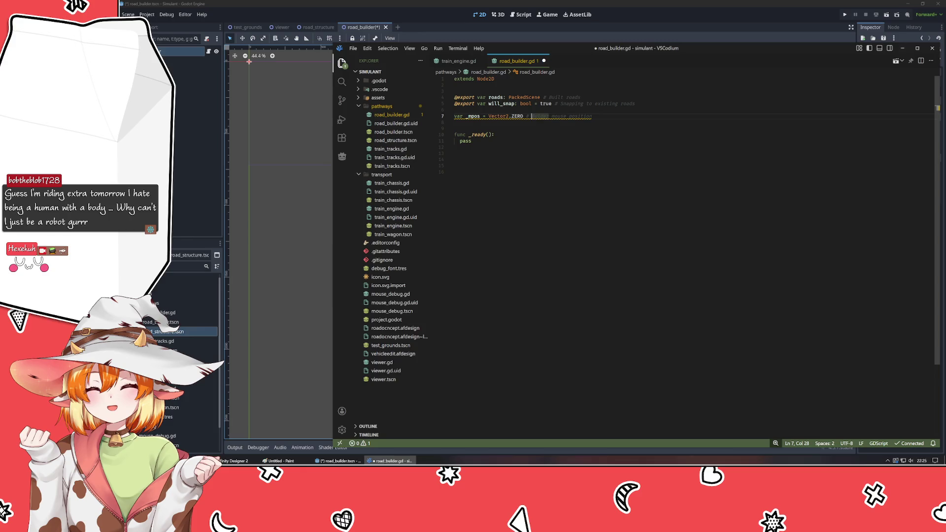
pyautogui.write("'s")
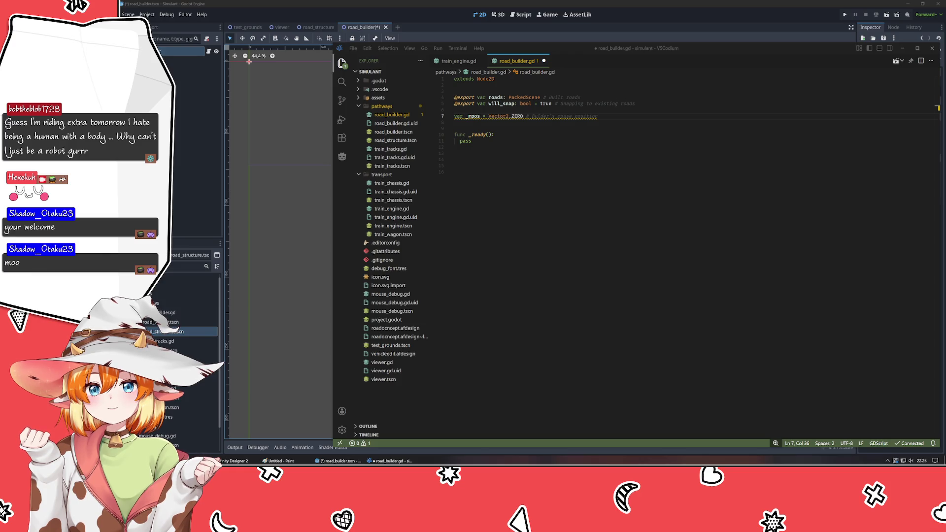
pyautogui.click(455, 172)
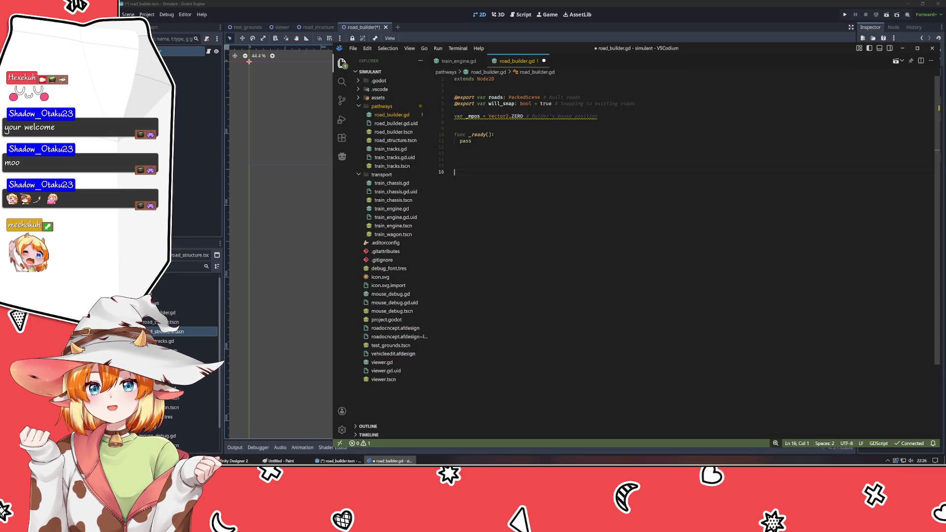
# Step: Change 'mouse' to 'mousey' in the line 7 comment and save road_builder.gd
pyautogui.click(454, 165)
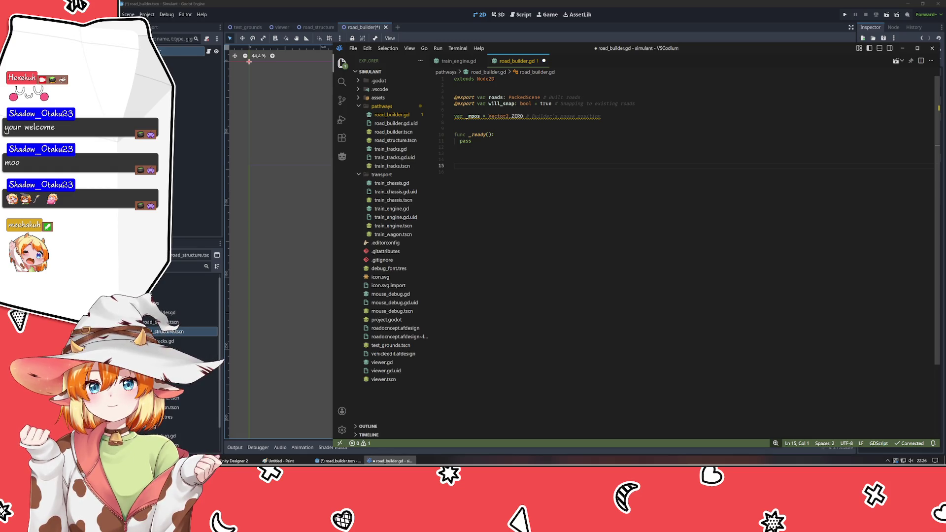
pyautogui.click(575, 116)
pyautogui.write('y')
pyautogui.click(454, 172)
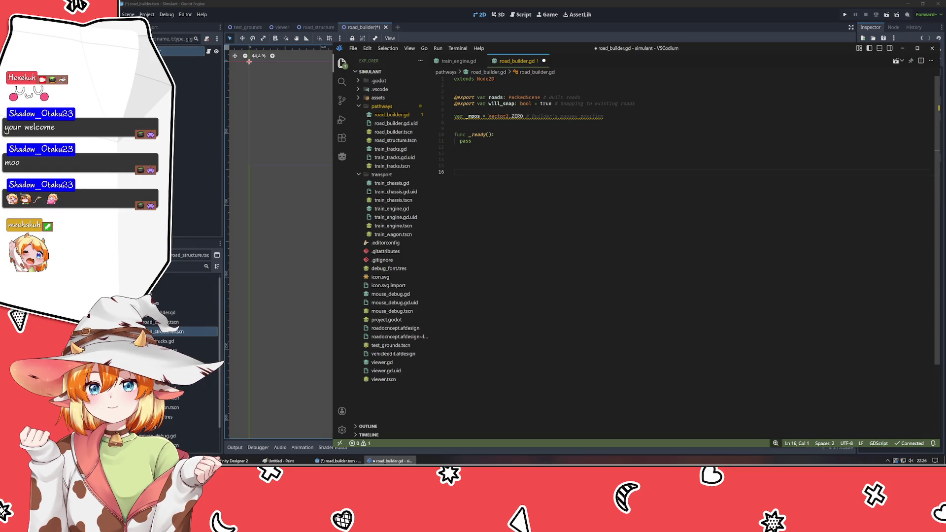
pyautogui.hotkey('ctrl', 's')
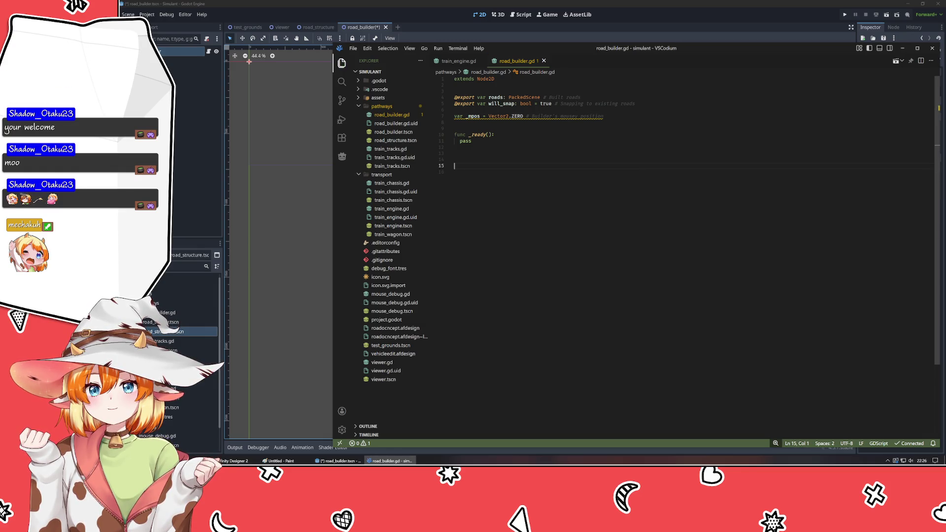
# Step: Add a _process(delta) function setting _mpos = get_global_mouse_position(), then save the script and the Godot scene
pyautogui.write('_pro')
pyautogui.press('Return')
pyautogui.press('Return')
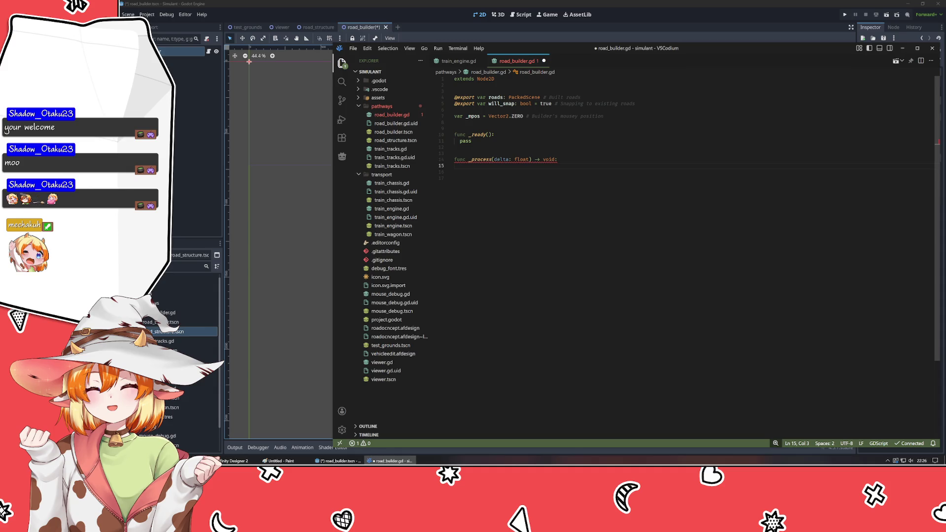
pyautogui.write('_mpos = ')
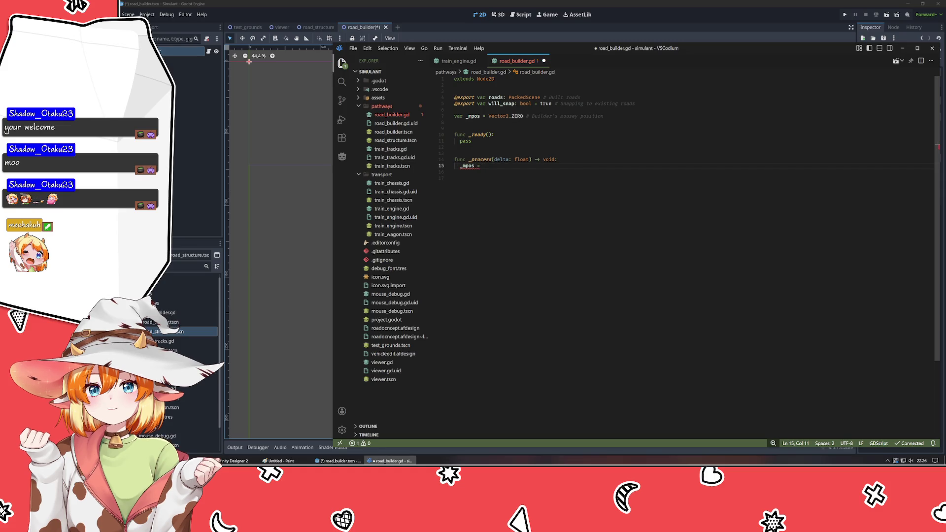
pyautogui.write('get_mo')
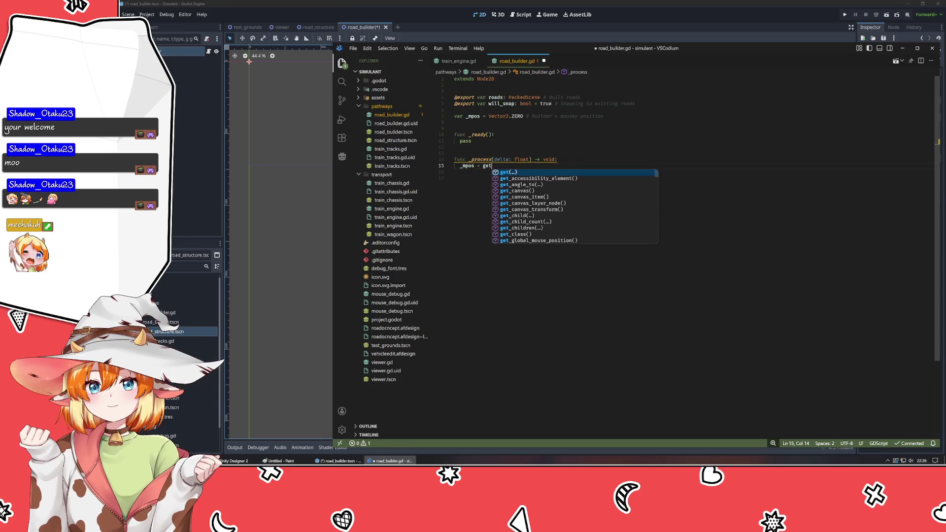
pyautogui.write('u')
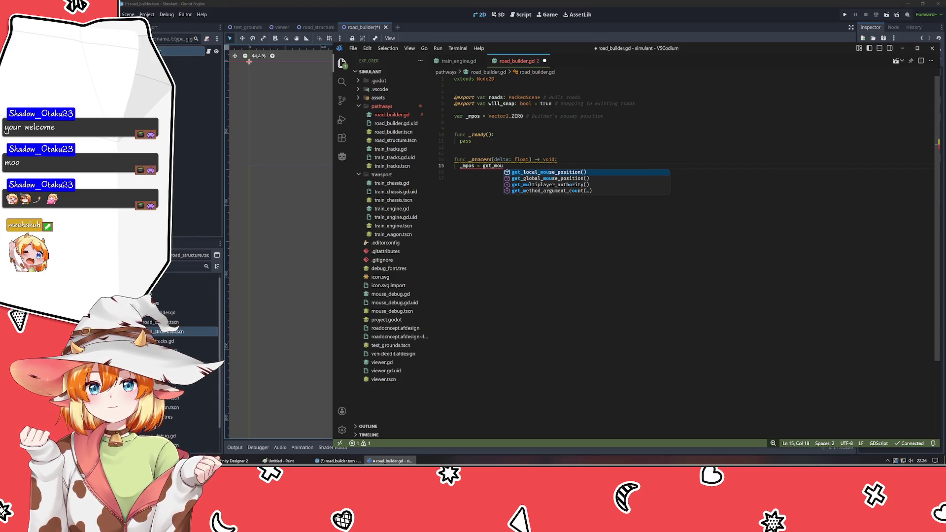
pyautogui.press('Down')
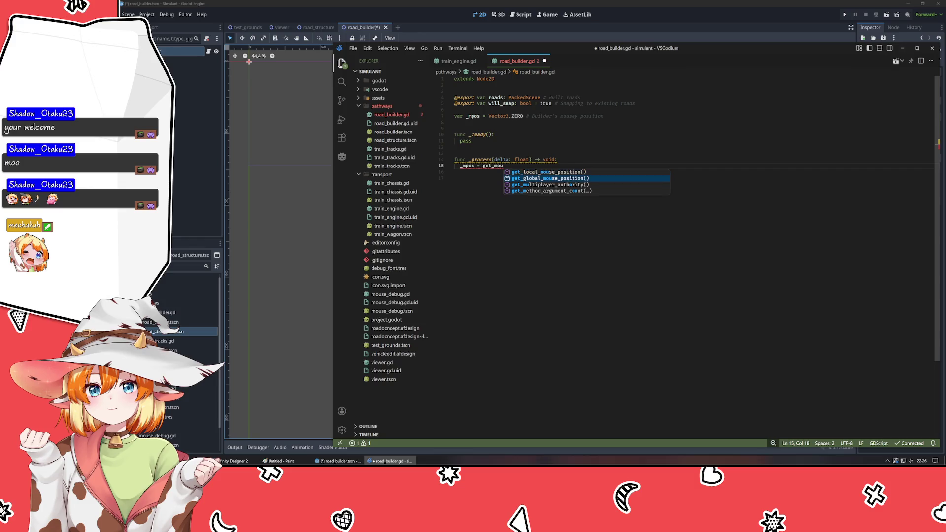
pyautogui.press('Return')
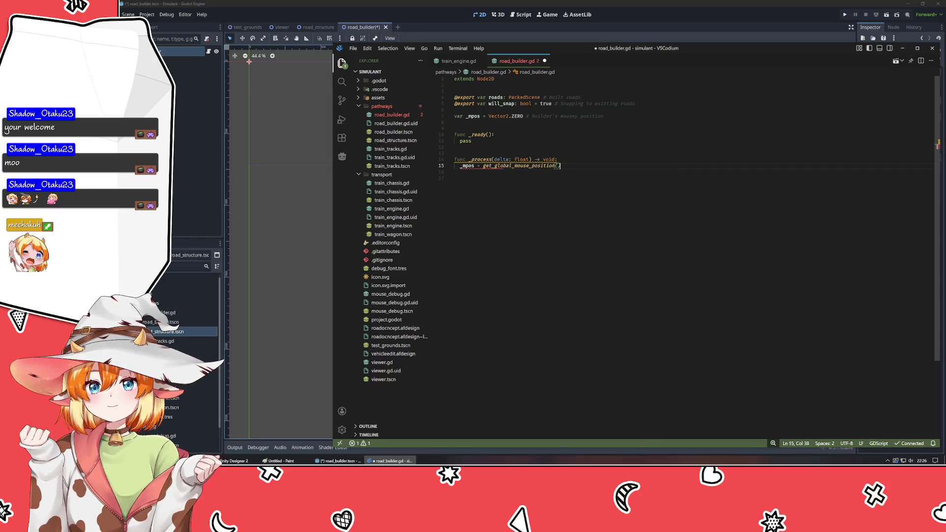
pyautogui.press('Return')
pyautogui.hotkey('ctrl', 's')
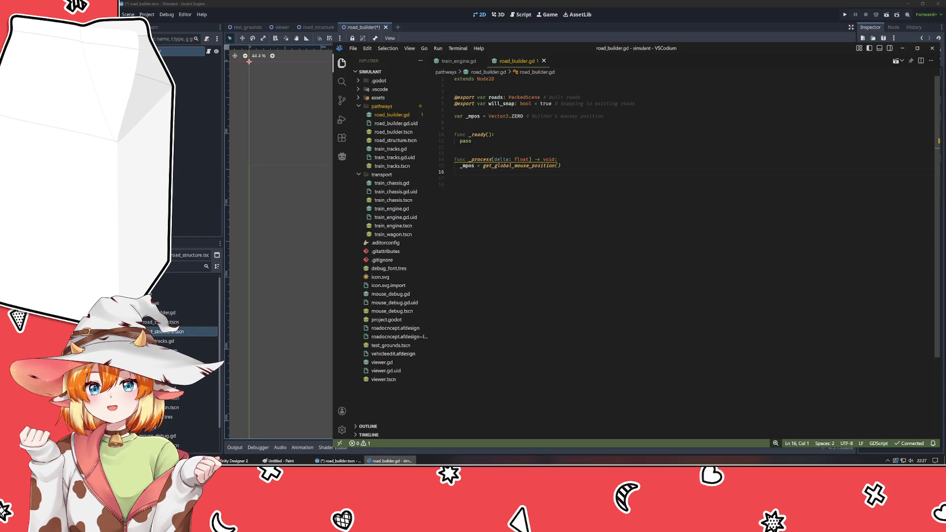
pyautogui.click(187, 137)
pyautogui.hotkey('ctrl', 's')
# Step: Place the caret on empty line 18 below _process, then go back to Godot to check the Roads and Will Snap properties
pyautogui.click(390, 461)
pyautogui.click(454, 184)
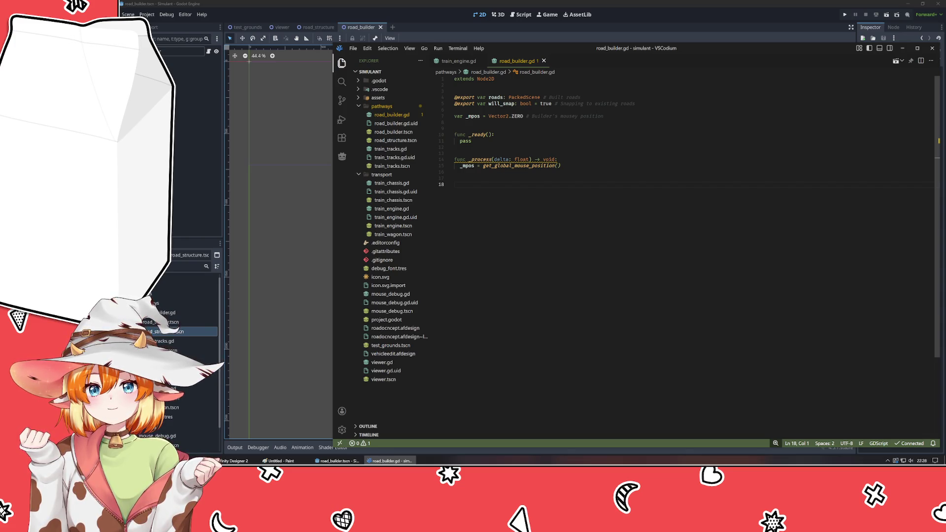
pyautogui.click(252, 137)
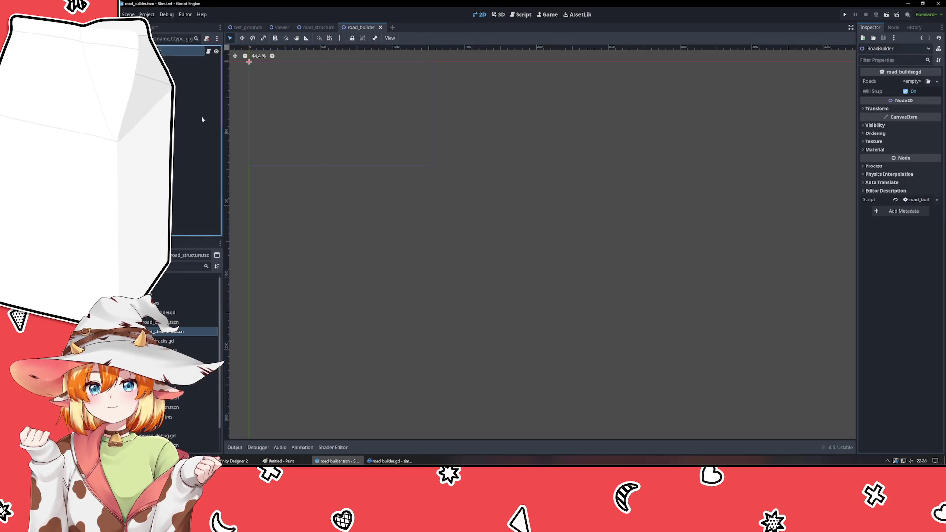
# Step: Set the RoadBuilder's Roads property to road_structure.tscn, save the scene, and return to road_builder.gd
pyautogui.click(918, 83)
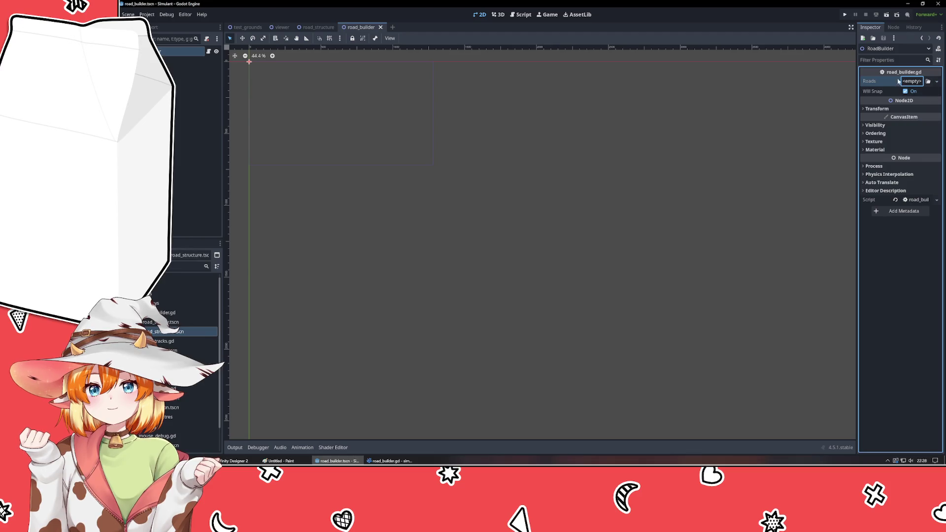
pyautogui.click(929, 82)
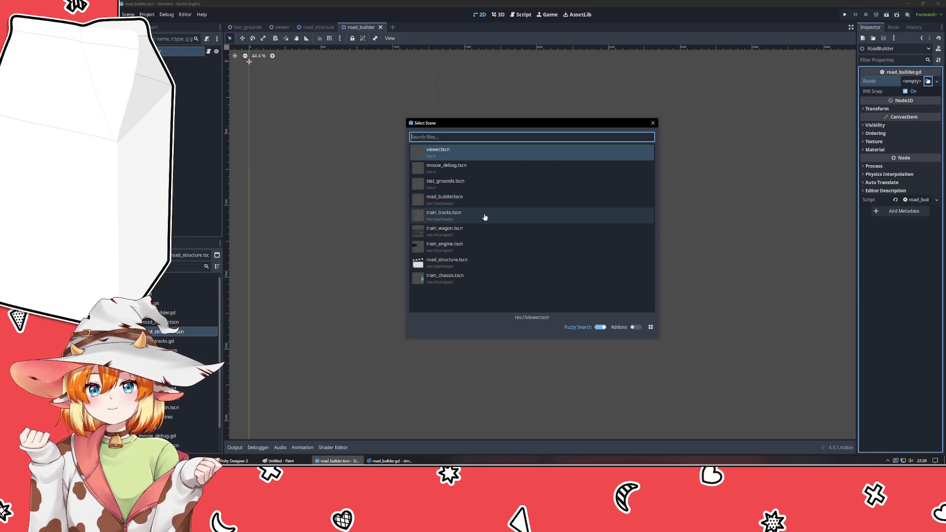
pyautogui.click(461, 263)
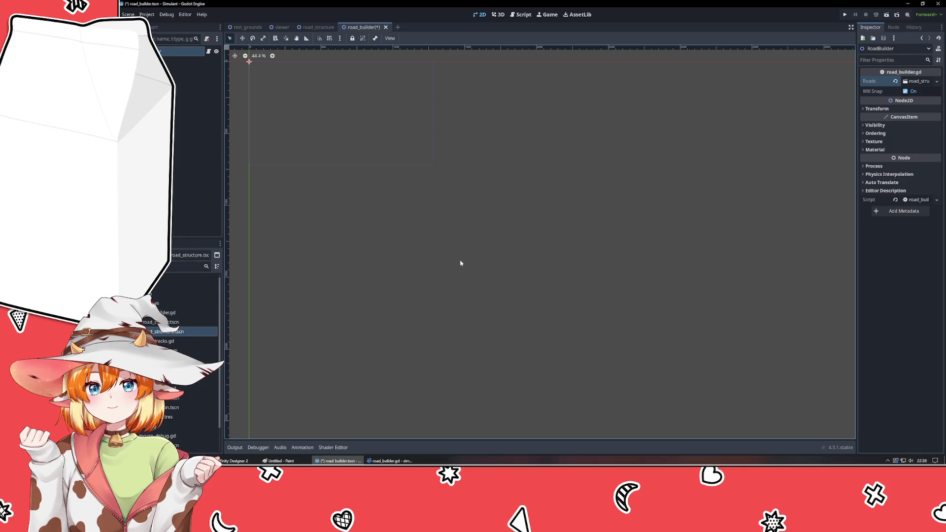
pyautogui.hotkey('ctrl', 's')
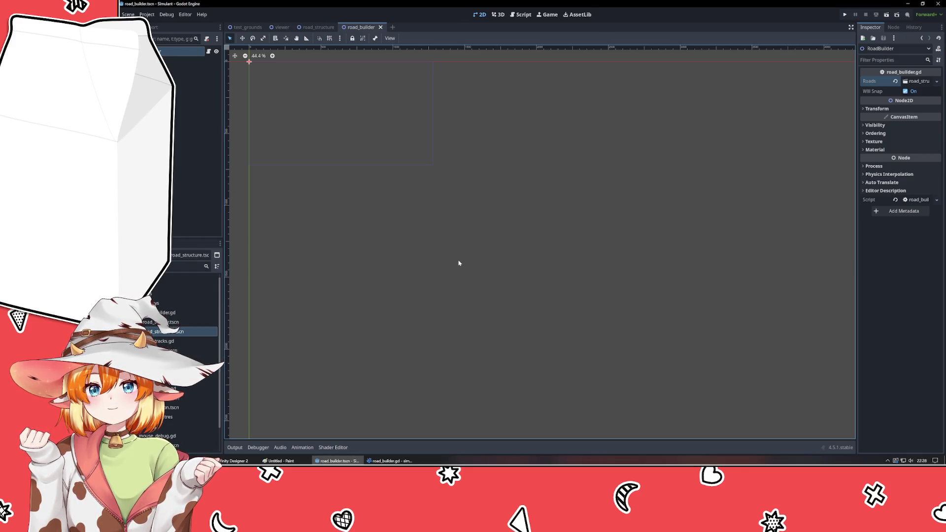
pyautogui.click(389, 461)
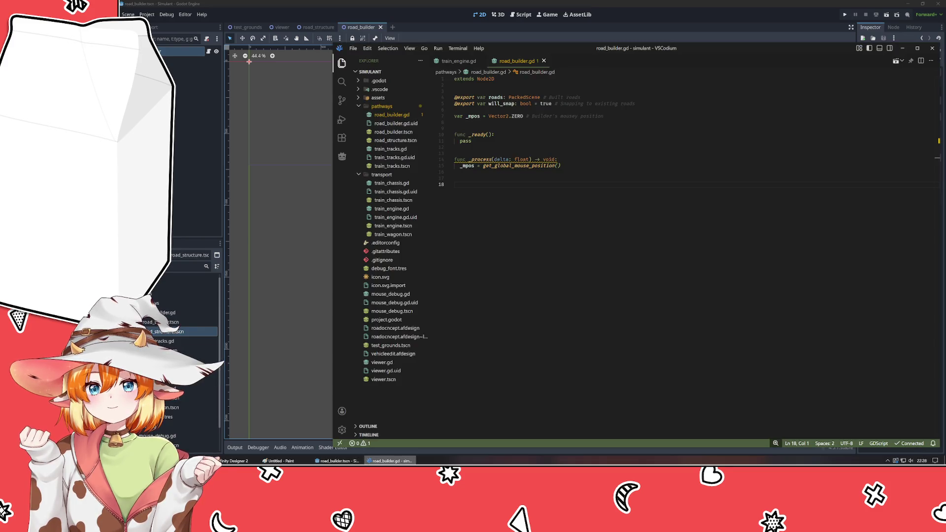
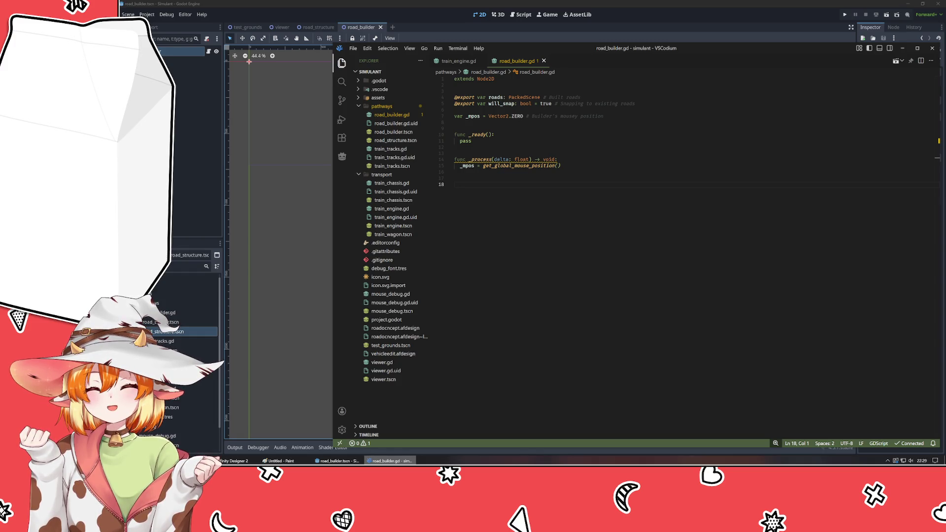
# Step: Check the RoadBuilder root node's signals and properties in the Godot editor
pyautogui.hotkey('alt', 'Tab')
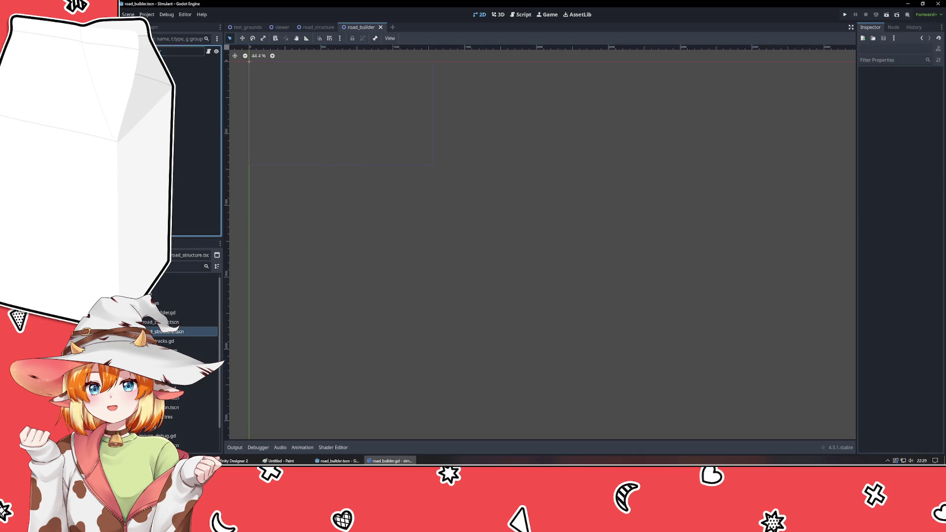
pyautogui.click(187, 52)
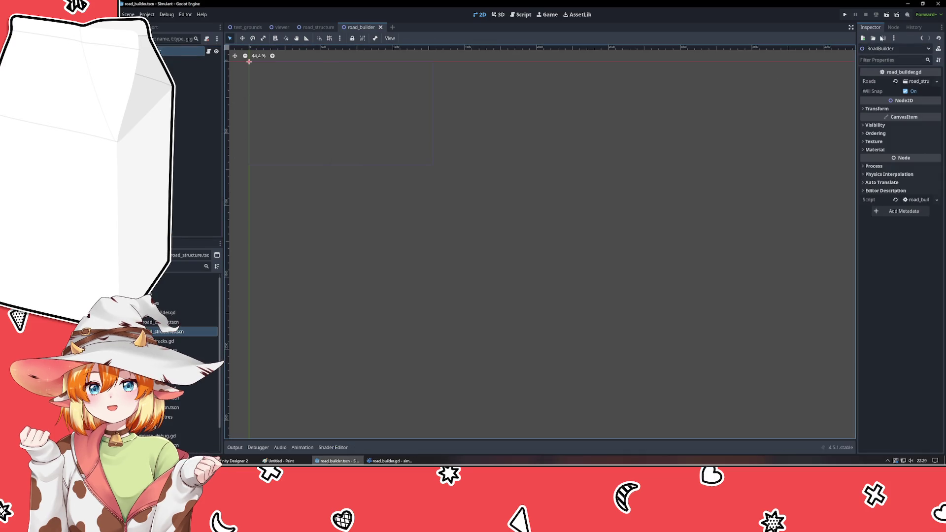
pyautogui.click(898, 28)
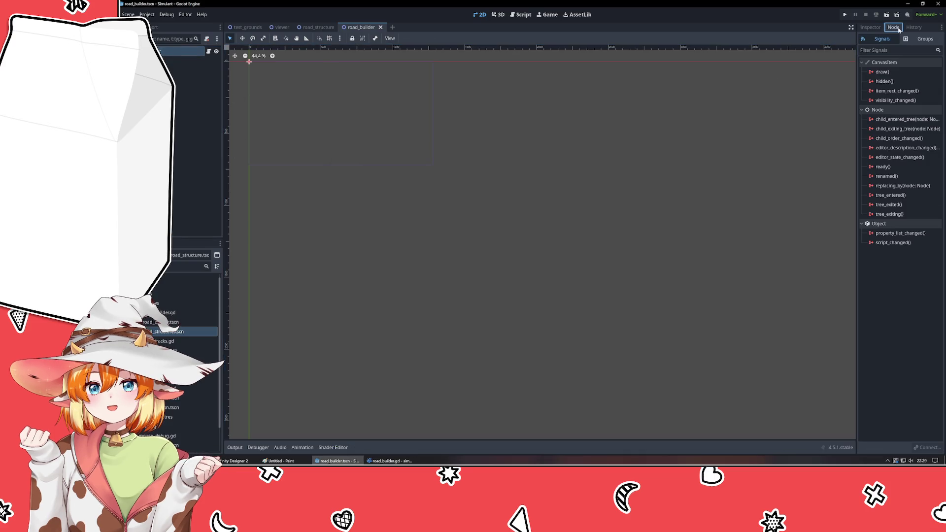
pyautogui.click(871, 28)
pyautogui.hotkey('alt', 'Tab')
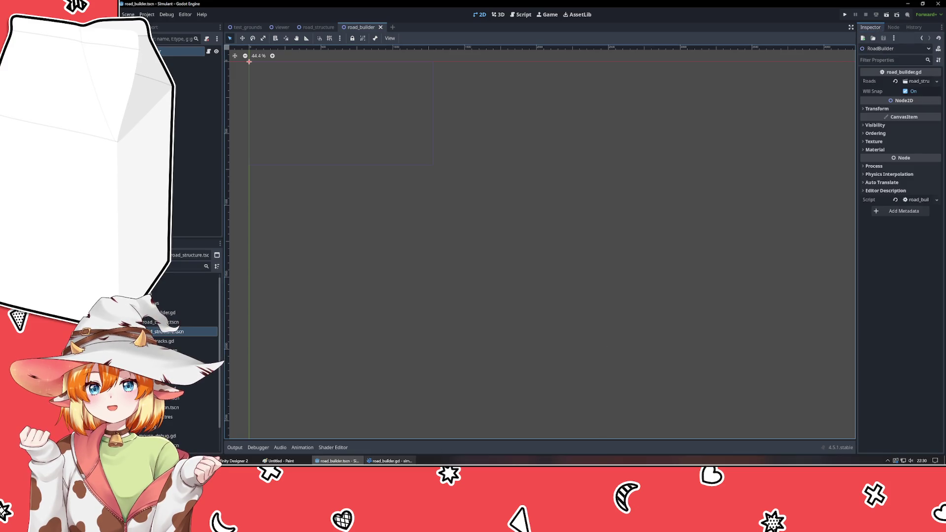
# Step: Add an _unhandled_input(event: InputEvent) -> void handler whose body is pass on line 18 of road_builder.gd
pyautogui.write('func ')
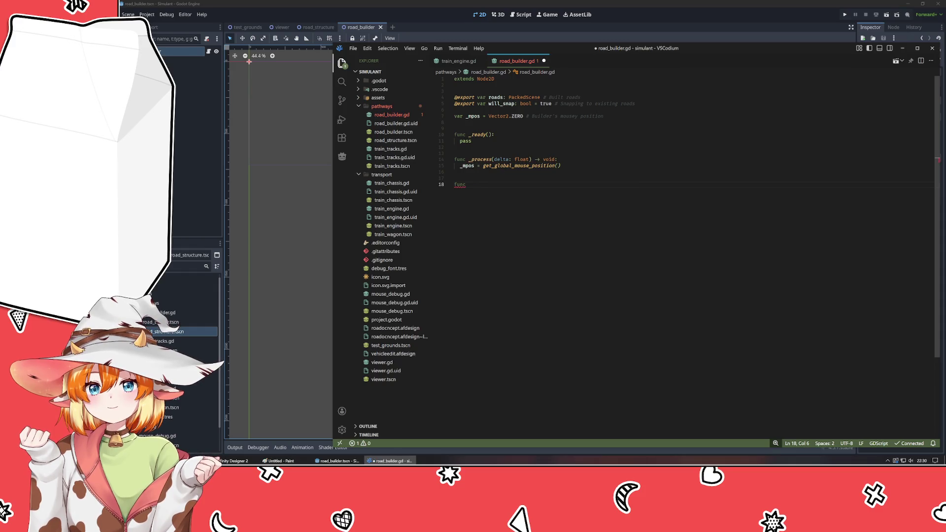
pyautogui.write('_')
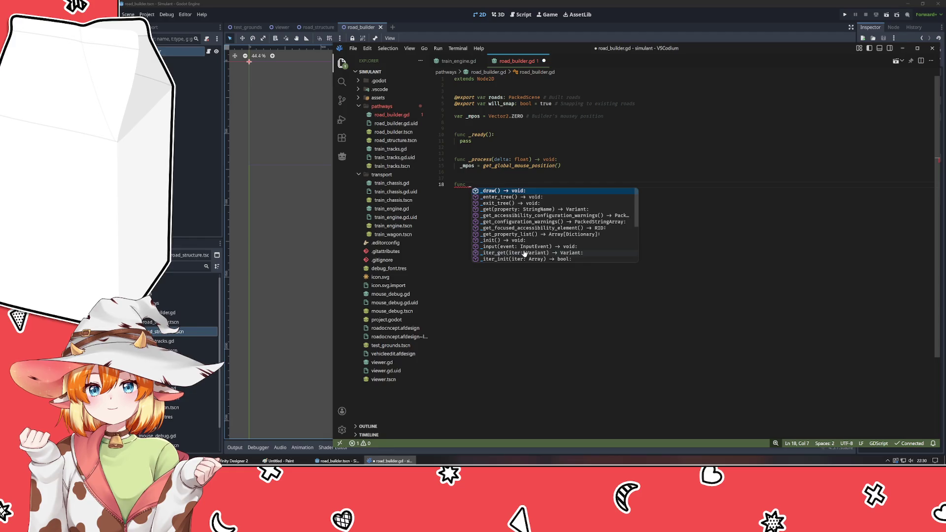
pyautogui.write('mo')
pyautogui.press('BackSpace')
pyautogui.press('BackSpace')
pyautogui.press('BackSpace')
pyautogui.write('mo')
pyautogui.press('BackSpace')
pyautogui.press('BackSpace')
pyautogui.write('event')
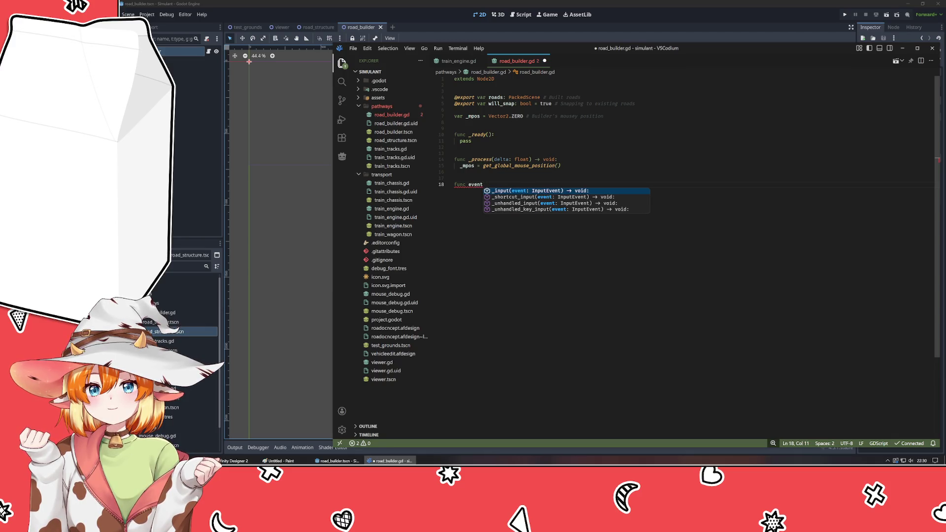
pyautogui.press('Down')
pyautogui.press('Down')
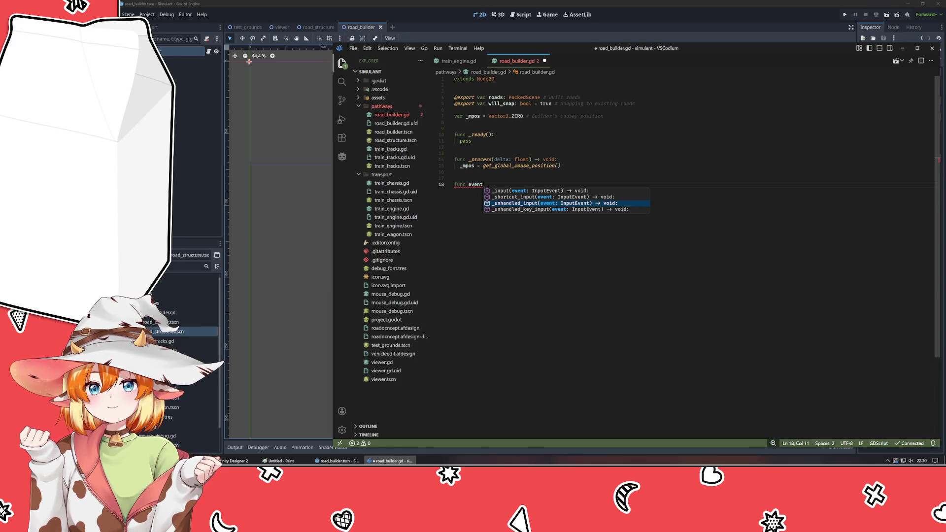
pyautogui.press('Return')
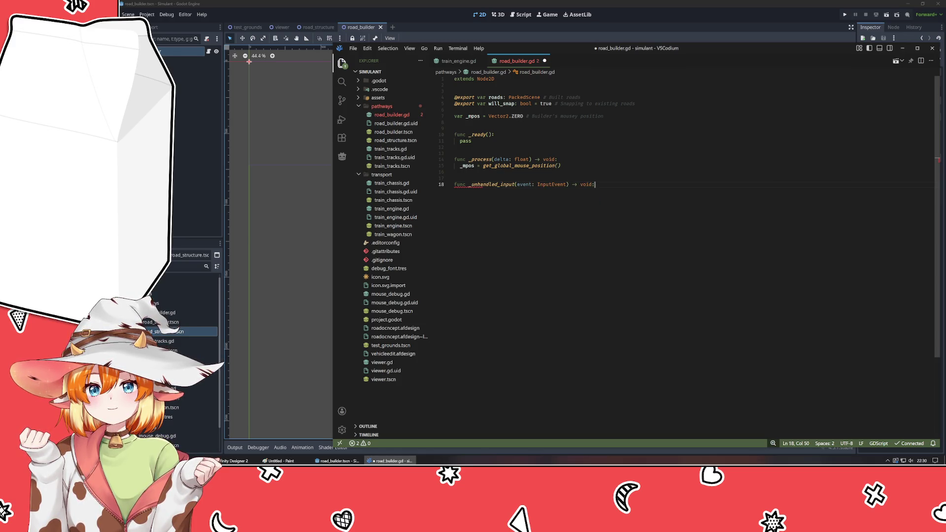
pyautogui.press('Return')
pyautogui.write('pass')
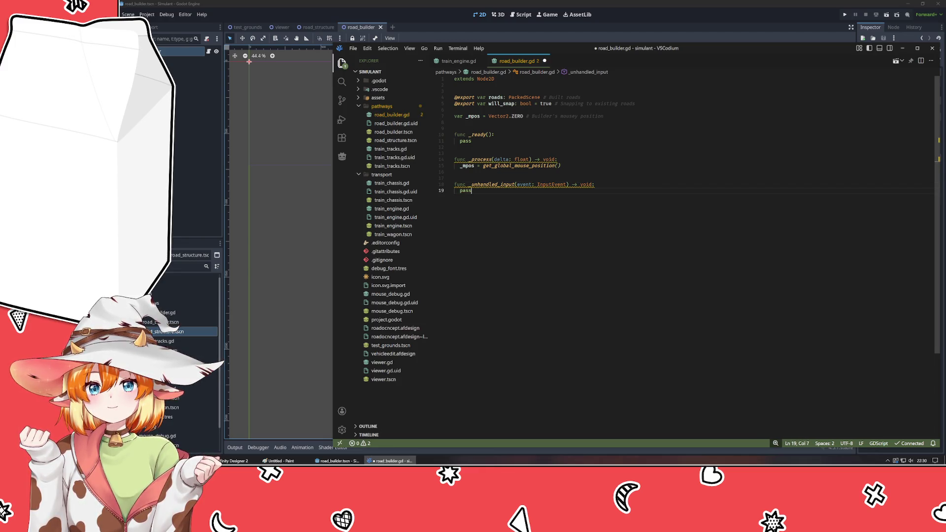
pyautogui.keyDown('ctrl'); pyautogui.click(481, 184); pyautogui.keyUp('ctrl')
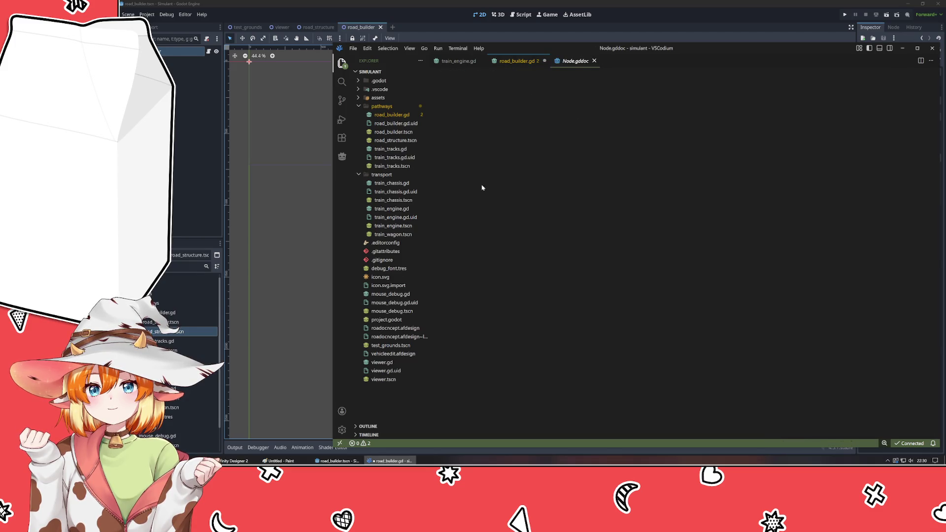
# Step: Dock the Node.gddoc documentation page in a split beside road_builder.gd
pyautogui.moveTo(933, 191)
pyautogui.mouseDown()
pyautogui.moveTo(876, 196)
pyautogui.moveTo(907, 197)
pyautogui.mouseUp()
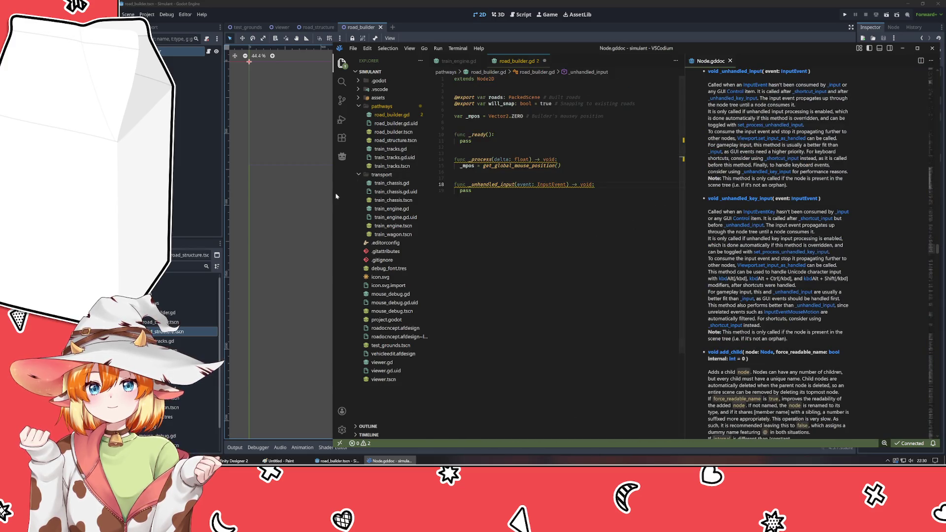
pyautogui.moveTo(334, 200)
pyautogui.mouseDown()
pyautogui.moveTo(256, 200)
pyautogui.moveTo(286, 200)
pyautogui.mouseUp()
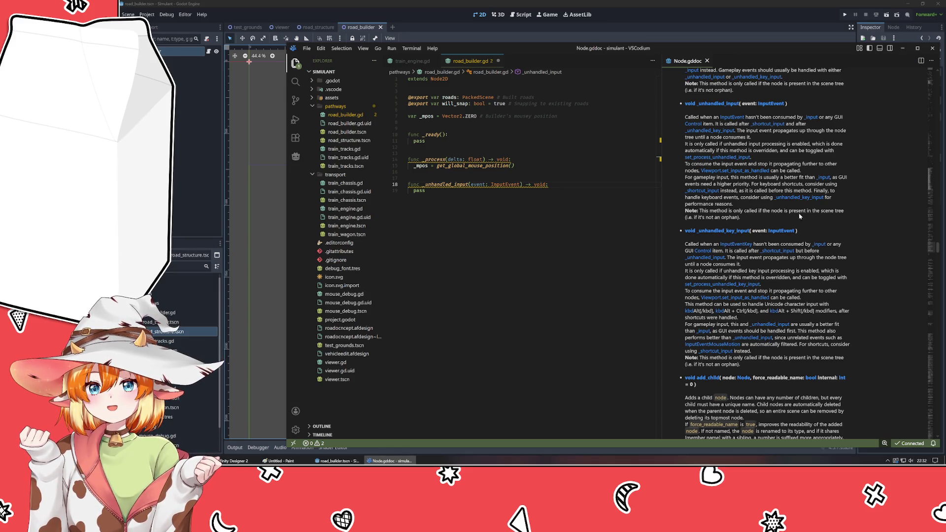
# Step: Rename the handler to _unhandled_key_input and save road_builder.gd
pyautogui.click(451, 184)
pyautogui.write('_key')
pyautogui.press('Down')
pyautogui.hotkey('ctrl', 's')
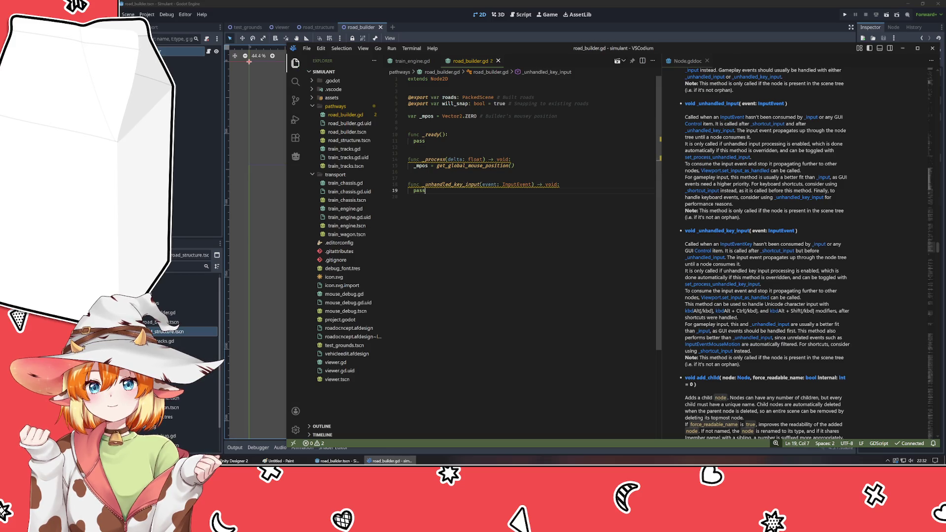
# Step: Review the Input Map in Godot's Project Settings, then bring up viewer.gd in VSCodium
pyautogui.click(128, 15)
pyautogui.click(141, 14)
pyautogui.click(159, 24)
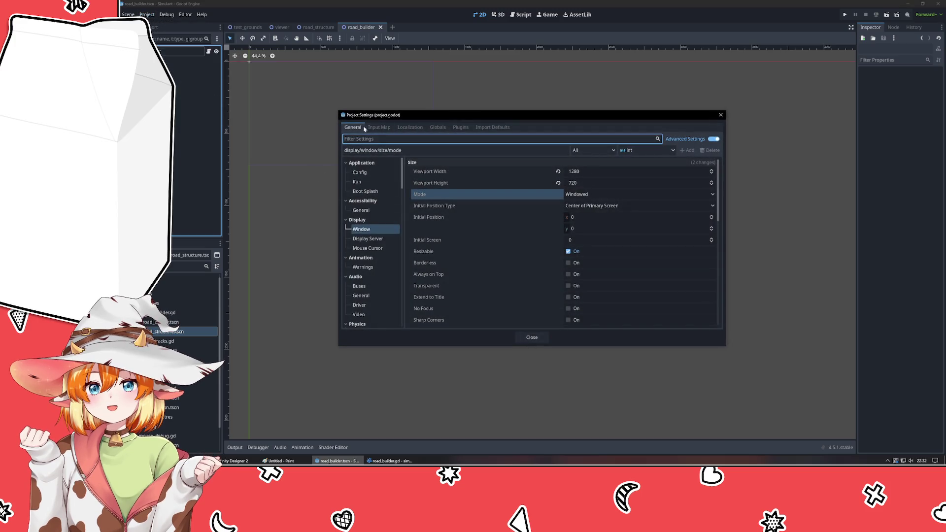
pyautogui.click(384, 130)
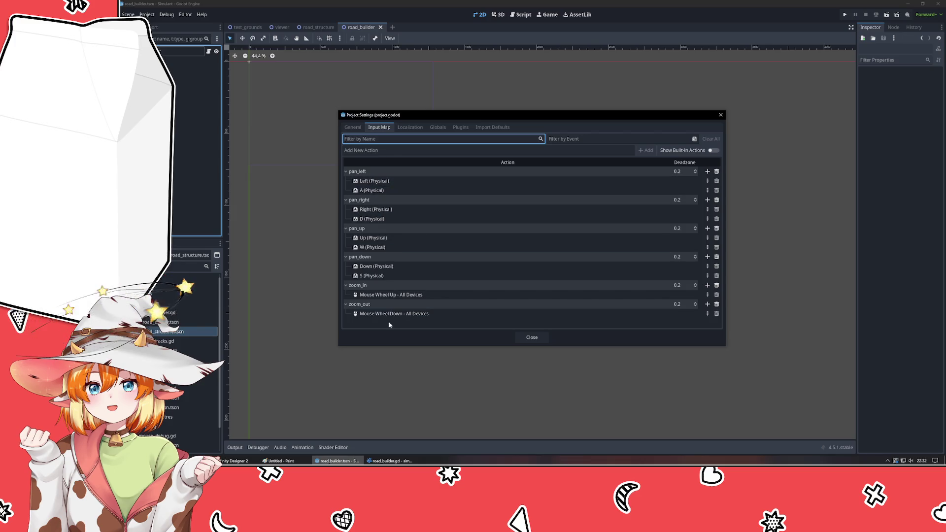
pyautogui.click(390, 461)
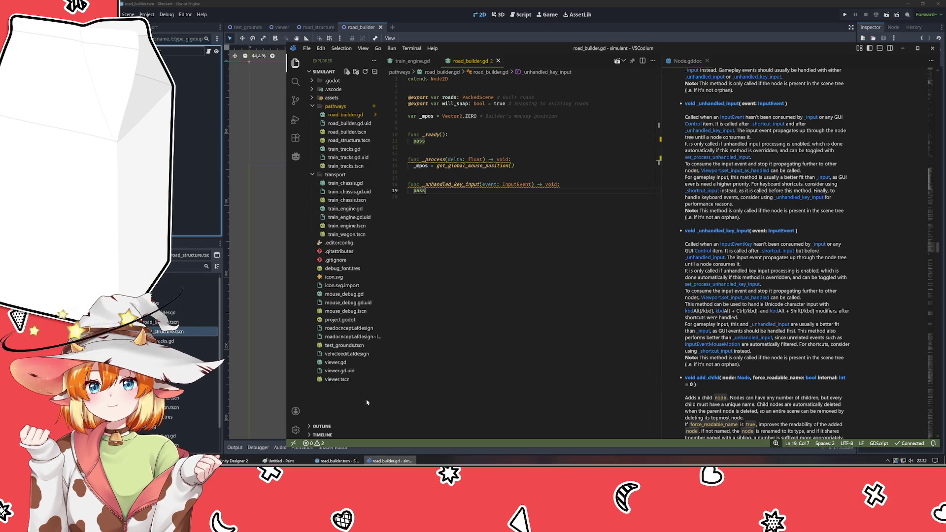
pyautogui.click(340, 363)
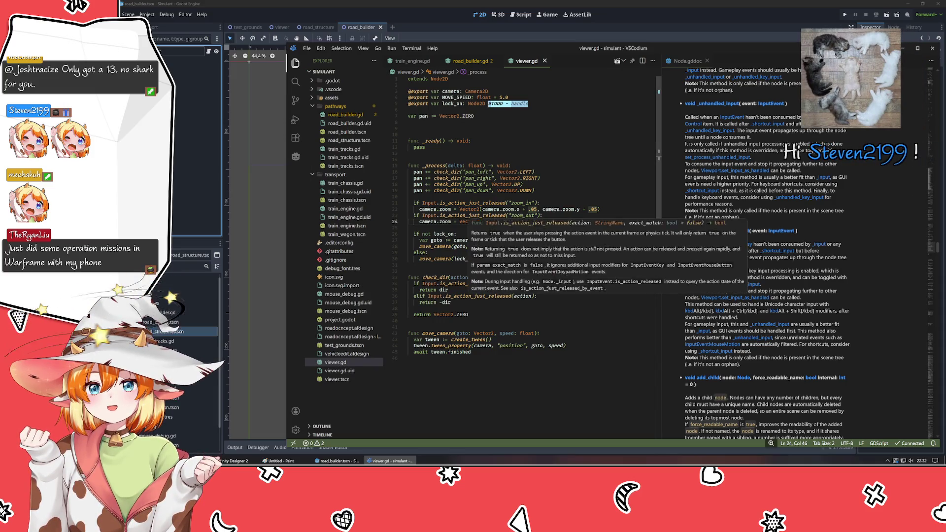
# Step: Look up how viewer.gd uses is_action_just_released
pyautogui.doubleClick(478, 296)
pyautogui.click(409, 327)
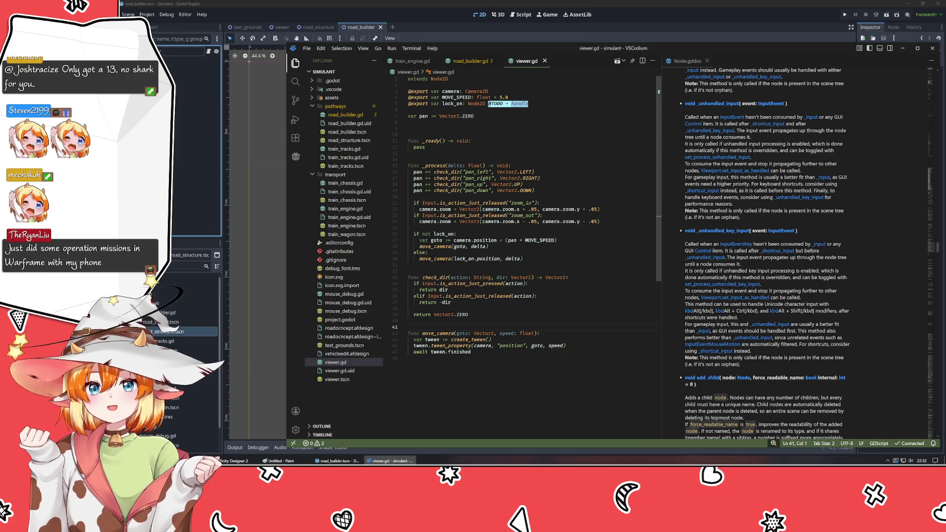
pyautogui.click(482, 203)
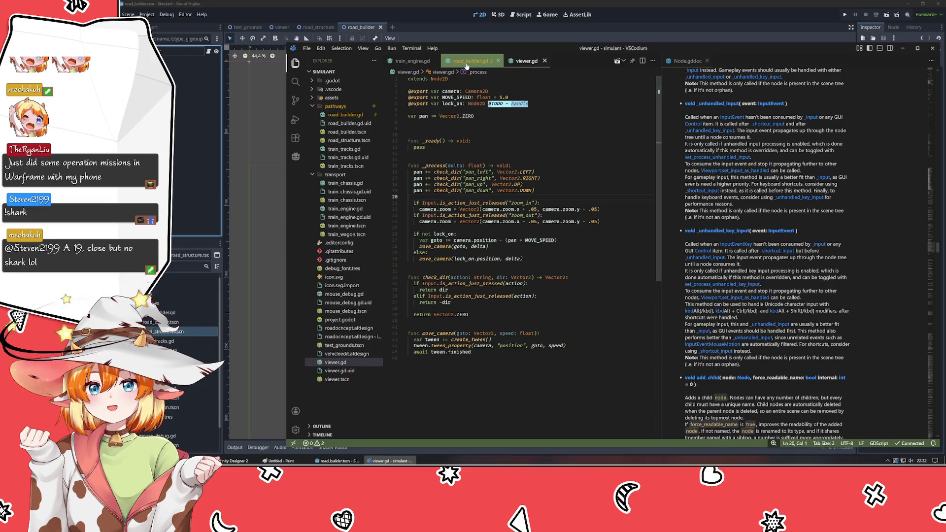
# Step: In road_builder.gd, replace pass with print(event), save, and rename _process's delta to _delta
pyautogui.click(471, 61)
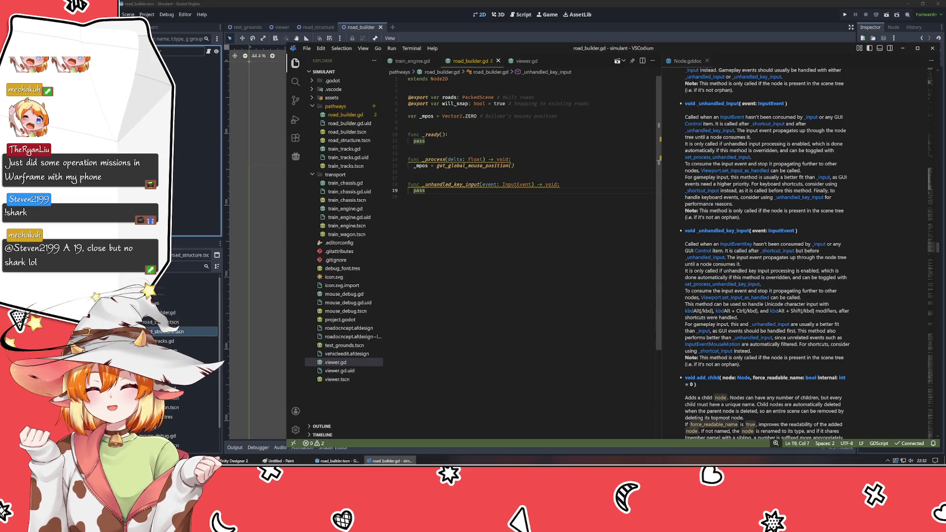
pyautogui.write('print(e')
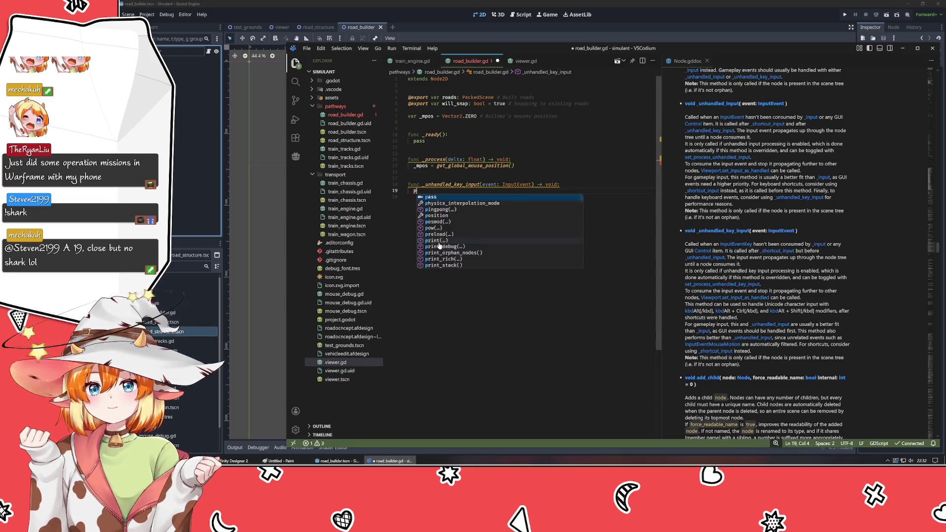
pyautogui.write('vent)')
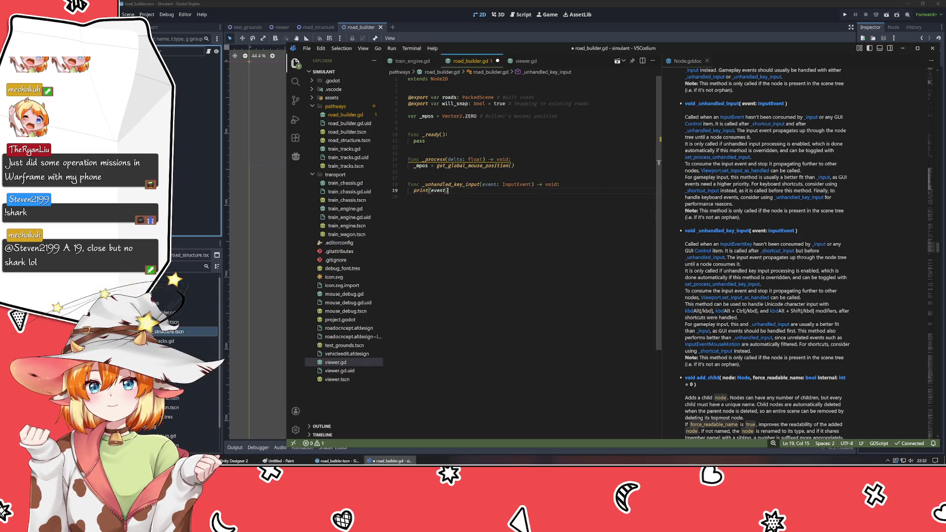
pyautogui.hotkey('ctrl', 's')
pyautogui.click(447, 159)
pyautogui.write('_')
pyautogui.press('Escape')
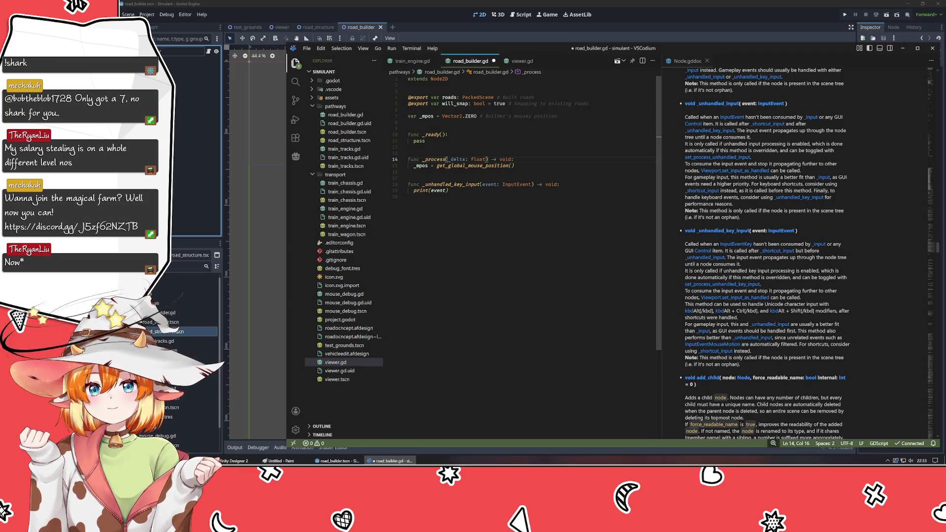
pyautogui.click(409, 196)
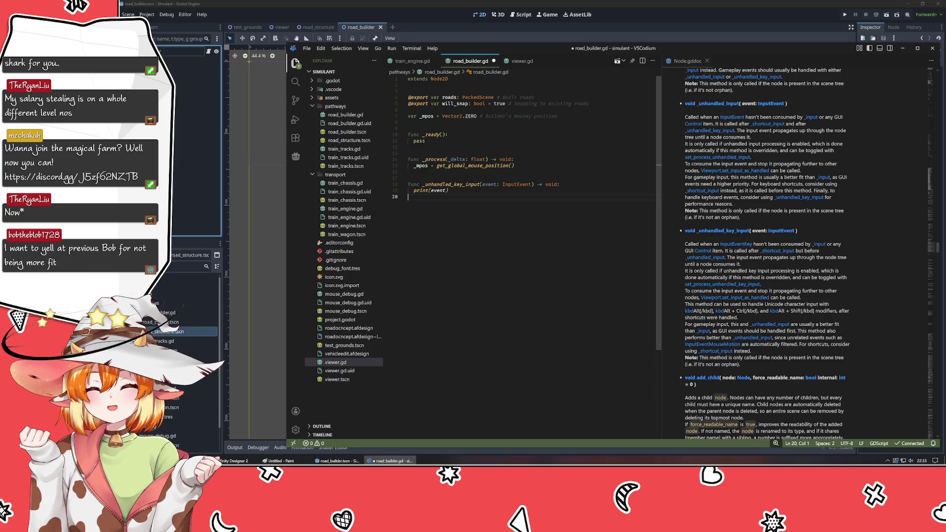
pyautogui.hotkey('alt', 'Tab')
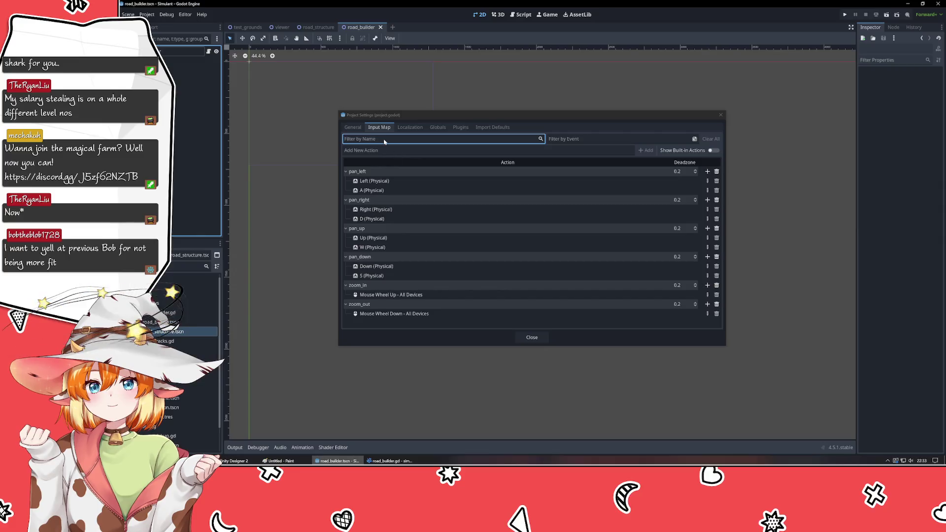
# Step: Show the built-in actions, scroll through the full Input Map list, then hide them again
pyautogui.click(383, 150)
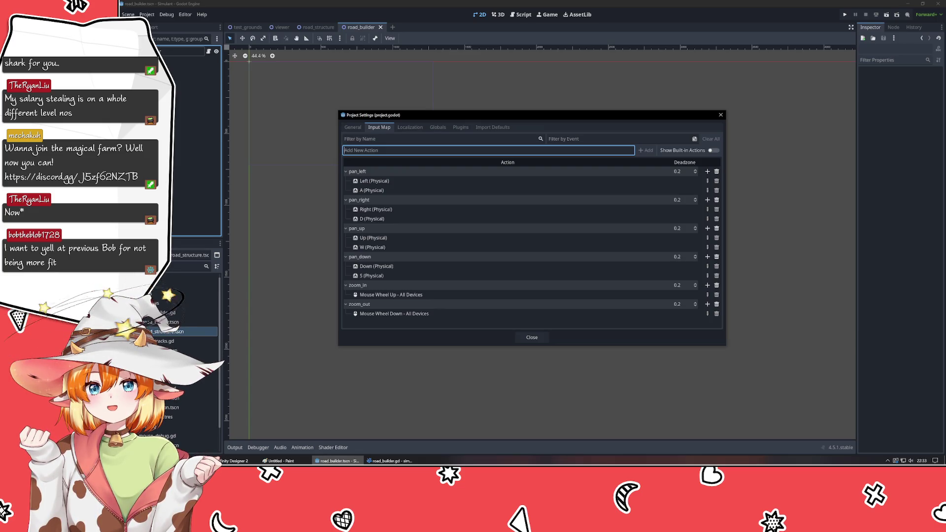
pyautogui.click(713, 151)
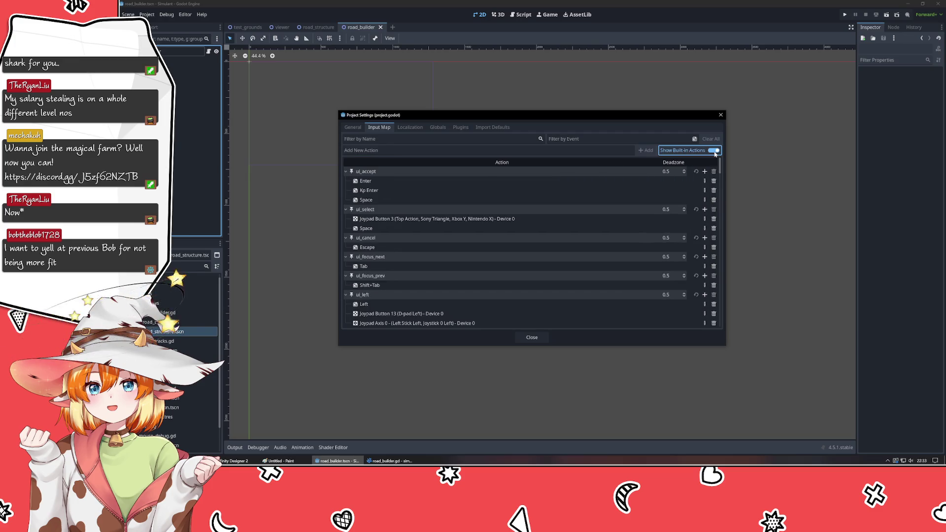
pyautogui.scroll(-2, 541, 242)
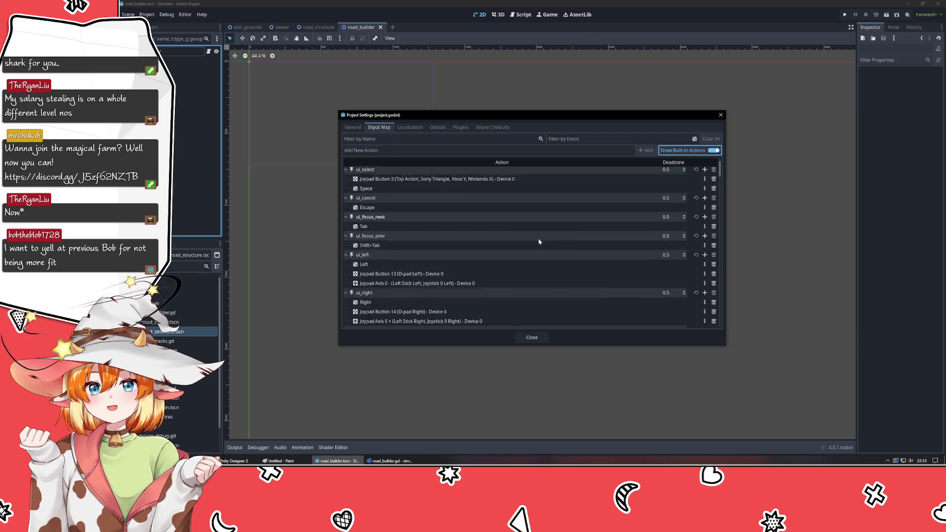
pyautogui.scroll(-8, 540, 241)
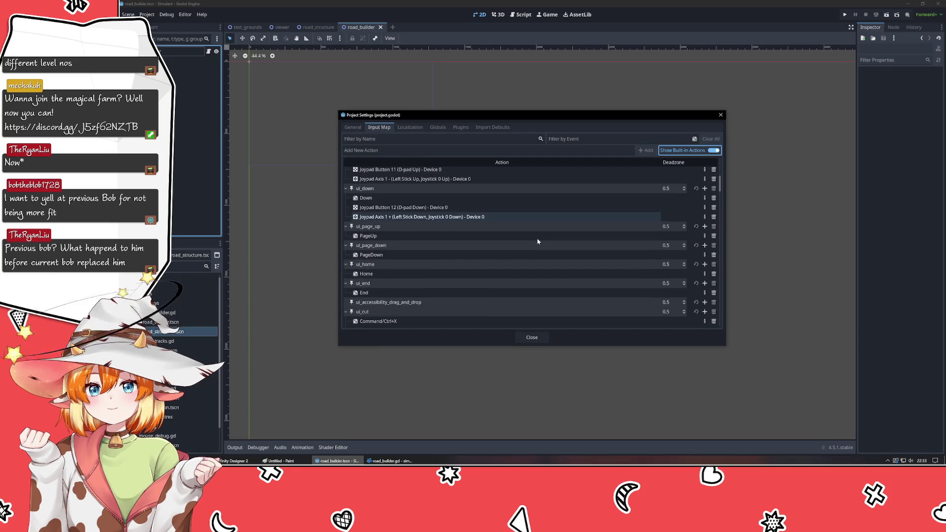
pyautogui.scroll(-3, 538, 241)
pyautogui.scroll(-15, 538, 241)
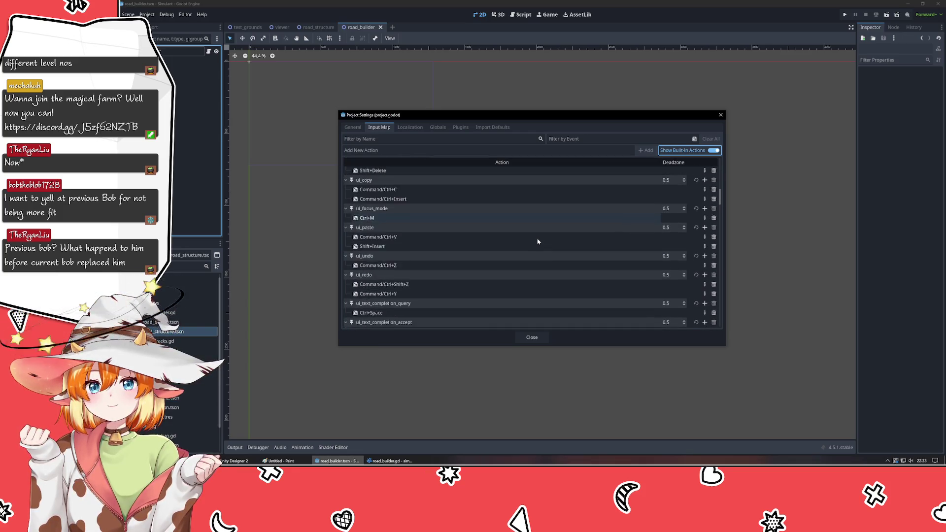
pyautogui.scroll(-20, 538, 242)
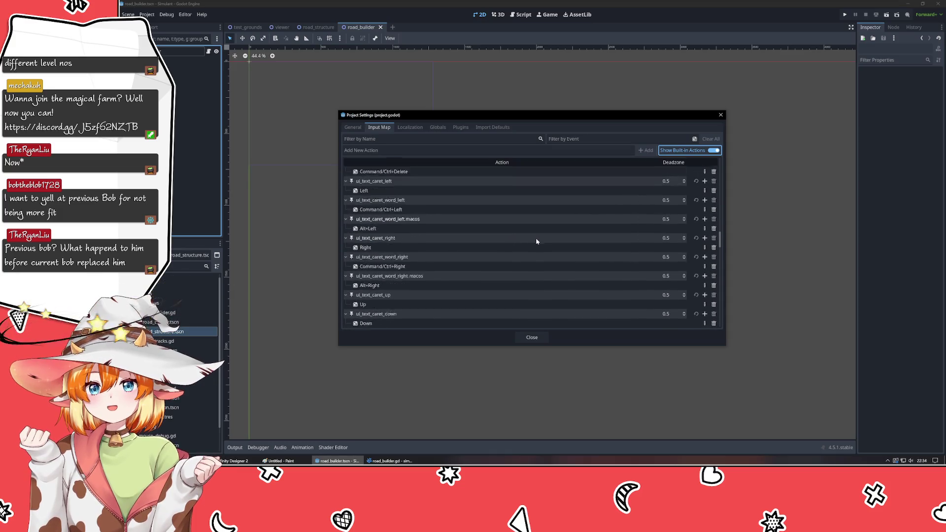
pyautogui.scroll(-10, 536, 240)
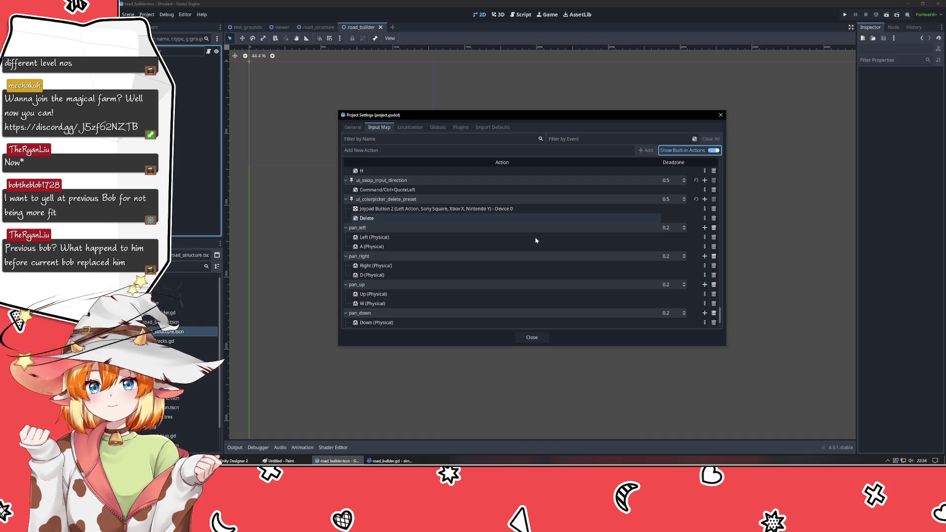
pyautogui.scroll(-3, 536, 241)
pyautogui.scroll(5, 536, 240)
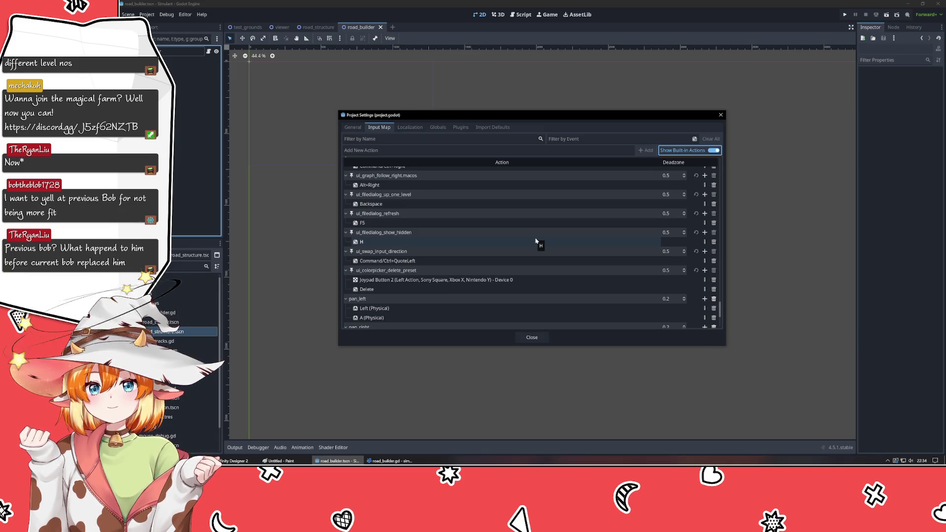
pyautogui.scroll(3, 536, 241)
pyautogui.scroll(4, 536, 241)
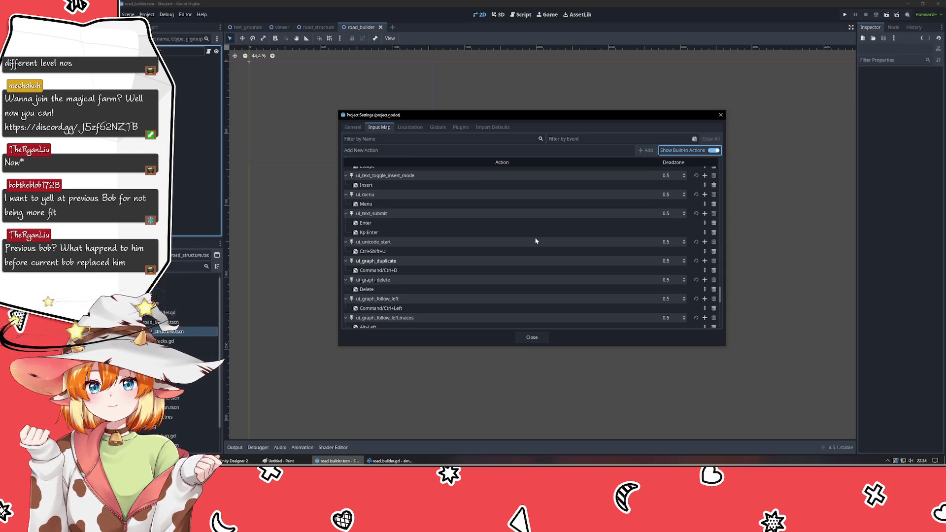
pyautogui.scroll(5, 536, 241)
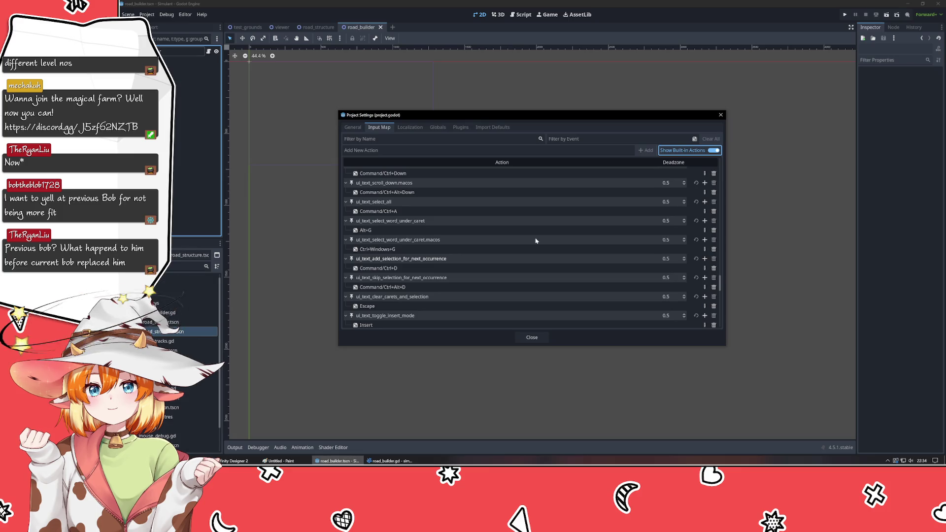
pyautogui.scroll(6, 536, 241)
pyautogui.scroll(8, 536, 240)
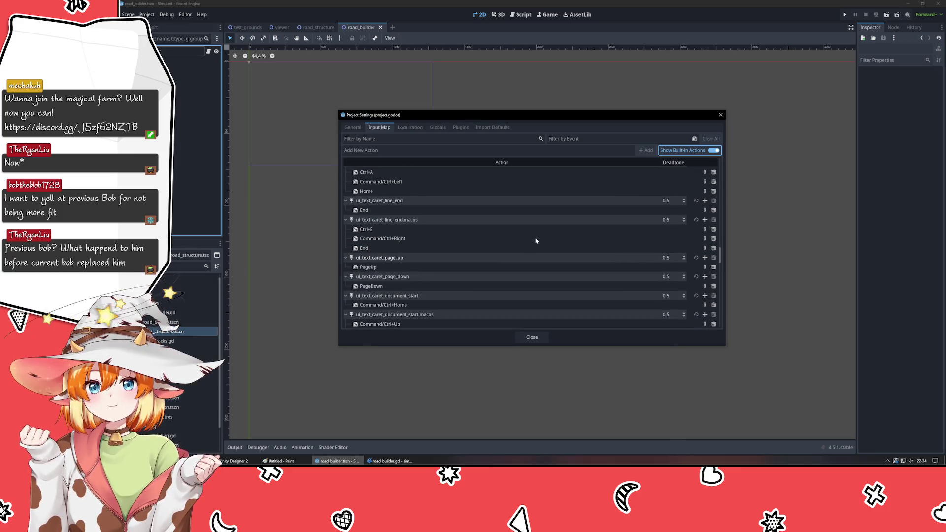
pyautogui.scroll(6, 536, 240)
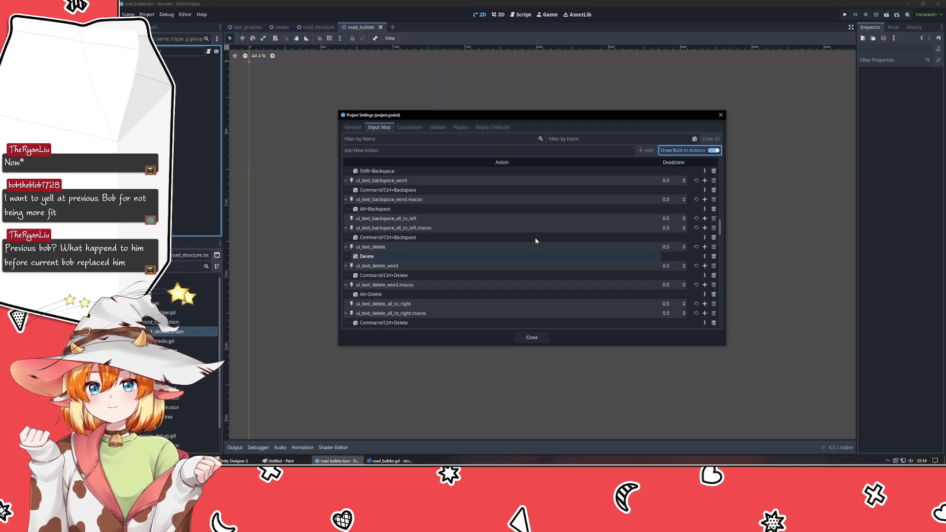
pyautogui.scroll(5, 536, 240)
pyautogui.scroll(6, 536, 241)
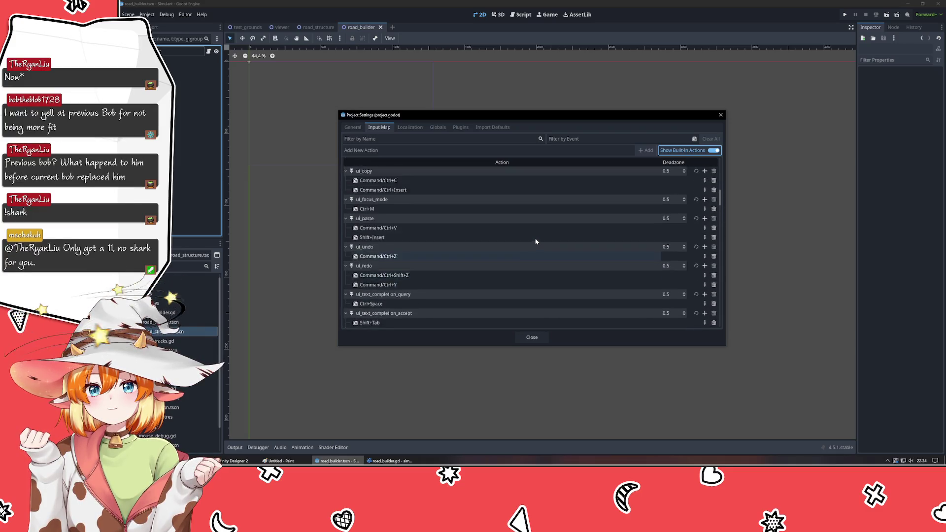
pyautogui.scroll(8, 536, 241)
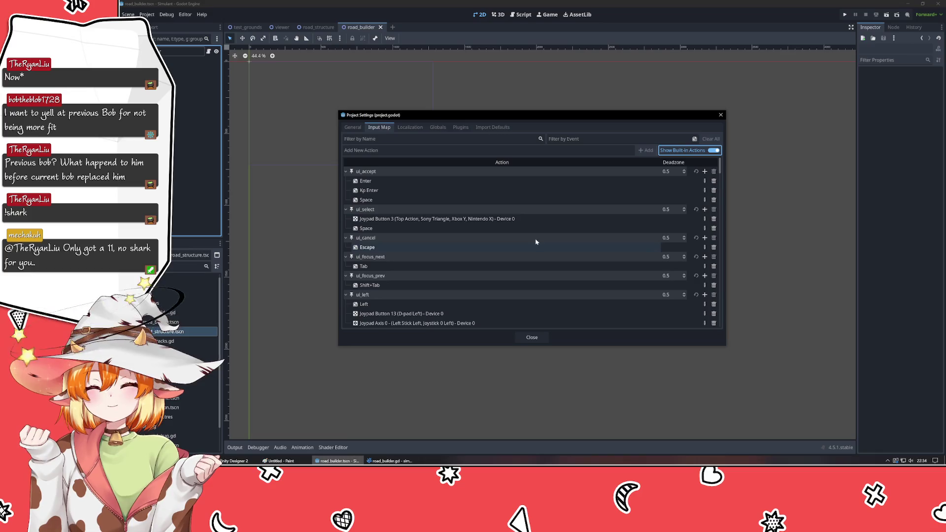
pyautogui.click(713, 151)
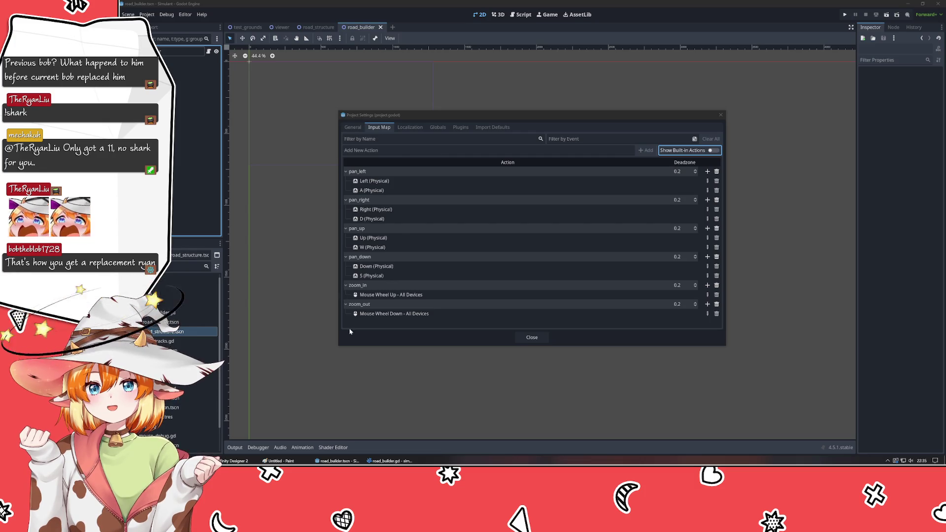
# Step: Focus the Add New Action field in the Input Map
pyautogui.click(380, 337)
pyautogui.click(389, 151)
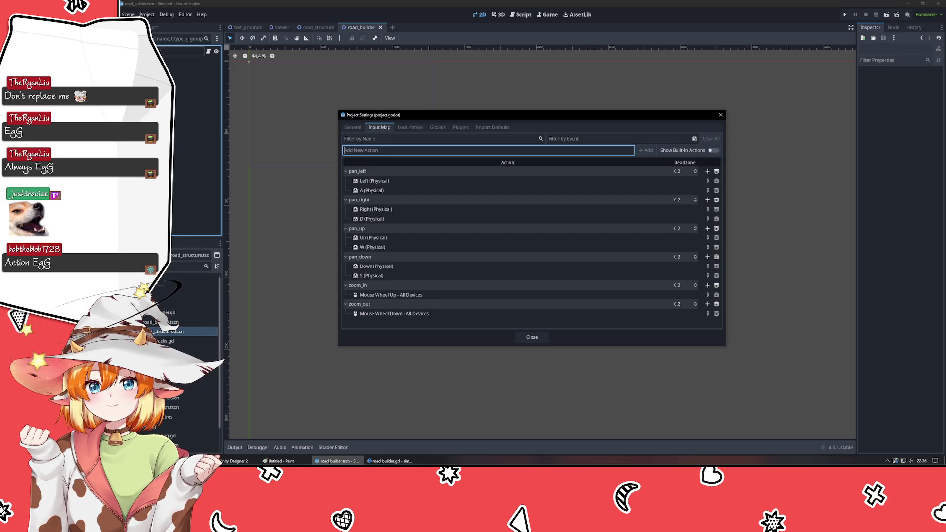
# Step: Add a start_build action to the Input Map and rename it to handle_build
pyautogui.write('start_build')
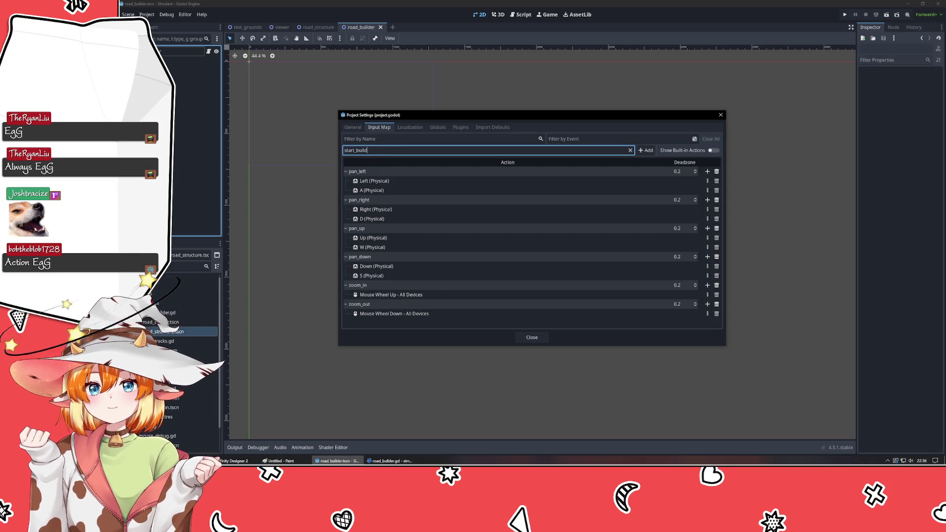
pyautogui.press('Return')
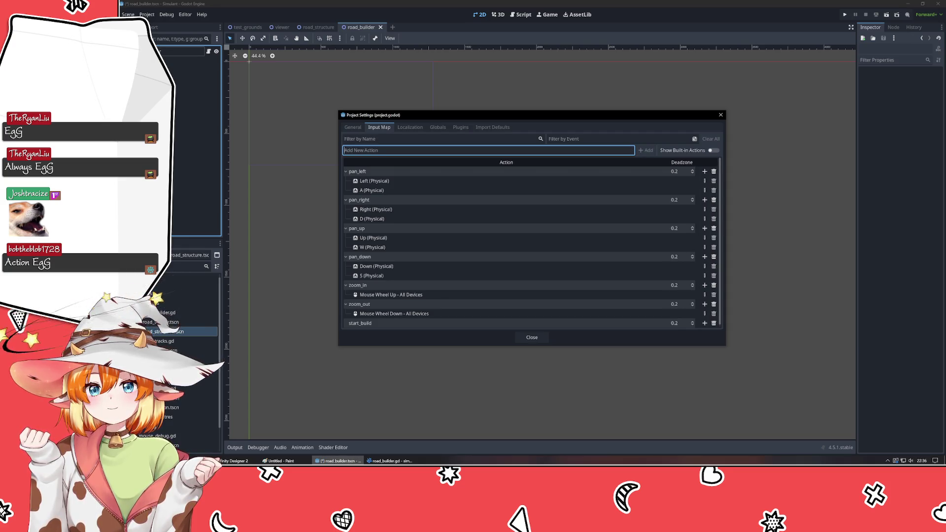
pyautogui.scroll(-1, 407, 299)
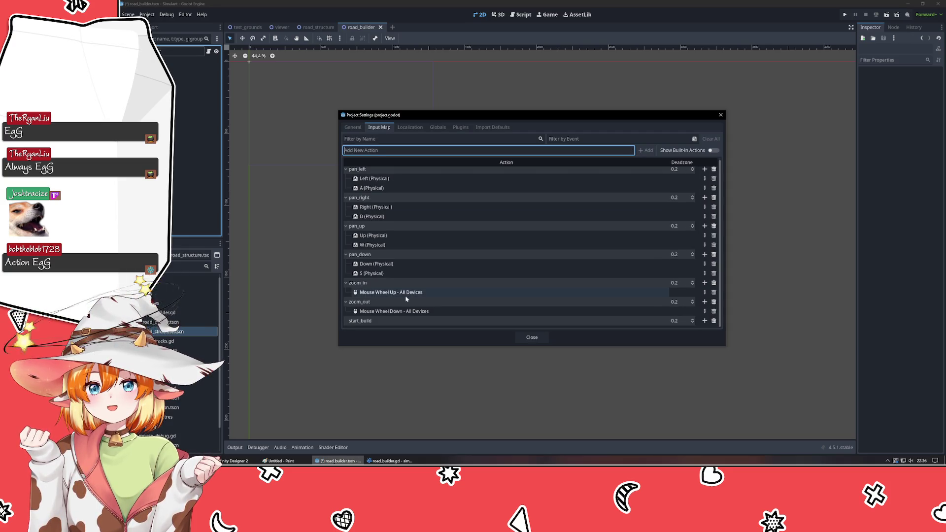
pyautogui.doubleClick(415, 321)
pyautogui.press('Return')
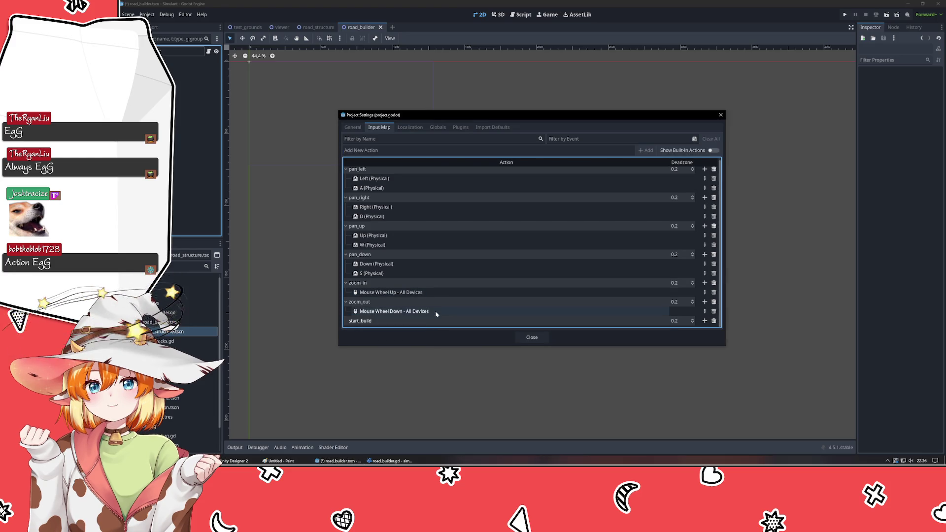
pyautogui.doubleClick(395, 321)
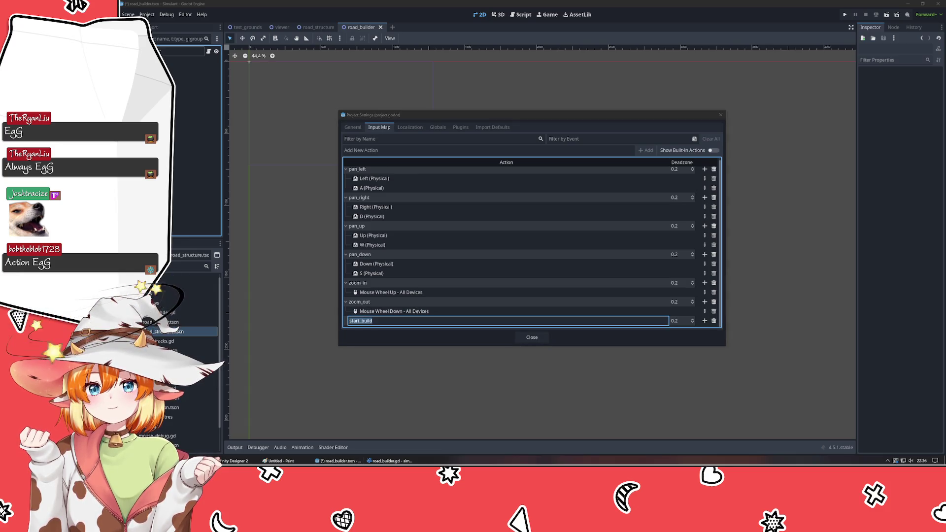
pyautogui.write('handle_')
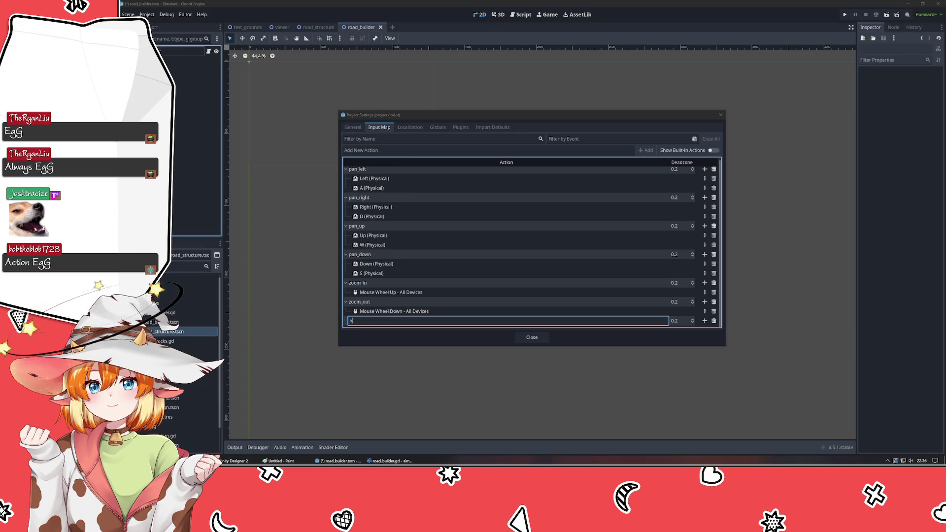
pyautogui.write('build')
pyautogui.press('Return')
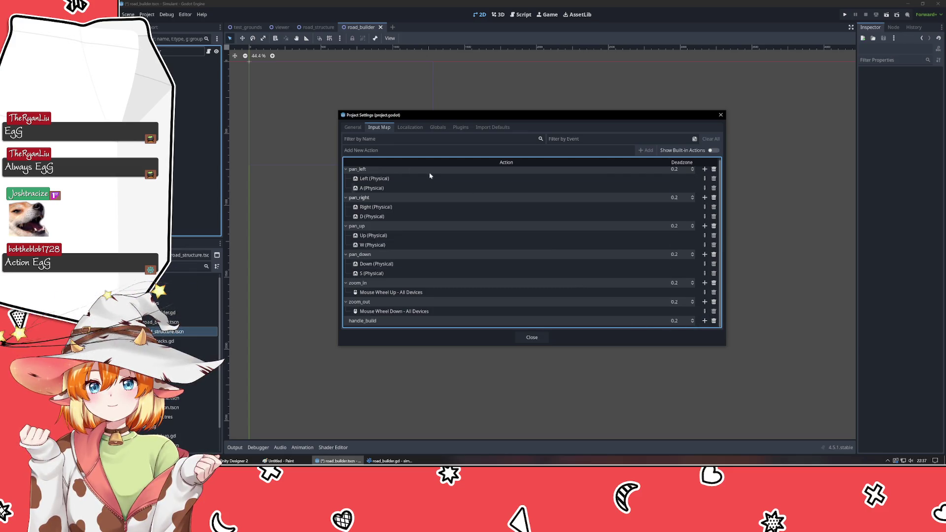
# Step: Collapse the pan_left, pan_right, pan_up and pan_down action rows
pyautogui.click(345, 169)
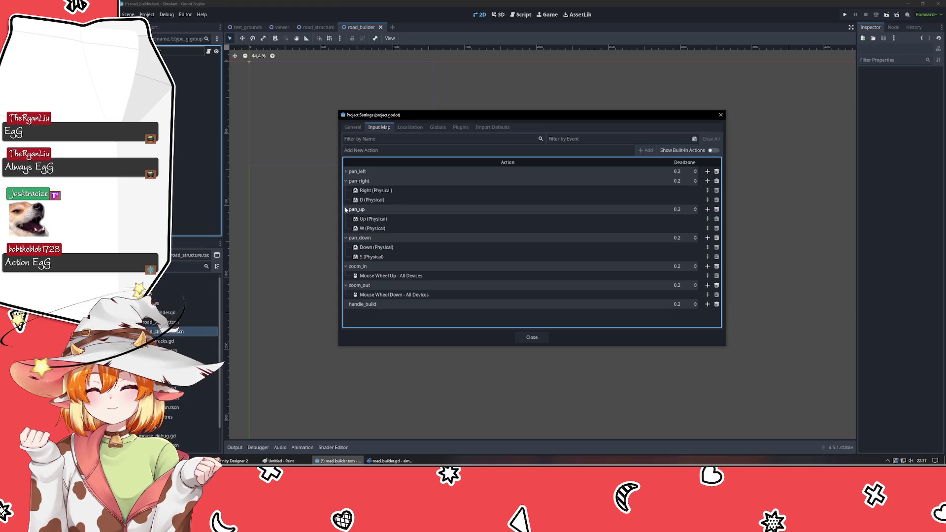
pyautogui.click(346, 181)
pyautogui.click(346, 191)
pyautogui.click(346, 199)
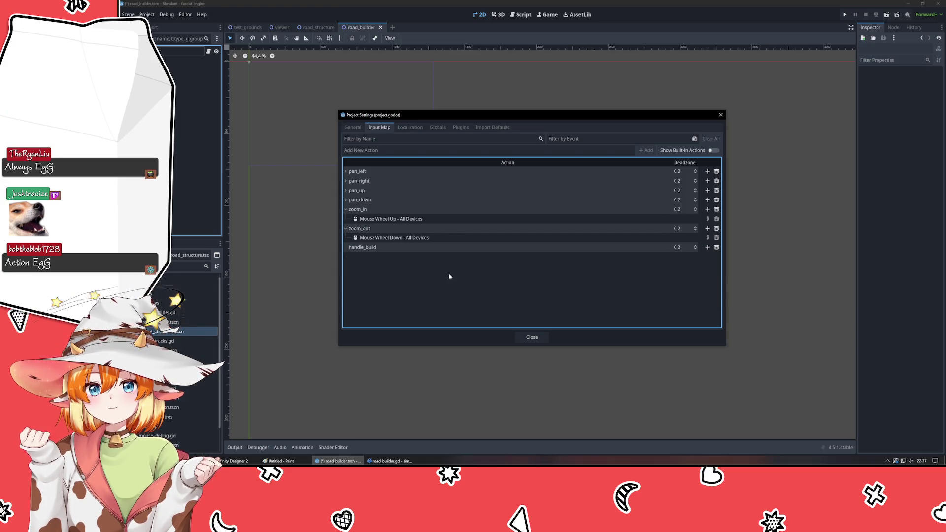
# Step: Bind Left Mouse Button on All Devices to handle_build, then close Project Settings
pyautogui.click(707, 248)
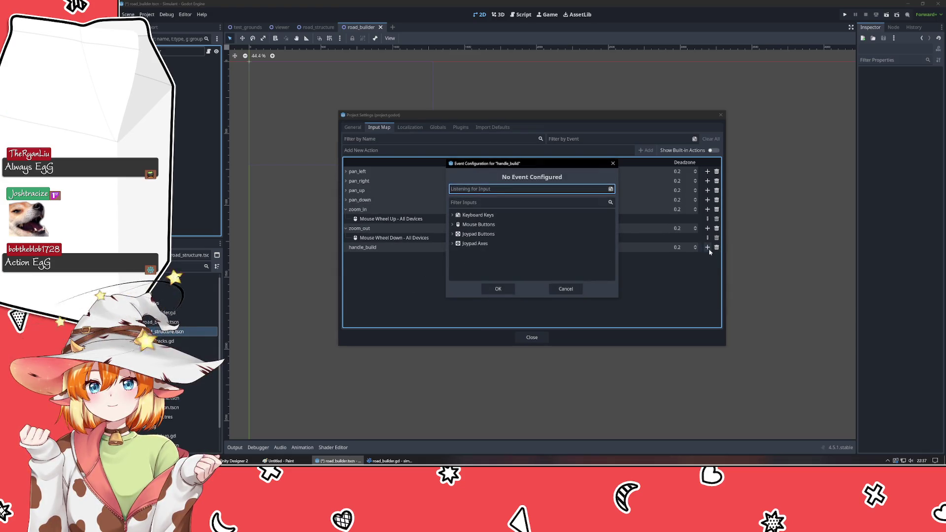
pyautogui.click(453, 224)
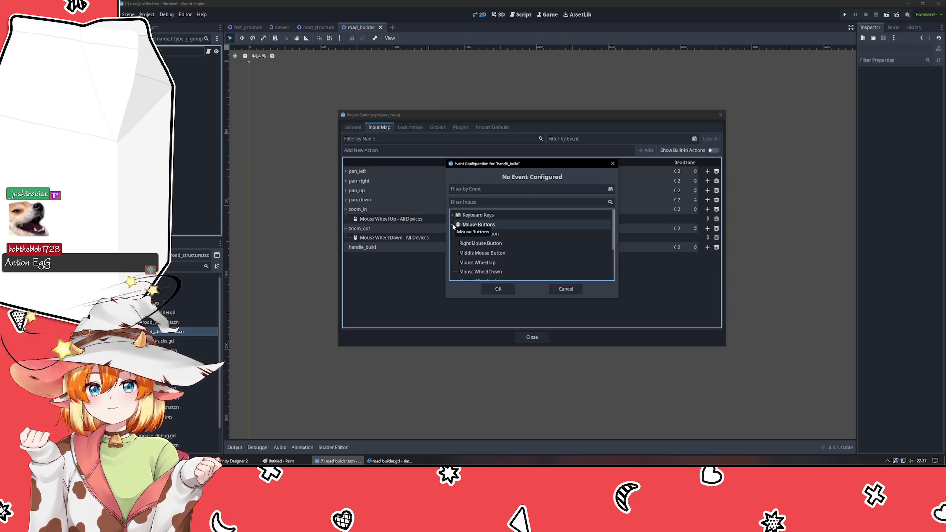
pyautogui.click(500, 234)
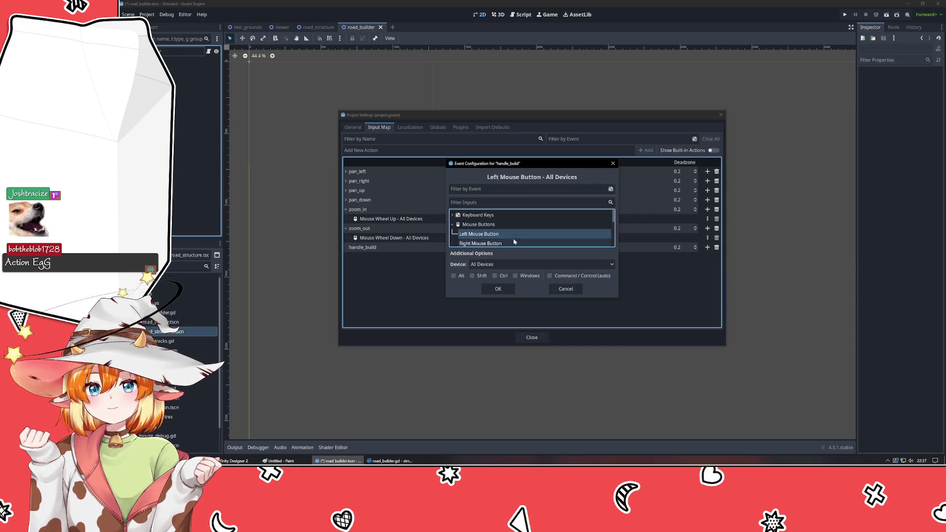
pyautogui.scroll(-1, 514, 230)
pyautogui.moveTo(535, 298)
pyautogui.mouseDown()
pyautogui.moveTo(531, 353)
pyautogui.moveTo(531, 338)
pyautogui.mouseUp()
pyautogui.scroll(-2, 521, 259)
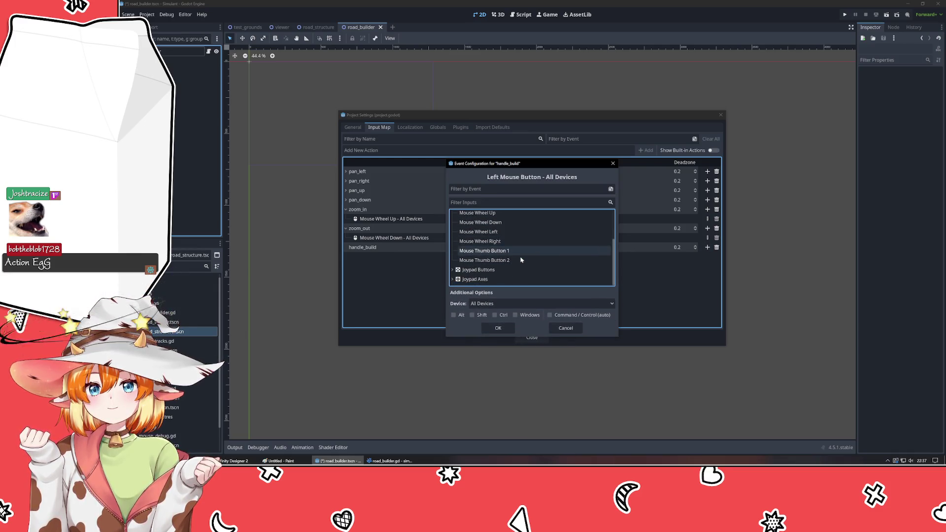
pyautogui.scroll(1, 521, 260)
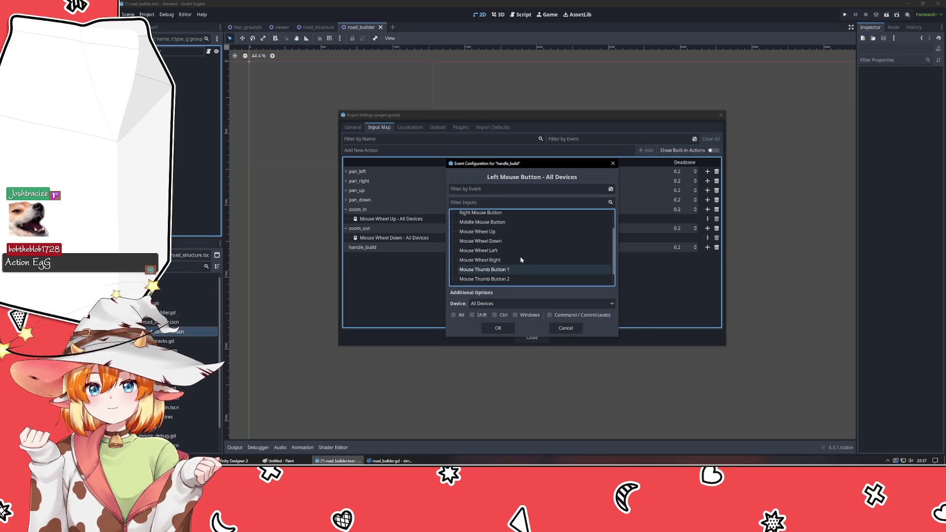
pyautogui.scroll(3, 522, 260)
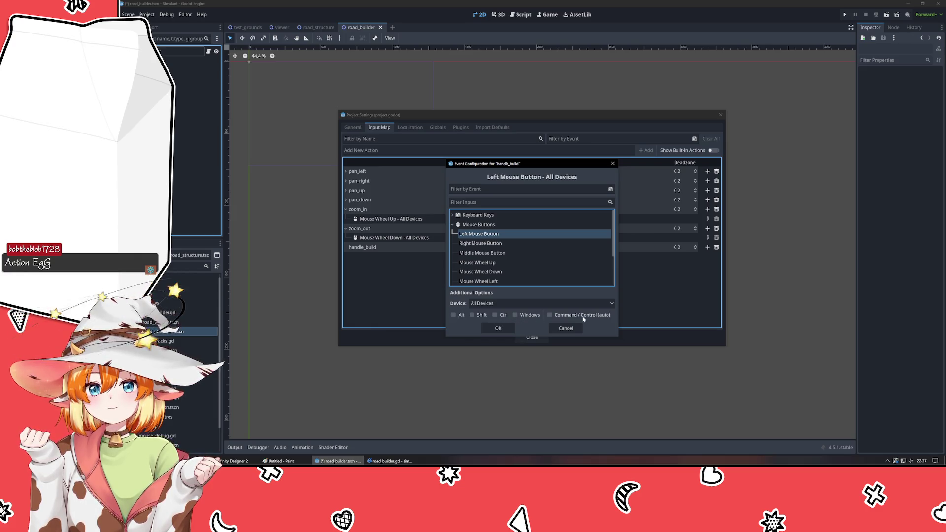
pyautogui.click(503, 302)
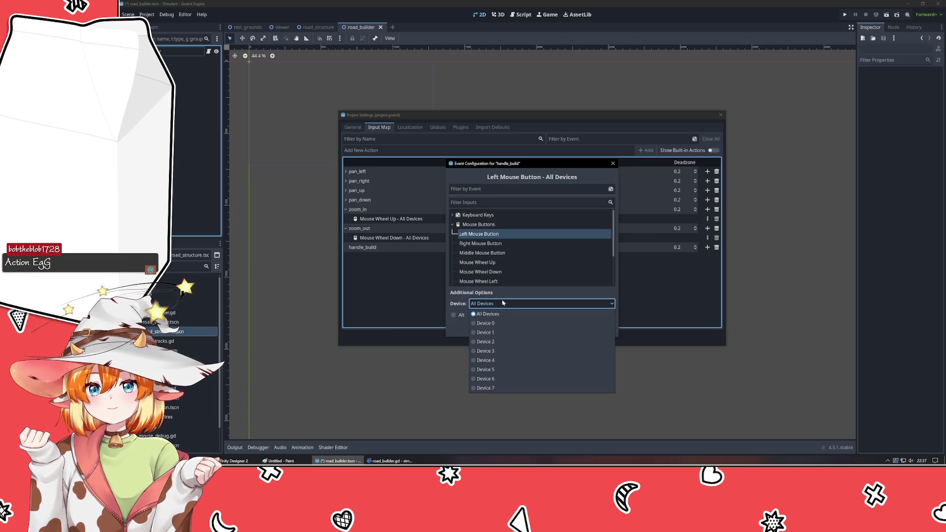
pyautogui.click(503, 304)
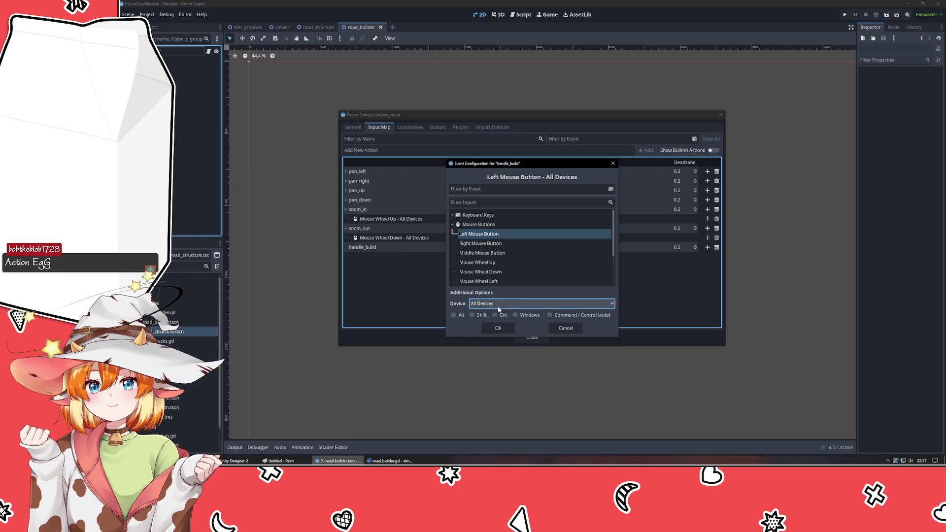
pyautogui.click(498, 328)
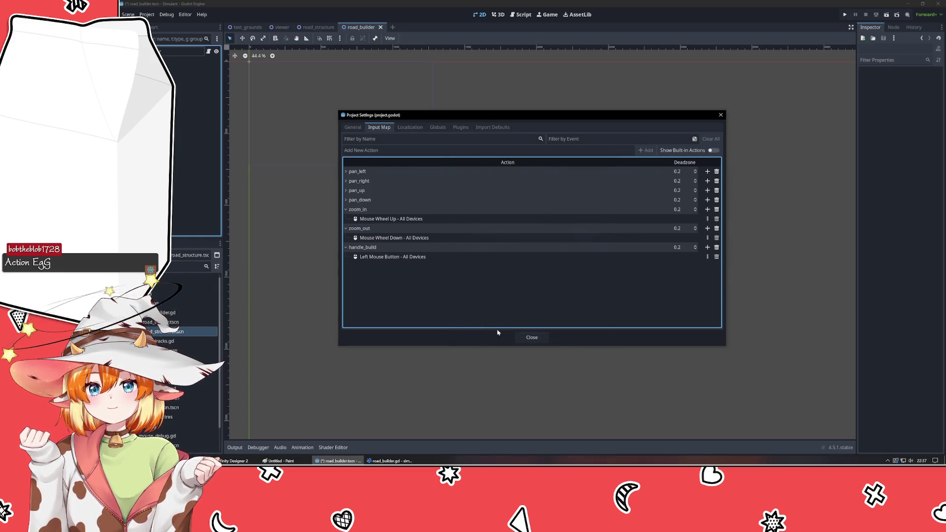
pyautogui.click(524, 339)
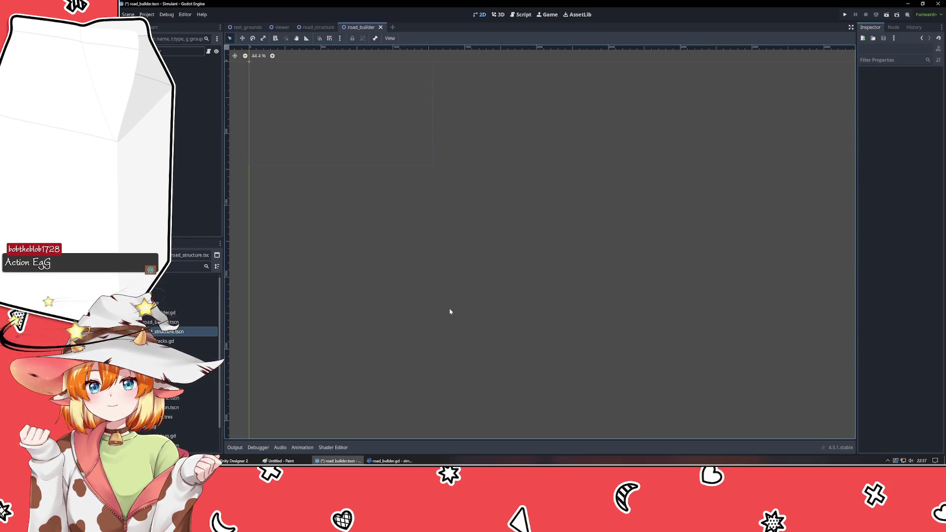
# Step: Close the viewer.gd tab in VSCodium
pyautogui.hotkey('alt', 'Tab')
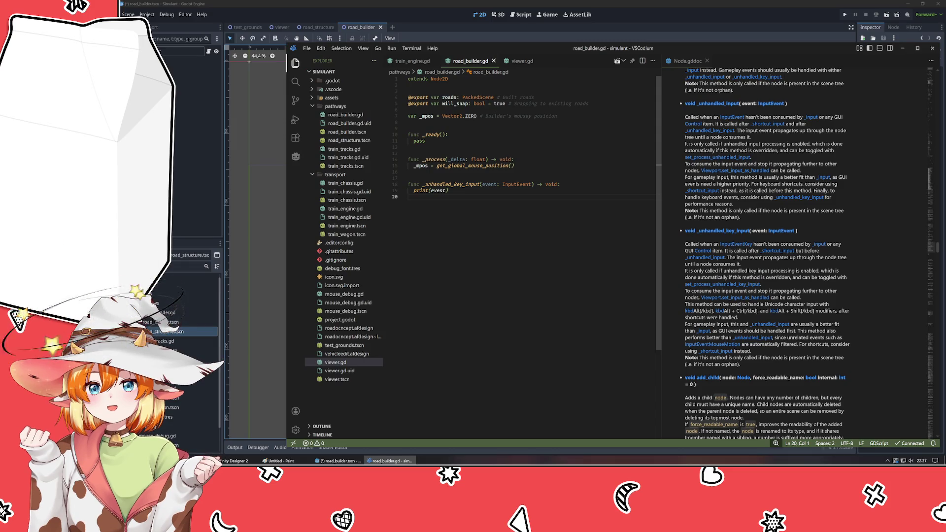
pyautogui.click(518, 61)
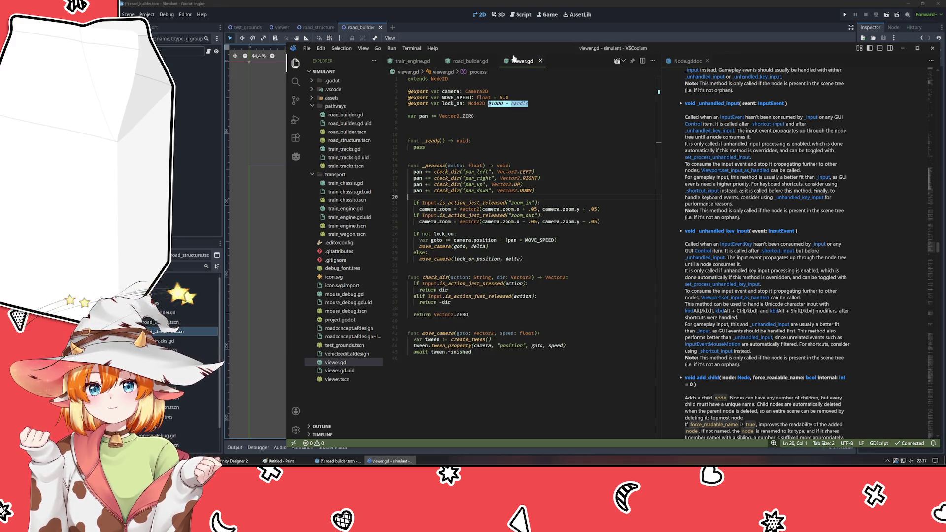
pyautogui.hotkey('ctrl', 'w')
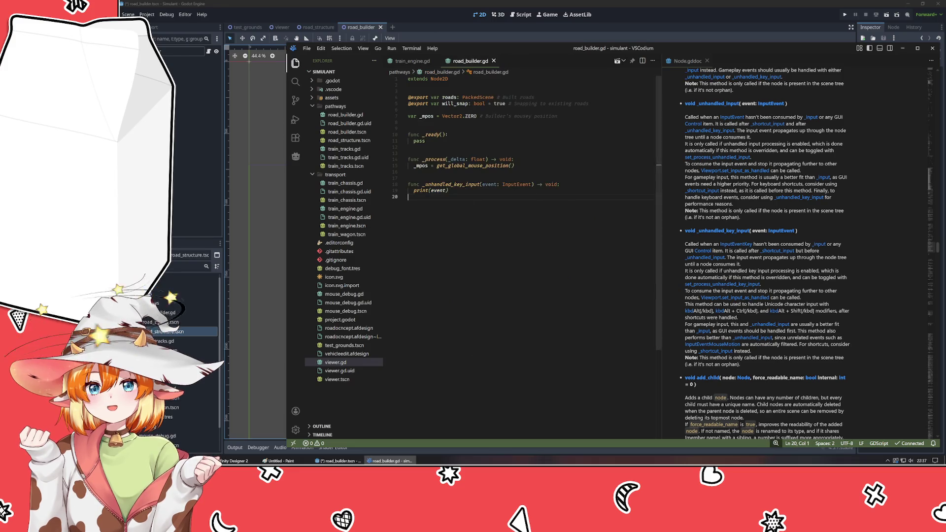
# Step: Start an 'if event.' line above print(event) in _unhandled_key_input
pyautogui.press('Return')
pyautogui.press('Return')
pyautogui.press('Up')
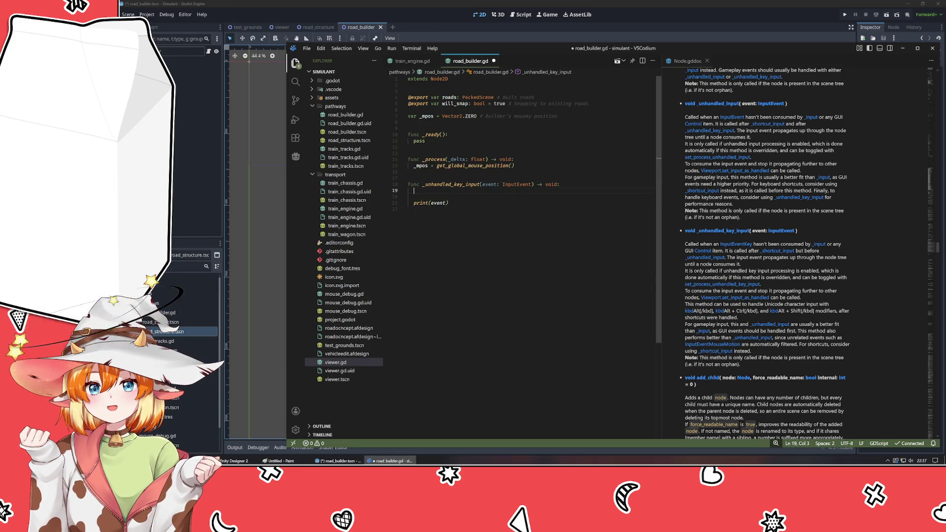
pyautogui.write('if event.')
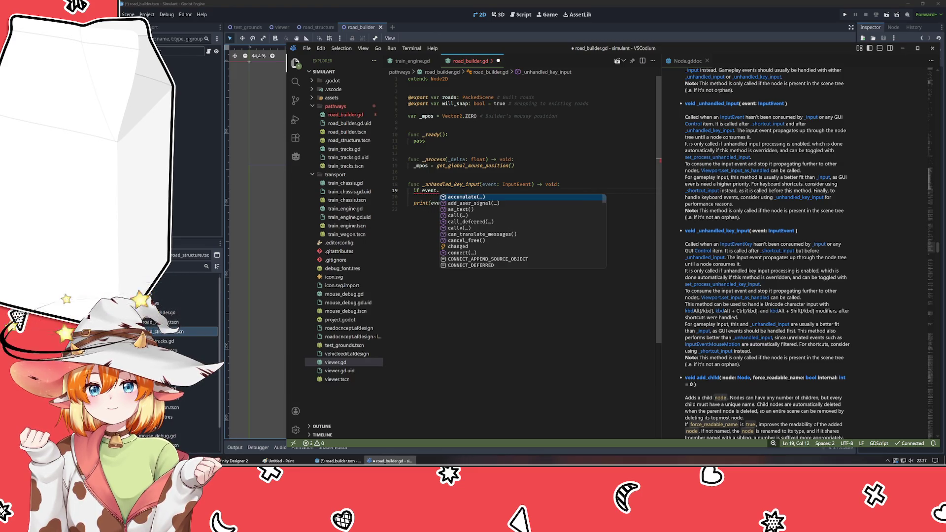
pyautogui.write('nam')
pyautogui.press('BackSpace')
pyautogui.press('BackSpace')
pyautogui.press('BackSpace')
pyautogui.press('BackSpace')
pyautogui.press('BackSpace')
pyautogui.press('BackSpace')
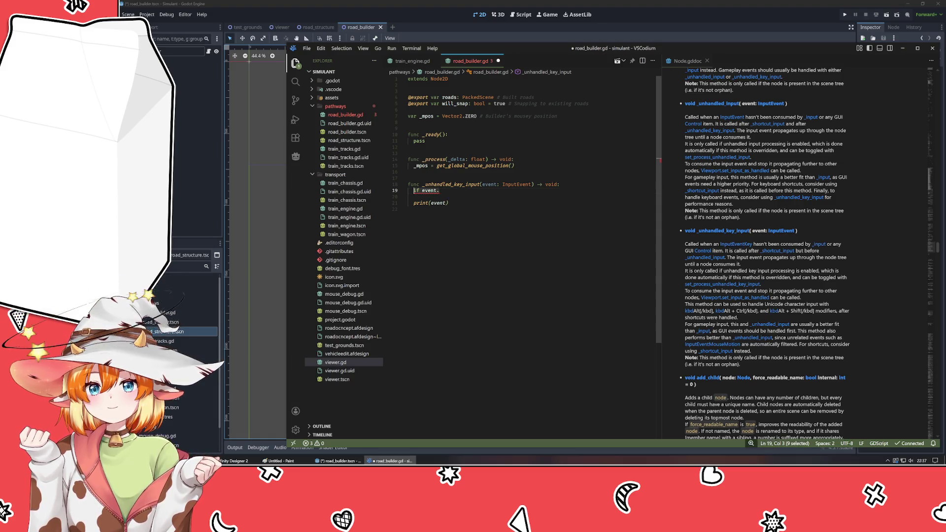
# Step: Open the InputEvent class docs beside the Node docs and scroll down to its methods
pyautogui.click(519, 185)
pyautogui.keyDown('ctrl'); pyautogui.click(519, 184); pyautogui.keyUp('ctrl')
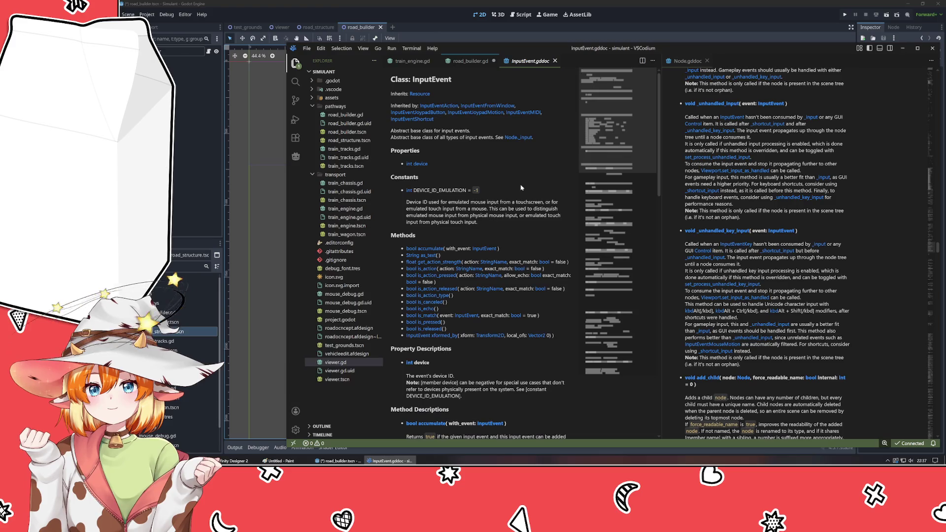
pyautogui.moveTo(529, 61)
pyautogui.mouseDown()
pyautogui.moveTo(470, 61)
pyautogui.moveTo(734, 168)
pyautogui.mouseUp()
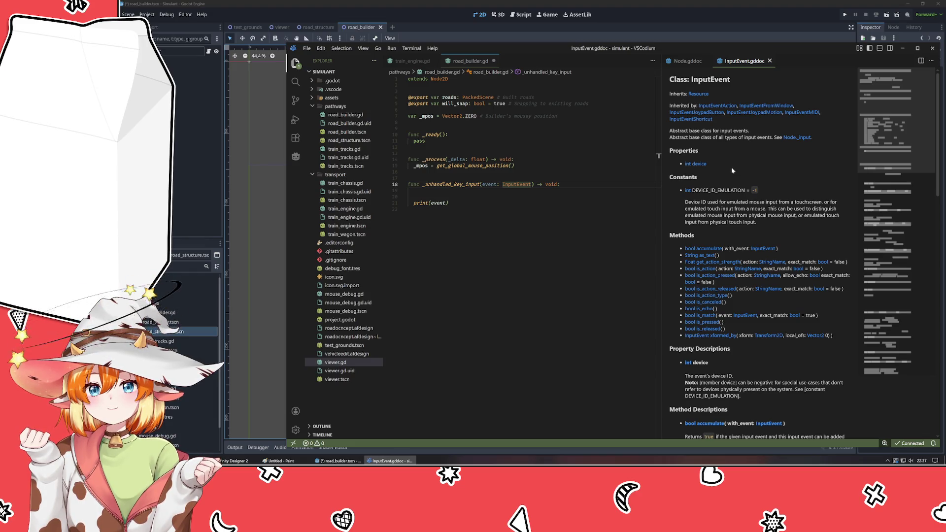
pyautogui.scroll(-4, 734, 269)
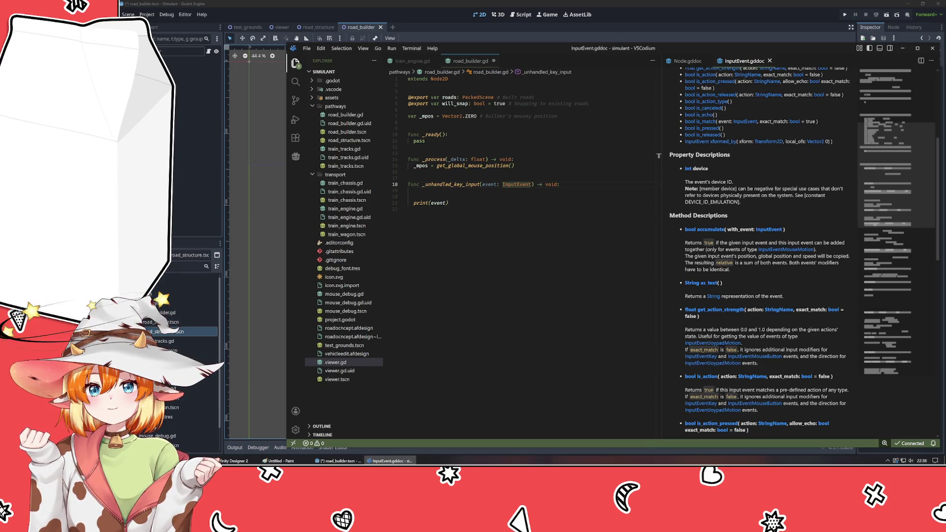
pyautogui.scroll(-1, 733, 267)
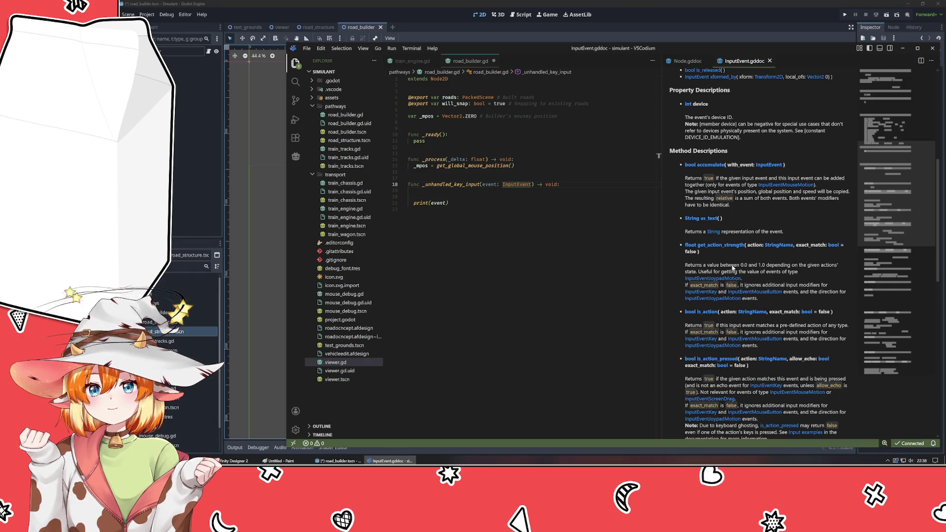
pyautogui.click(415, 197)
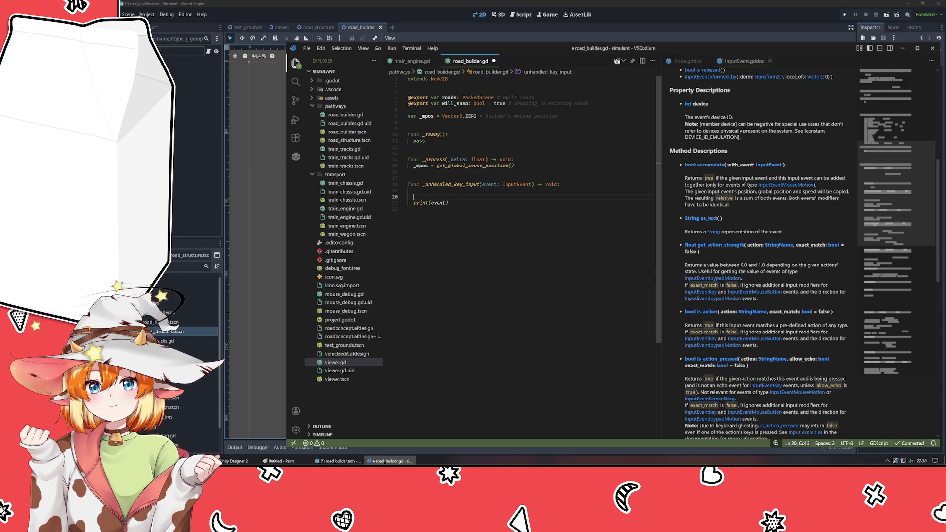
# Step: Add the condition if event.is_action("handle_build"): to the key input handler
pyautogui.write('if ')
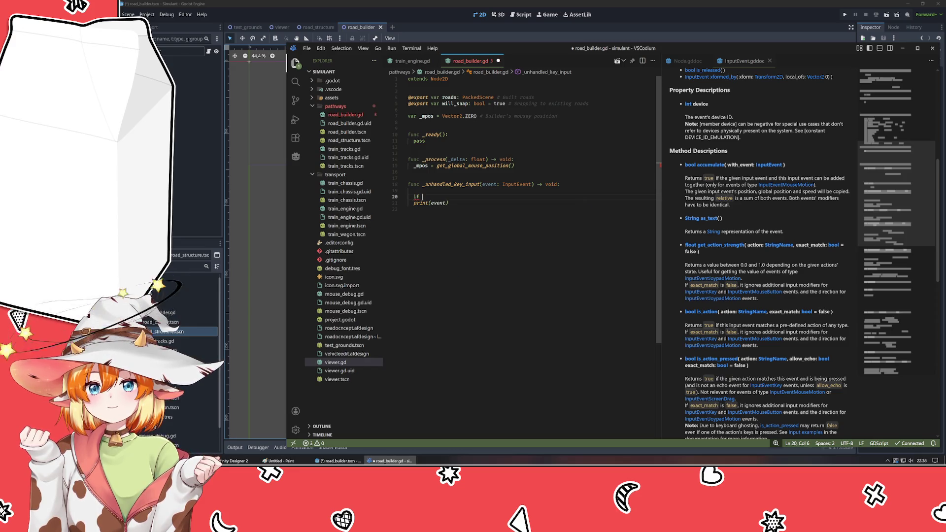
pyautogui.write('is_')
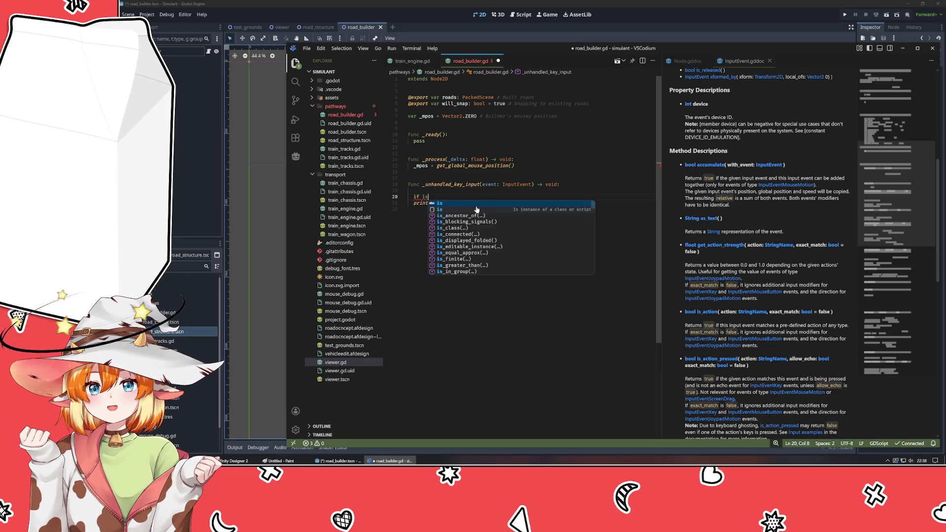
pyautogui.press('BackSpace')
pyautogui.press('BackSpace')
pyautogui.press('BackSpace')
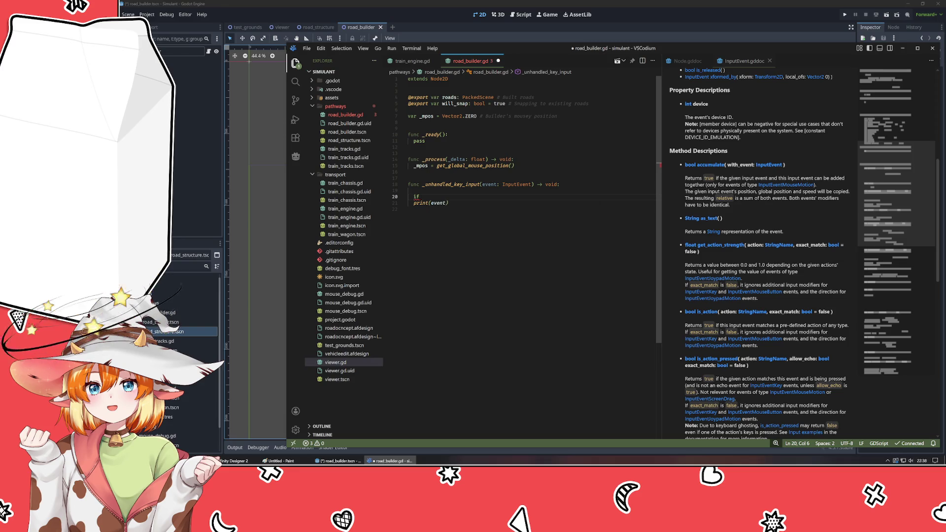
pyautogui.write('event.is_action(')
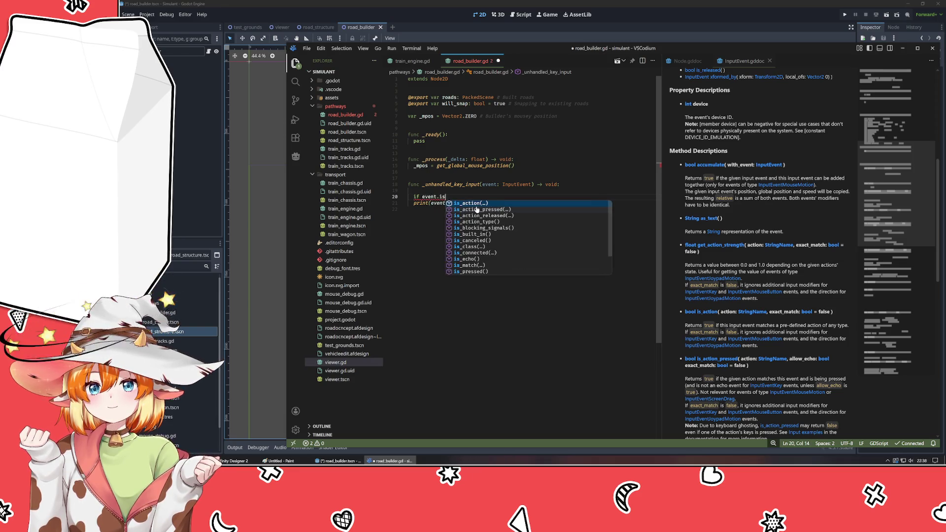
pyautogui.write('"')
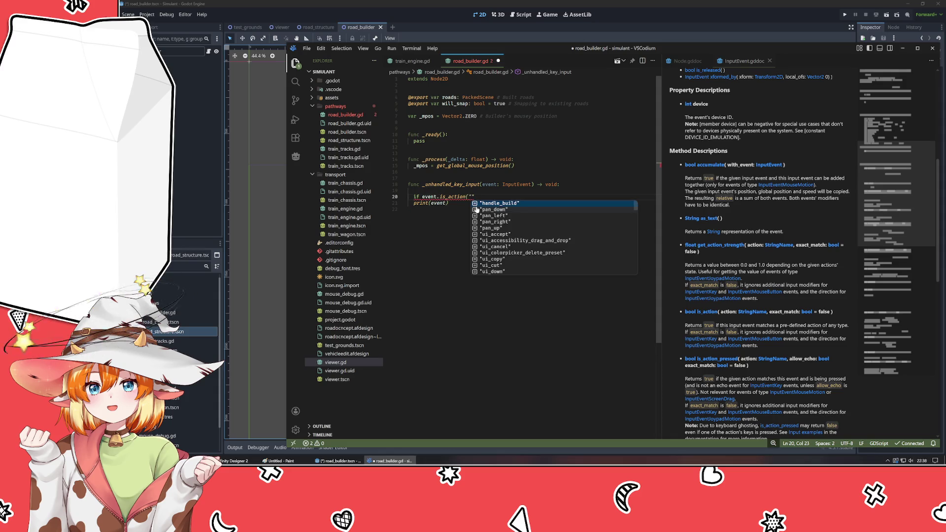
pyautogui.press('Return')
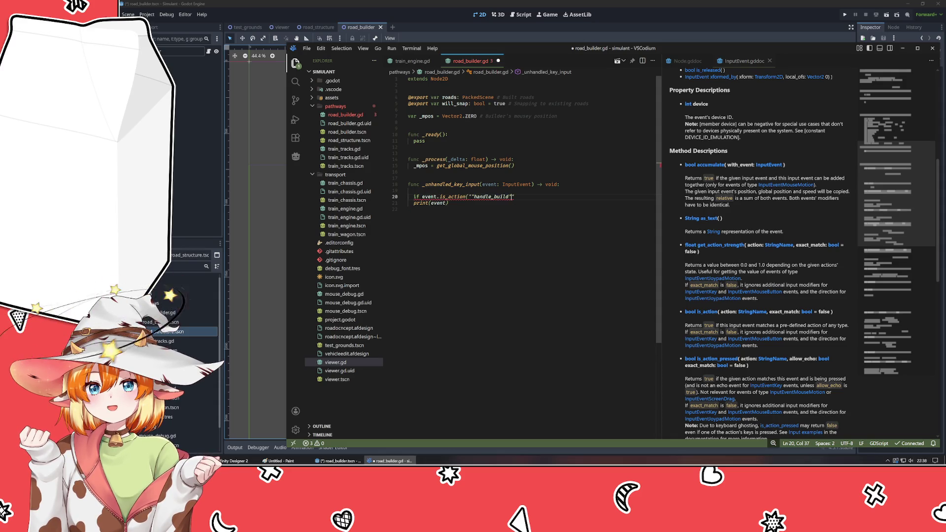
pyautogui.click(473, 196)
pyautogui.press('BackSpace')
pyautogui.press('End')
pyautogui.press('BackSpace')
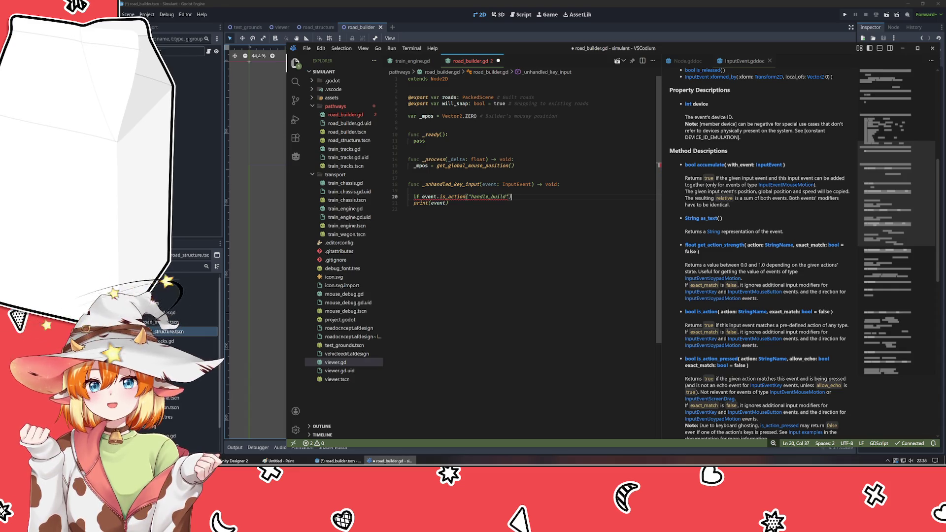
pyautogui.write('):')
# Step: Indent print(event) under the handle_build condition and save road_builder.gd
pyautogui.press('Down')
pyautogui.press('Home')
pyautogui.press('Tab')
pyautogui.hotkey('ctrl', 's')
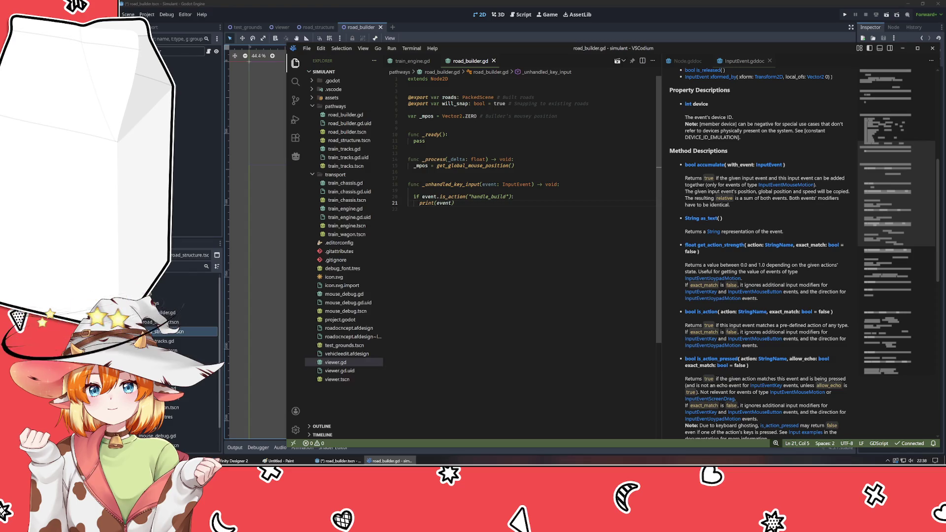
pyautogui.click(245, 27)
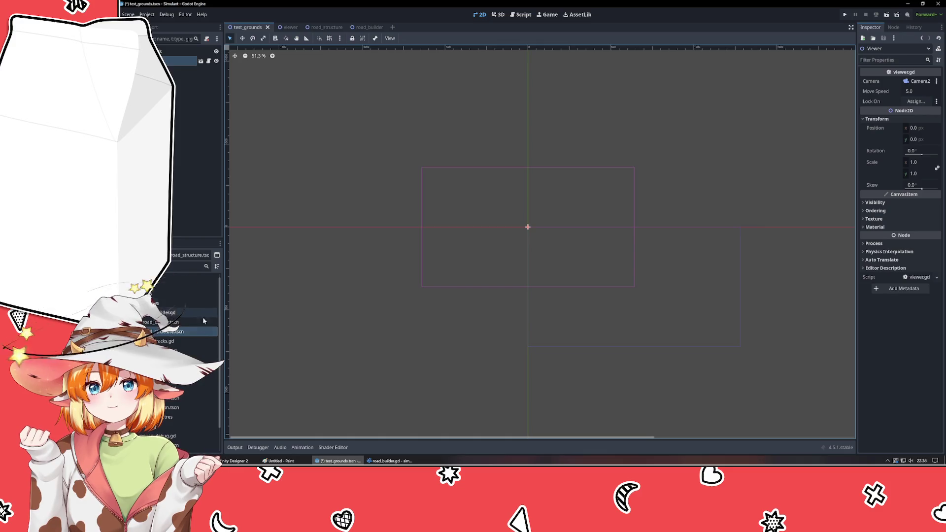
# Step: Drag road_builder.tscn into the test_grounds viewport and save the scene
pyautogui.scroll(-2, 184, 406)
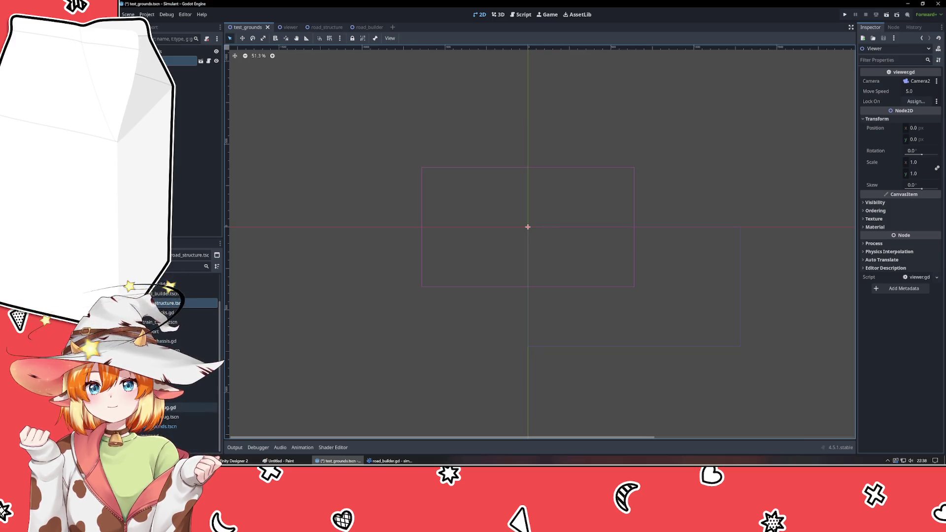
pyautogui.scroll(2, 173, 345)
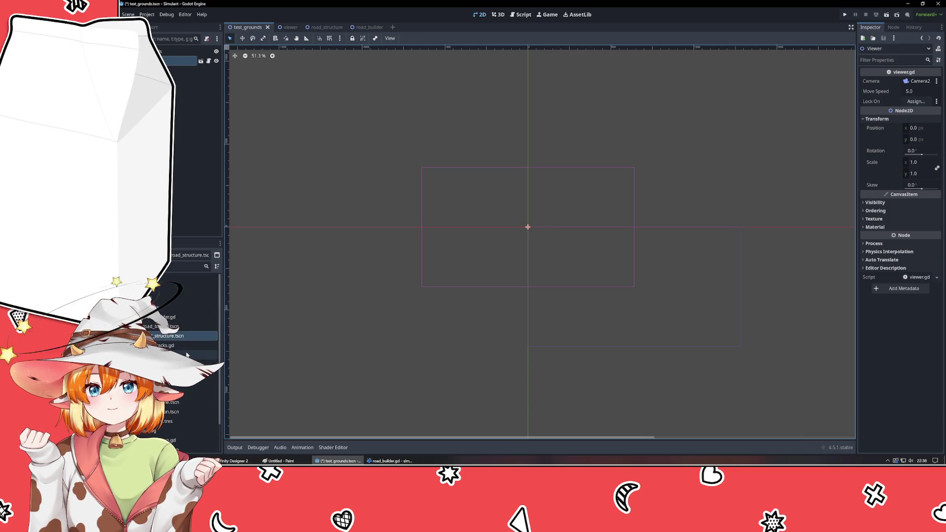
pyautogui.moveTo(162, 326)
pyautogui.mouseDown()
pyautogui.moveTo(532, 211)
pyautogui.moveTo(529, 227)
pyautogui.mouseUp()
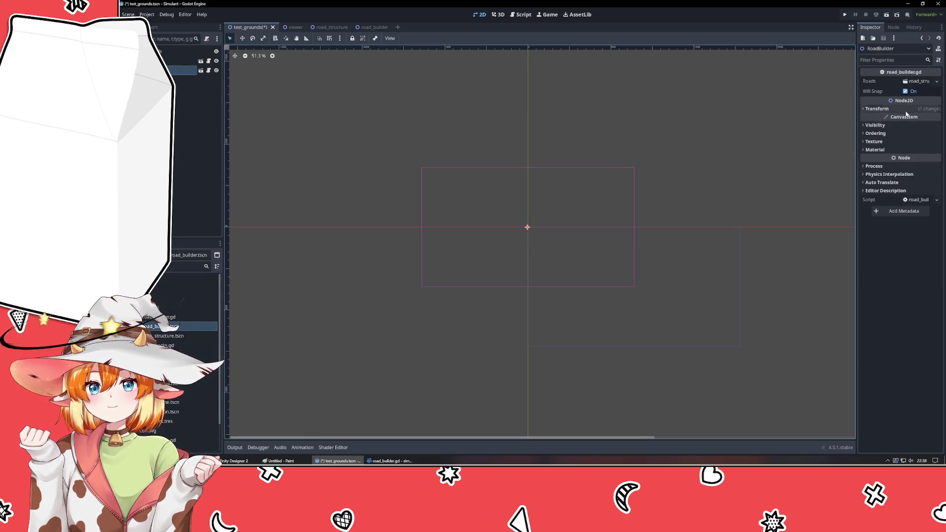
pyautogui.click(877, 109)
pyautogui.click(671, 119)
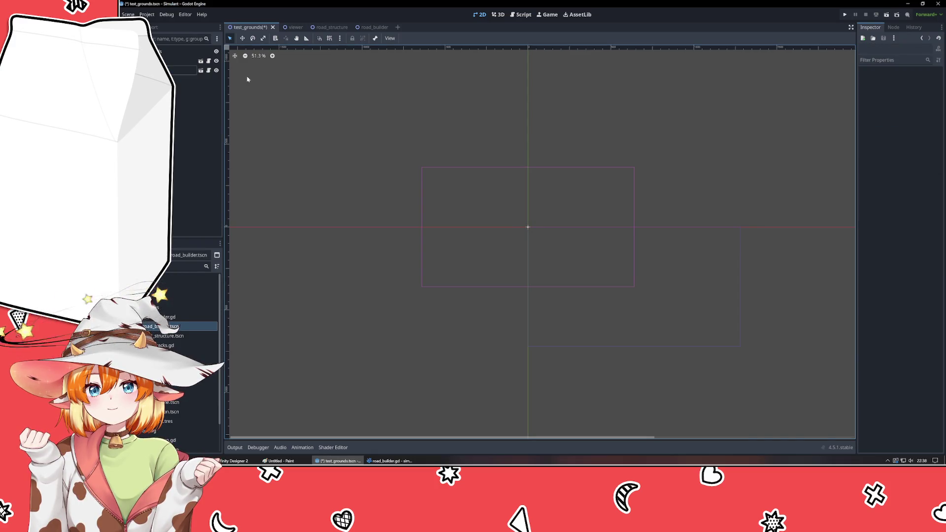
pyautogui.hotkey('ctrl', 's')
# Step: Run the project with F5, check the debugger, then close the game window
pyautogui.press('F5')
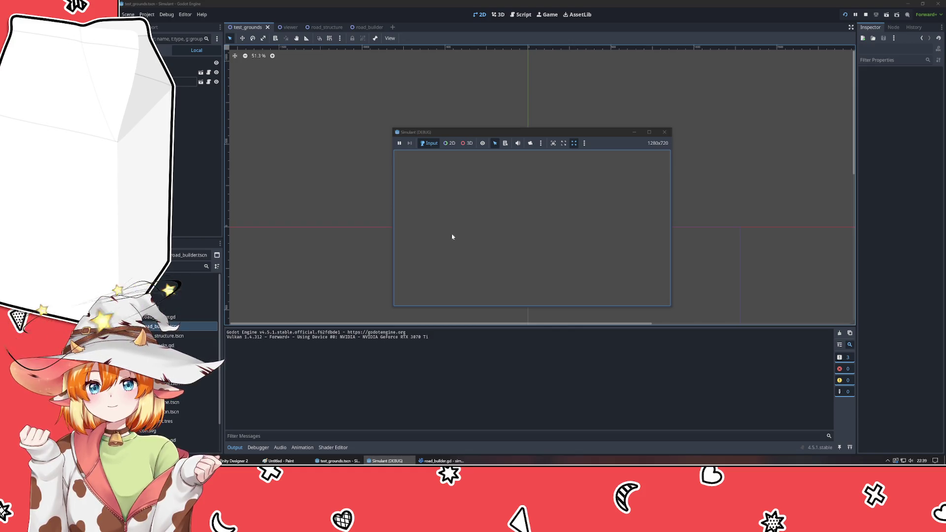
pyautogui.click(269, 448)
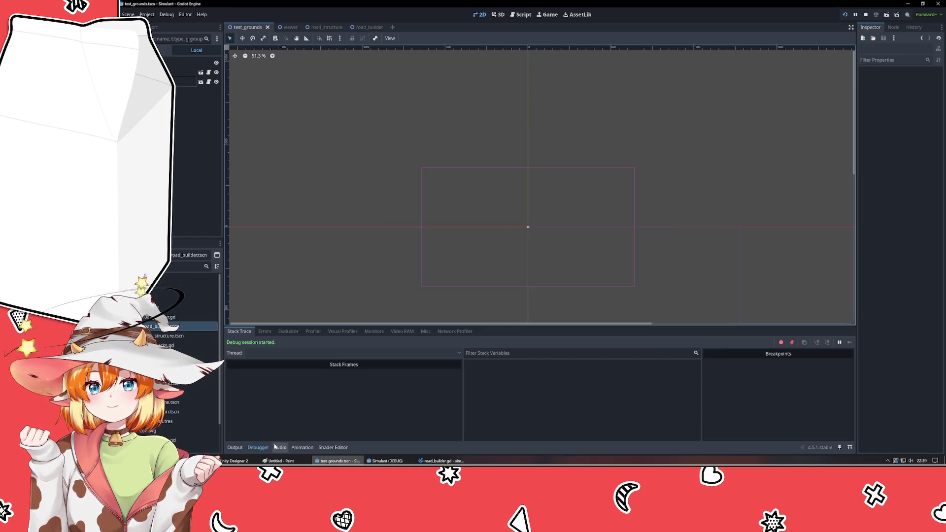
pyautogui.click(385, 461)
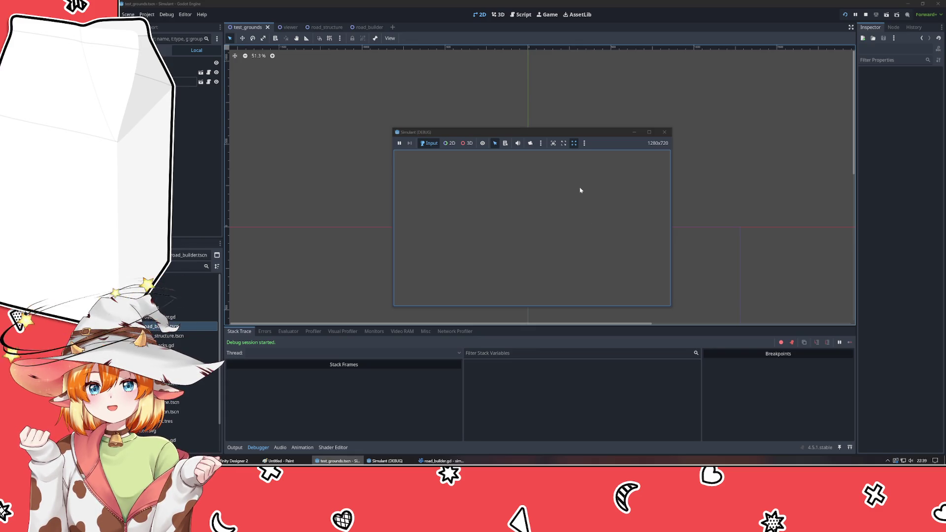
pyautogui.click(665, 132)
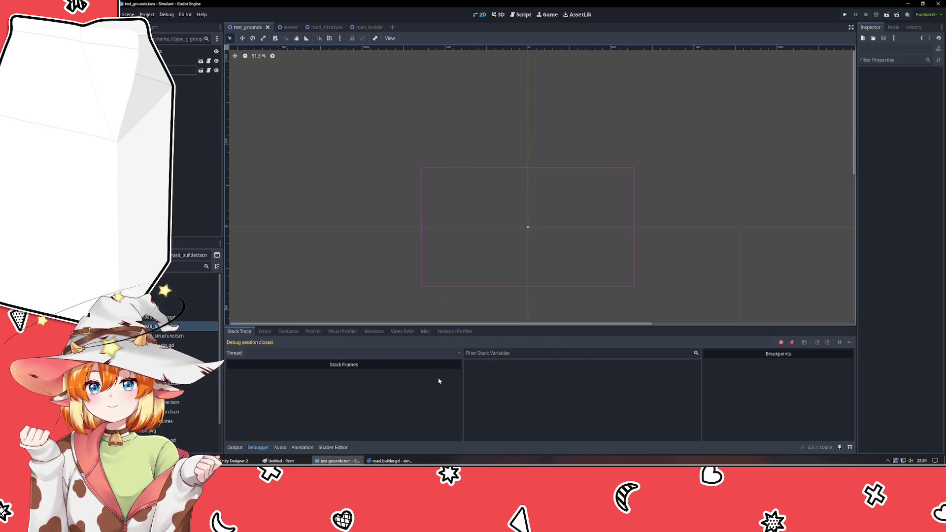
pyautogui.hotkey('alt', 'Tab')
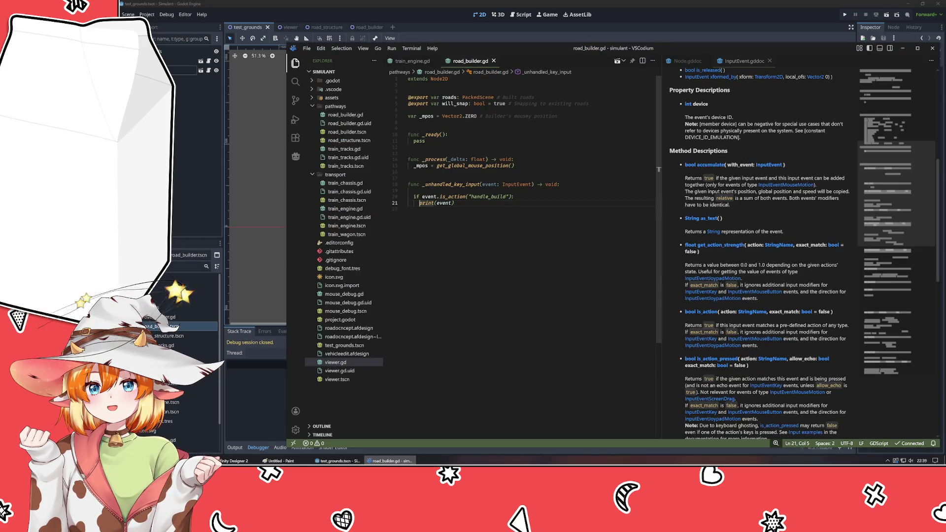
# Step: Comment out the handle_build check, unindent print(event), save, and test-run the game
pyautogui.press('Up')
pyautogui.hotkey('ctrl', '/')
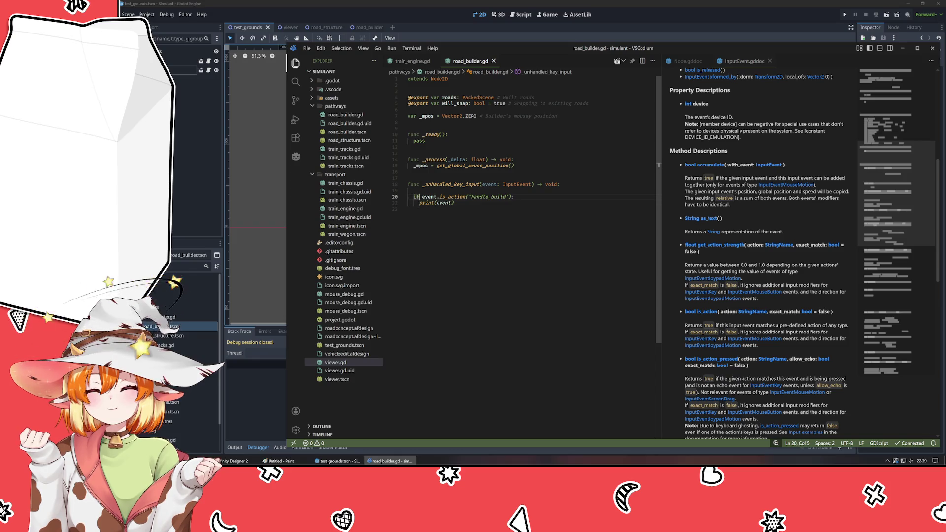
pyautogui.press('Down')
pyautogui.hotkey('shift', 'Tab')
pyautogui.hotkey('ctrl', 's')
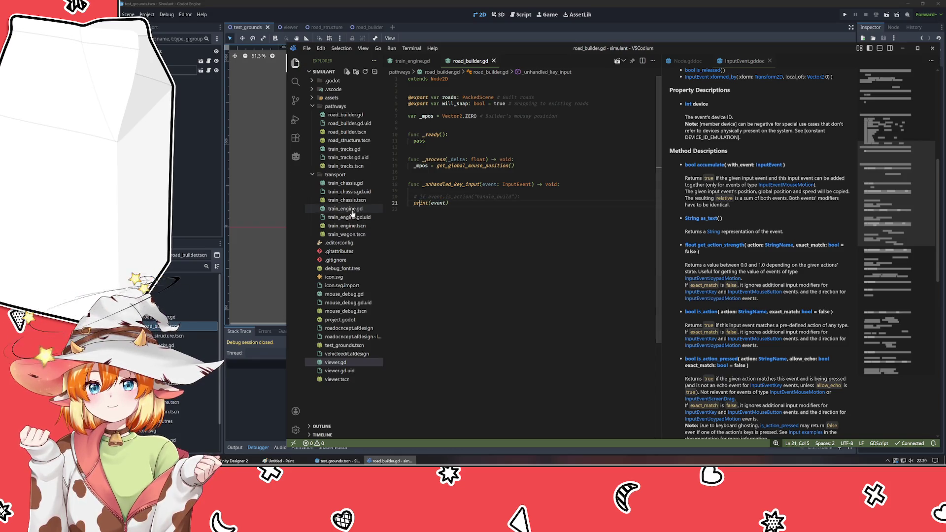
pyautogui.click(178, 148)
pyautogui.press('F5')
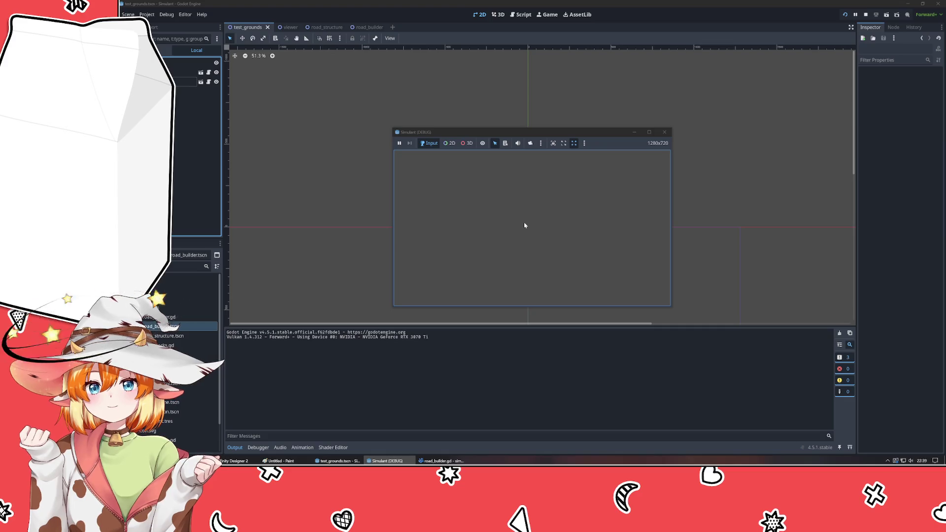
pyautogui.click(665, 132)
pyautogui.hotkey('alt', 'Tab')
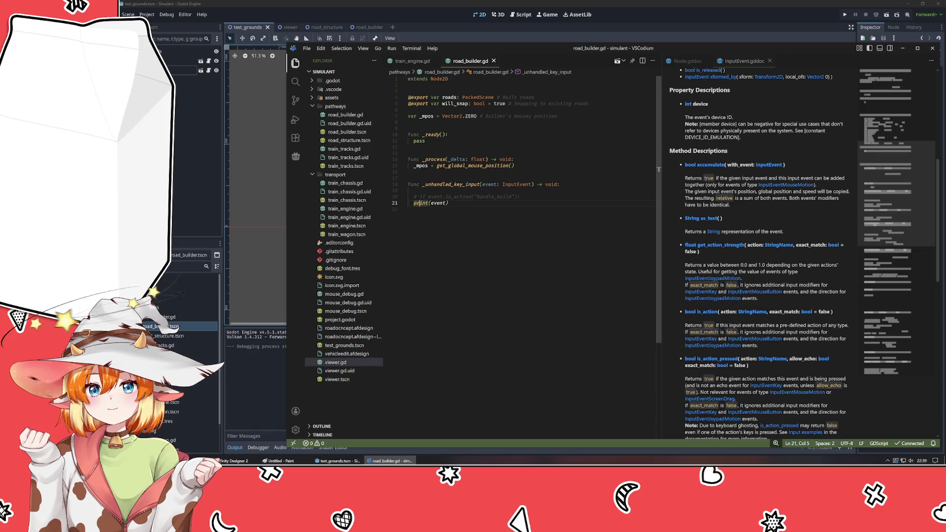
# Step: Rename the handler to _unhandled_input and relaunch the game to log input events
pyautogui.moveTo(449, 185)
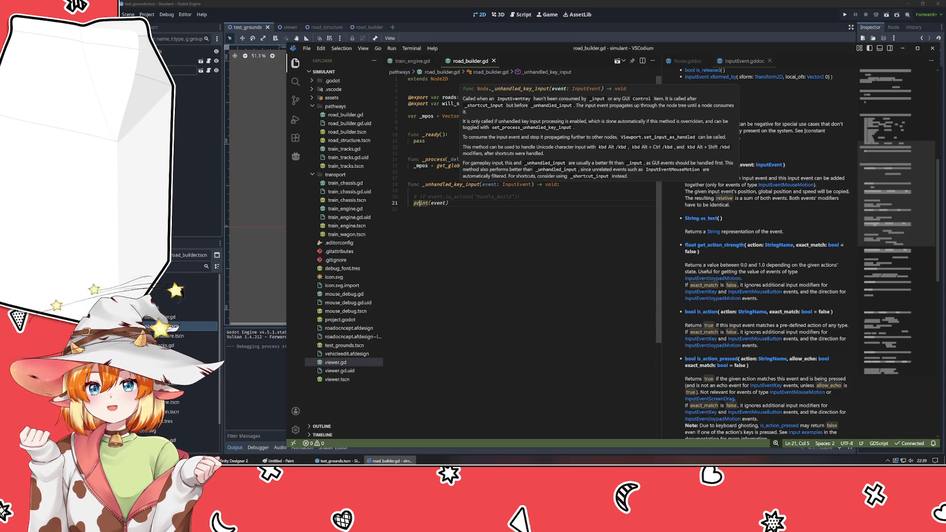
pyautogui.click(459, 184)
pyautogui.press('BackSpace')
pyautogui.press('BackSpace')
pyautogui.press('BackSpace')
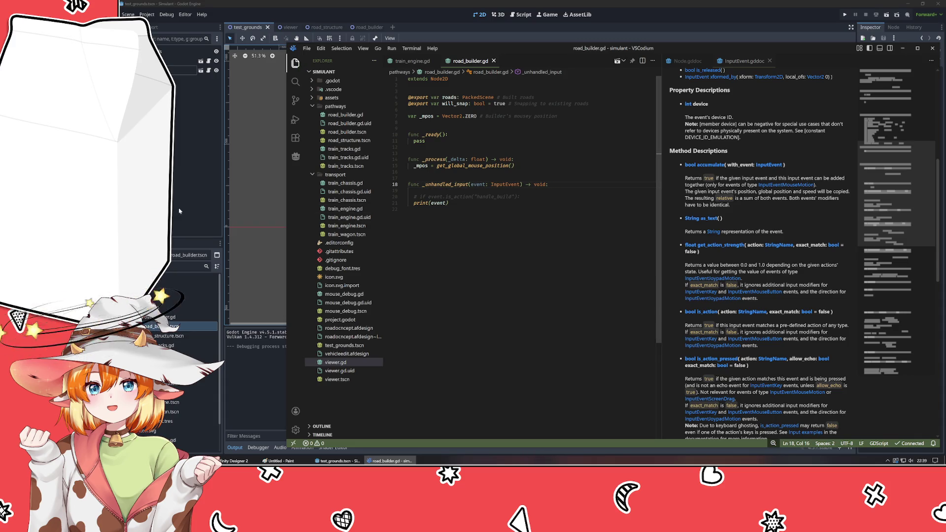
pyautogui.click(193, 214)
pyautogui.press('F5')
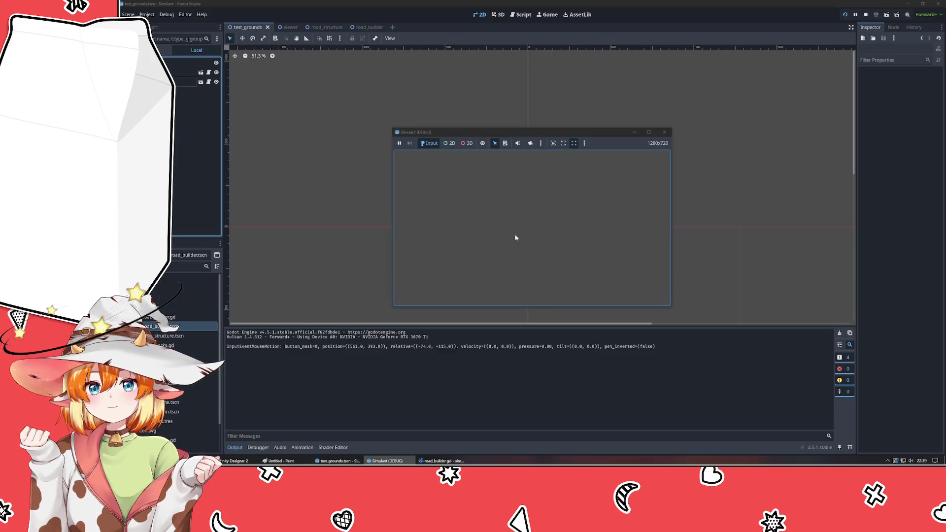
# Step: Send left, double, right and middle clicks into the running game to see them logged
pyautogui.click(546, 214)
pyautogui.click(546, 214)
pyautogui.doubleClick(546, 214)
pyautogui.doubleClick(546, 214)
pyautogui.doubleClick(546, 214)
pyautogui.doubleClick(546, 214)
pyautogui.rightClick(546, 214)
pyautogui.rightClick(546, 214)
pyautogui.rightClick(546, 214)
pyautogui.rightClick(546, 213)
pyautogui.click(546, 214)
pyautogui.middleClick(546, 214)
# Step: Press Home and End, scroll the wheel, then close the game and return to VSCodium
pyautogui.press('Home')
pyautogui.press('End')
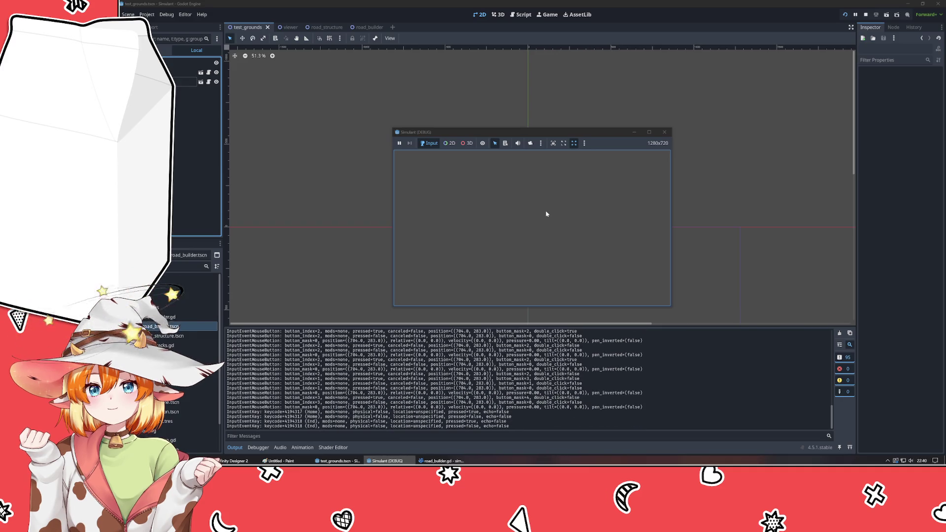
pyautogui.scroll(20, 542, 223)
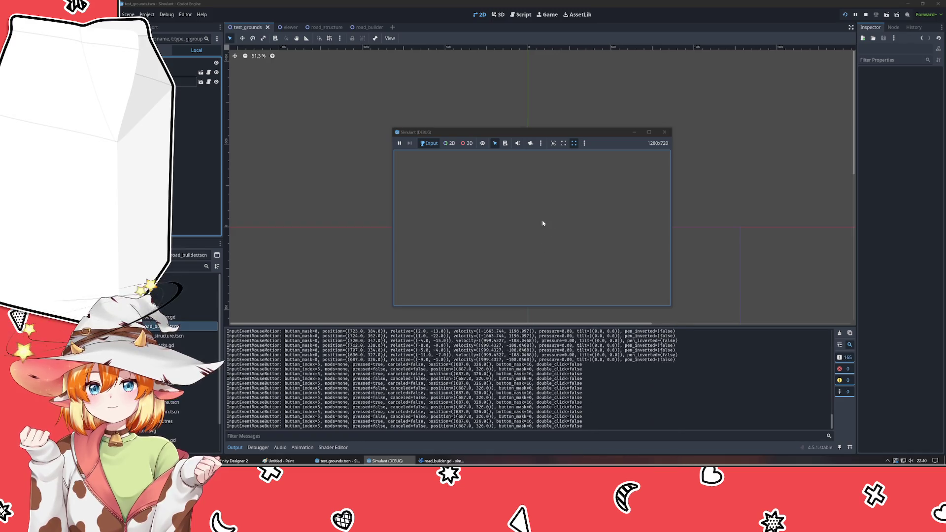
pyautogui.scroll(5, 542, 223)
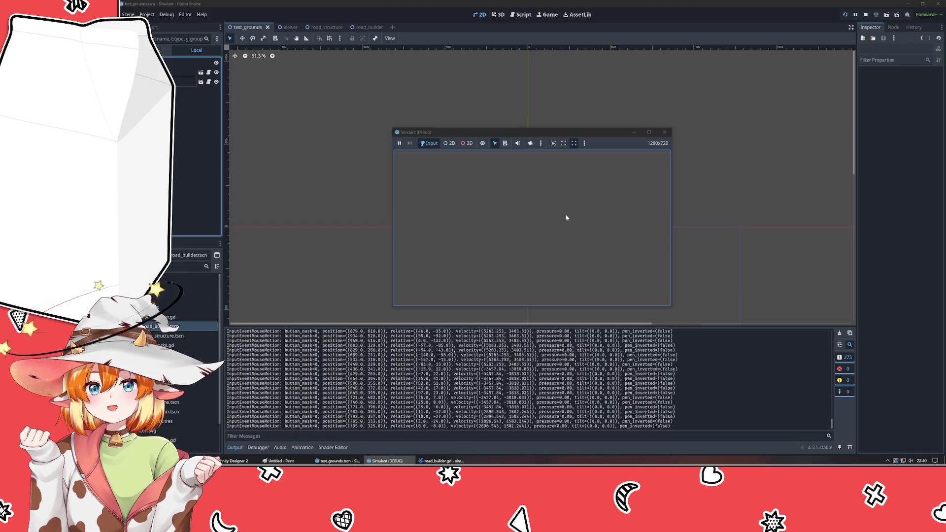
pyautogui.click(670, 133)
pyautogui.click(389, 461)
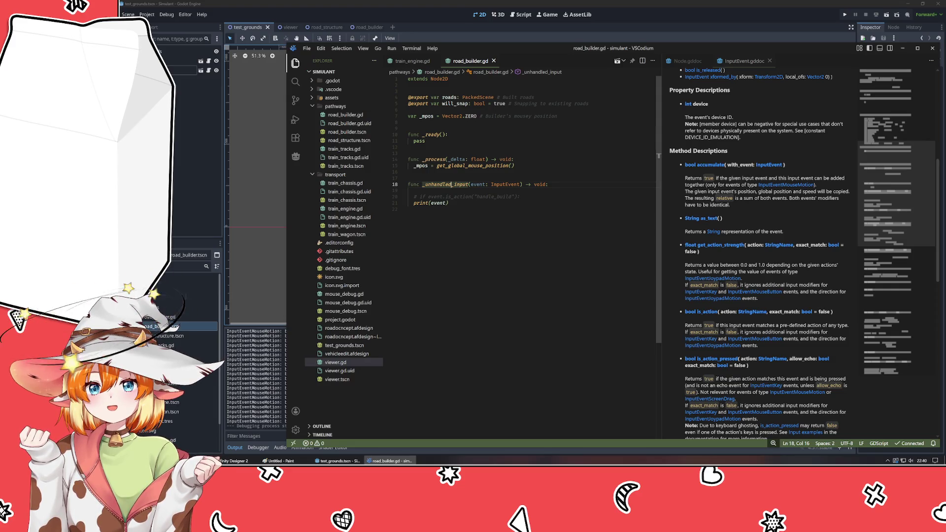
# Step: Uncomment the handle_build condition and re-indent print(event) beneath it
pyautogui.click(456, 197)
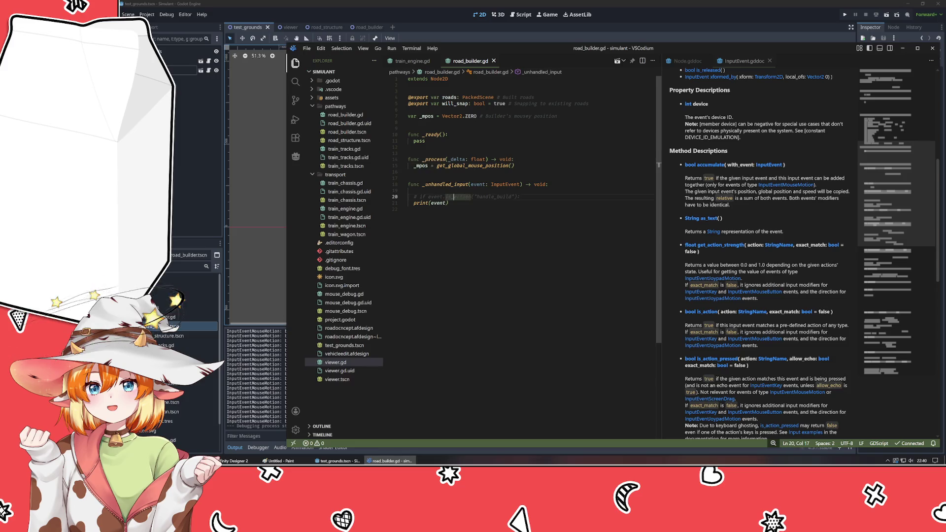
pyautogui.click(179, 186)
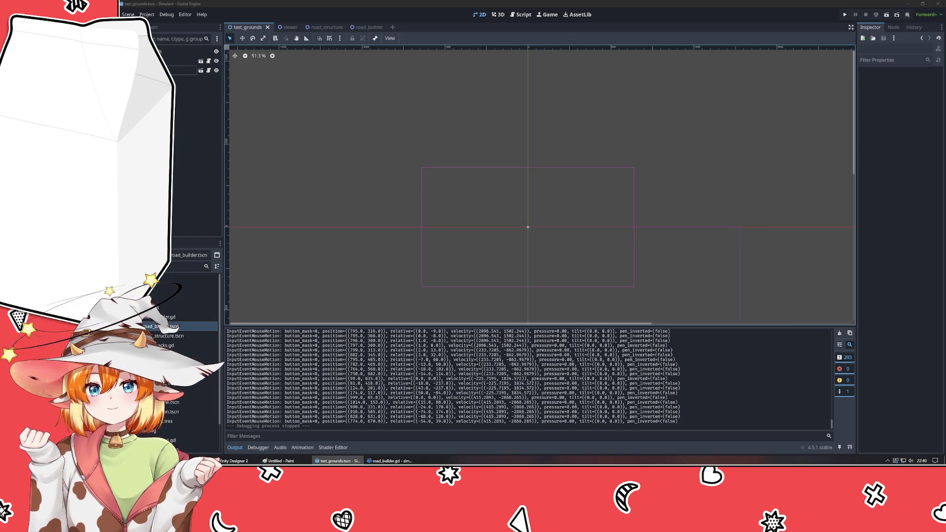
pyautogui.hotkey('alt', 'Tab')
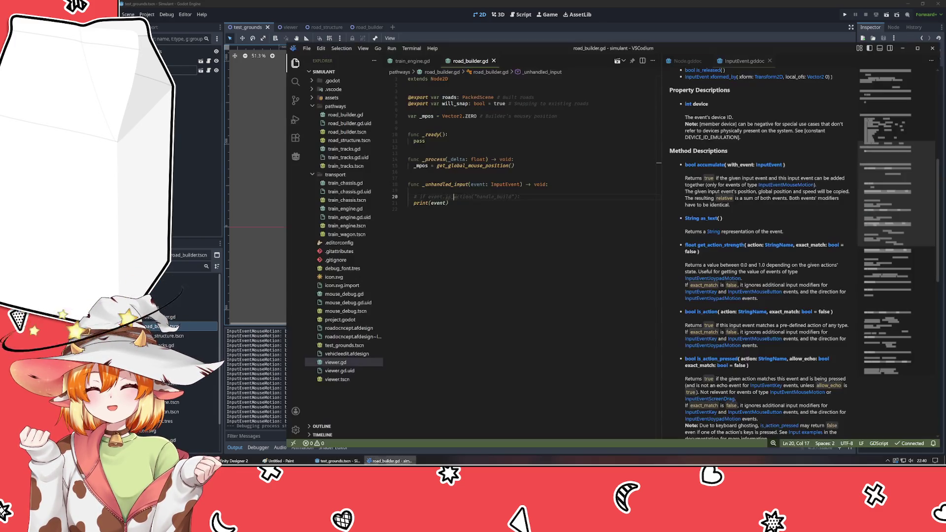
pyautogui.click(448, 203)
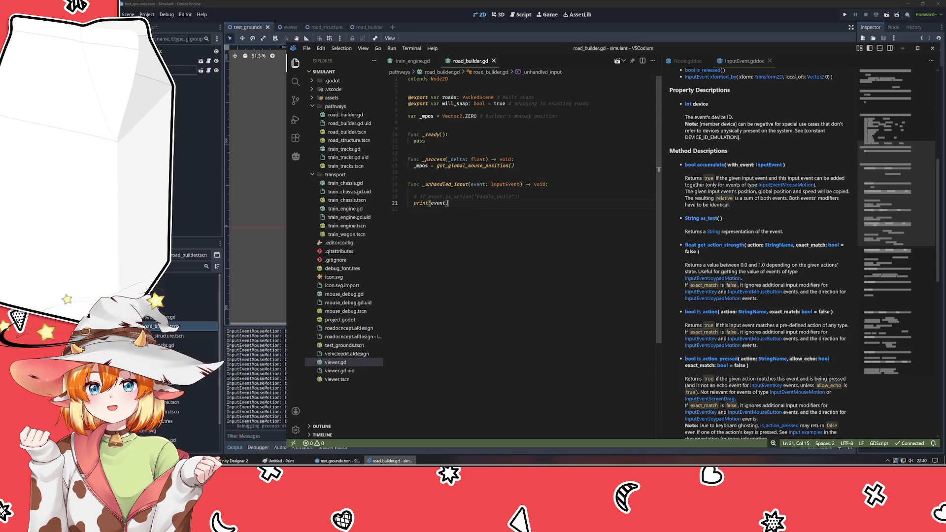
pyautogui.press('Up')
pyautogui.hotkey('ctrl', '/')
pyautogui.press('Down')
pyautogui.press('Home')
pyautogui.press('Tab')
# Step: Add a new line 'if event.' at the top of _unhandled_input
pyautogui.press('Up')
pyautogui.press('Up')
pyautogui.press('Up')
pyautogui.press('Return')
pyautogui.write('if event.')
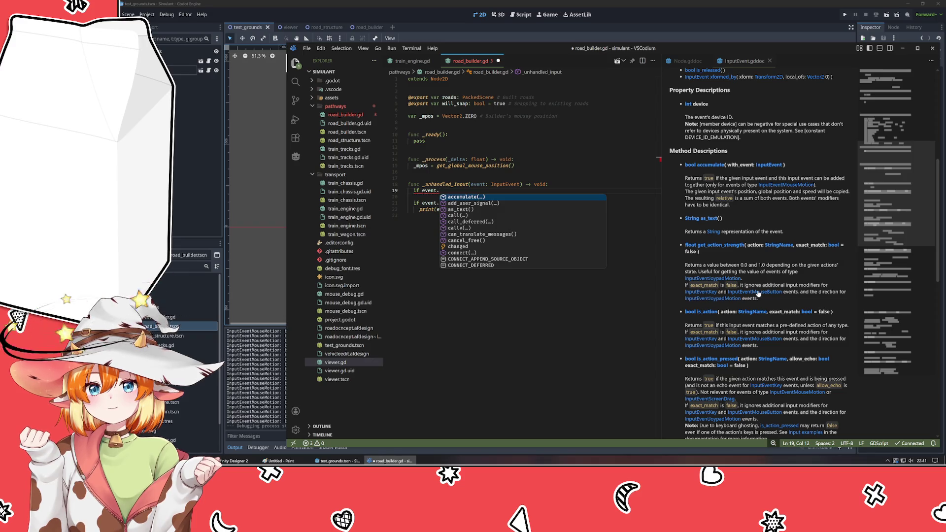
pyautogui.scroll(3, 758, 293)
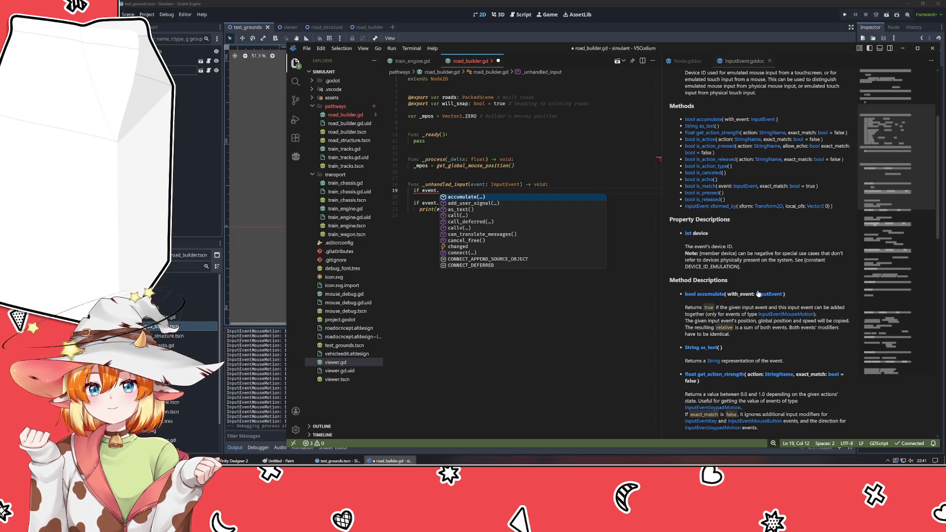
pyautogui.scroll(-8, 758, 293)
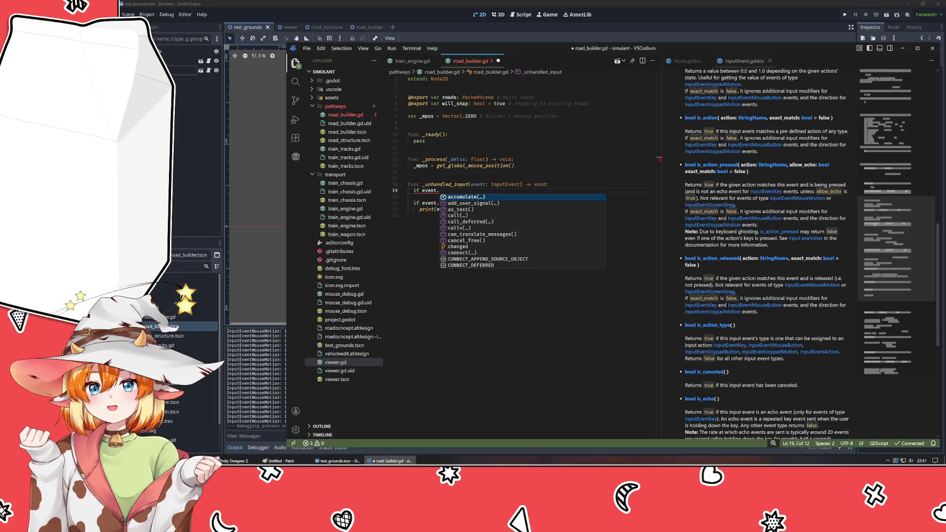
pyautogui.scroll(-2, 781, 300)
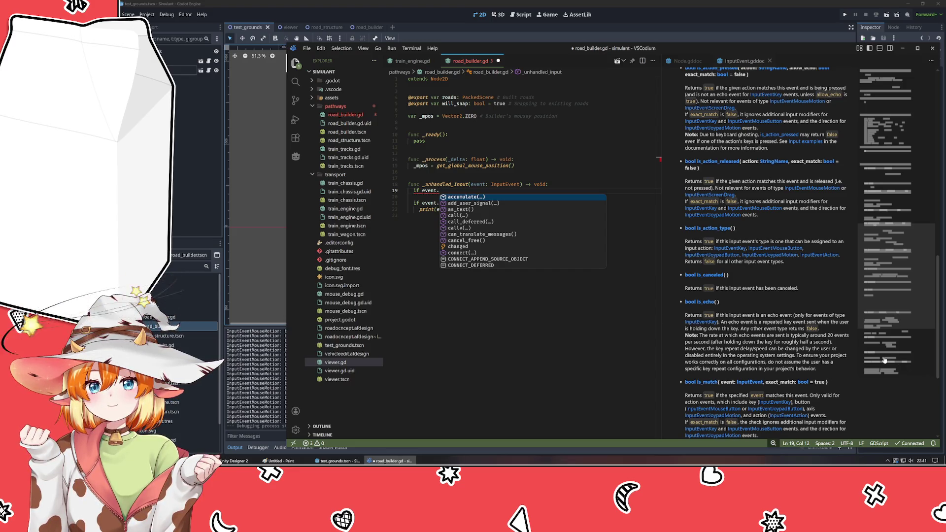
pyautogui.scroll(-1, 891, 361)
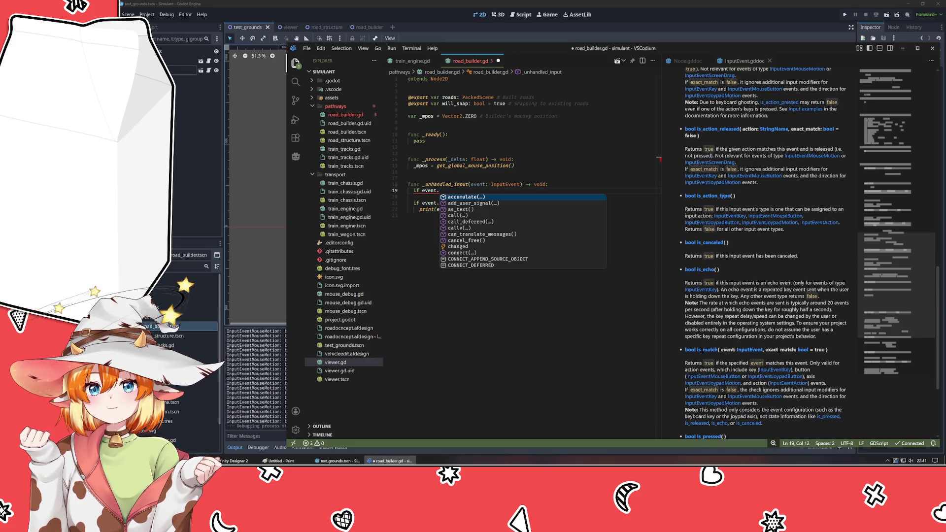
pyautogui.scroll(-4, 766, 251)
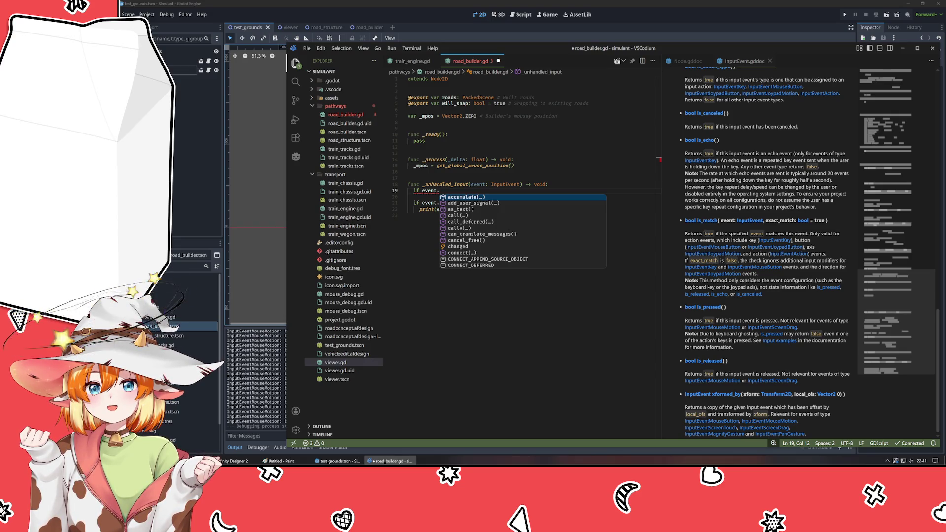
pyautogui.scroll(-1, 771, 352)
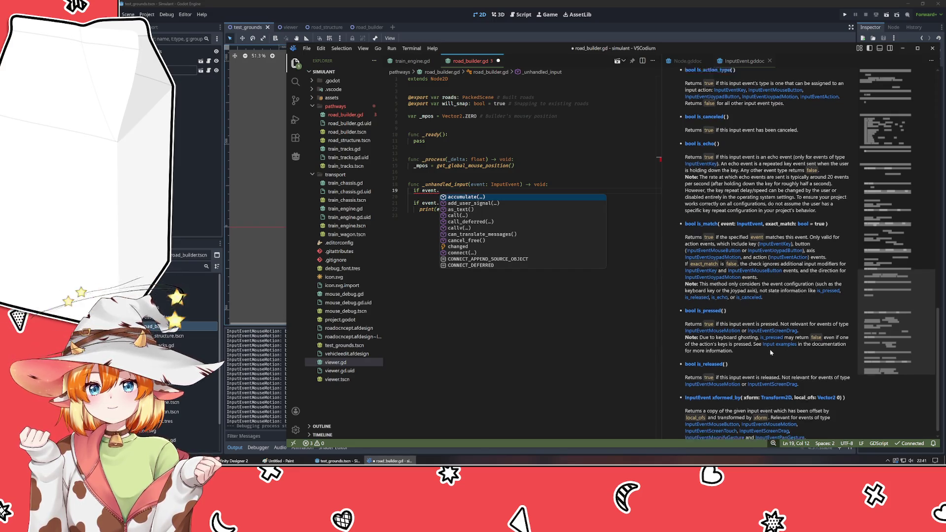
pyautogui.scroll(15, 771, 353)
pyautogui.press('BackSpace')
# Step: Write an if is_instance_of(): condition in the input handler with a pass body
pyautogui.write('instance_of')
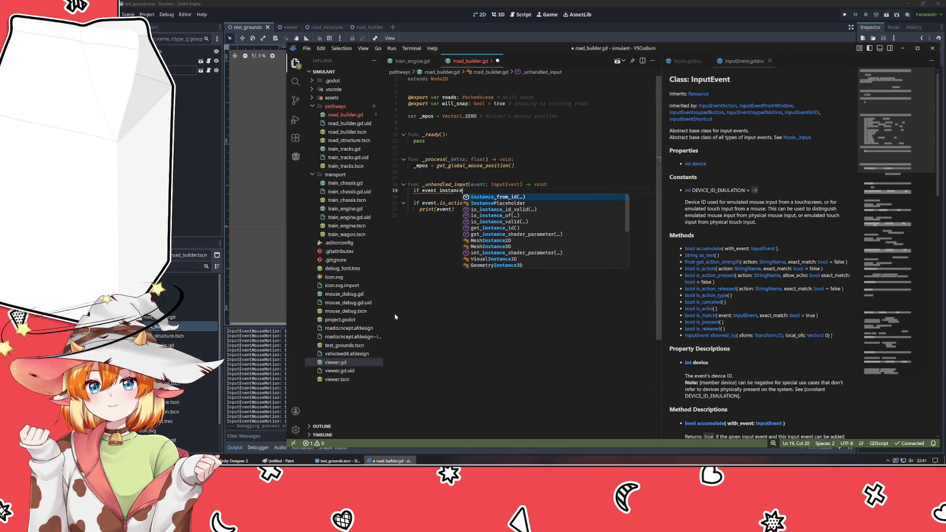
pyautogui.press('Tab')
pyautogui.hotkey('ctrl', 'Left')
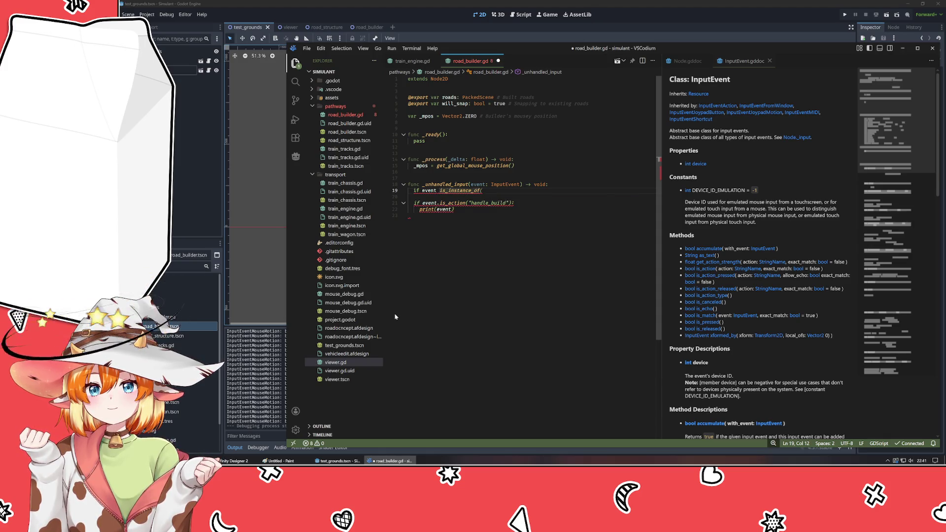
pyautogui.write('.')
pyautogui.press('Right')
pyautogui.press('Right')
pyautogui.press('Right')
pyautogui.press('Escape')
pyautogui.hotkey('ctrl', 'BackSpace')
pyautogui.hotkey('ctrl', 'BackSpace')
pyautogui.hotkey('ctrl', 'BackSpace')
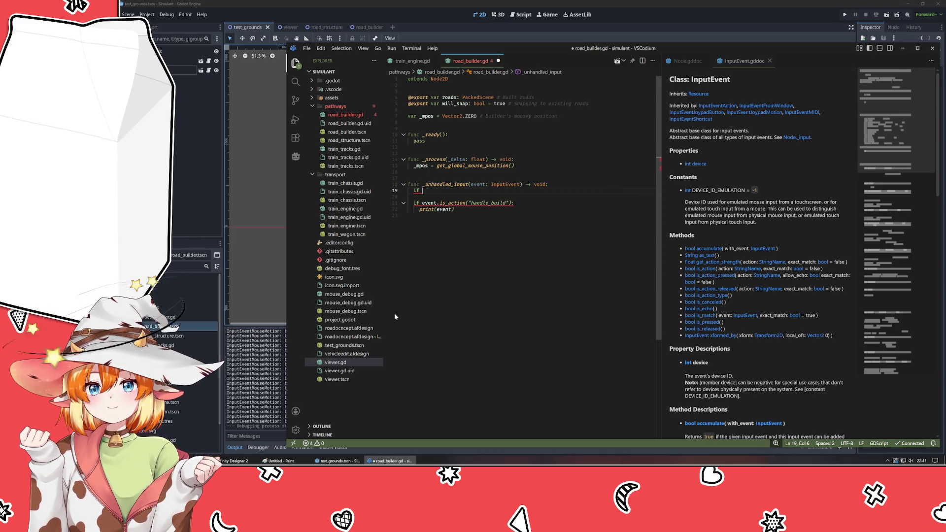
pyautogui.write('is_insta')
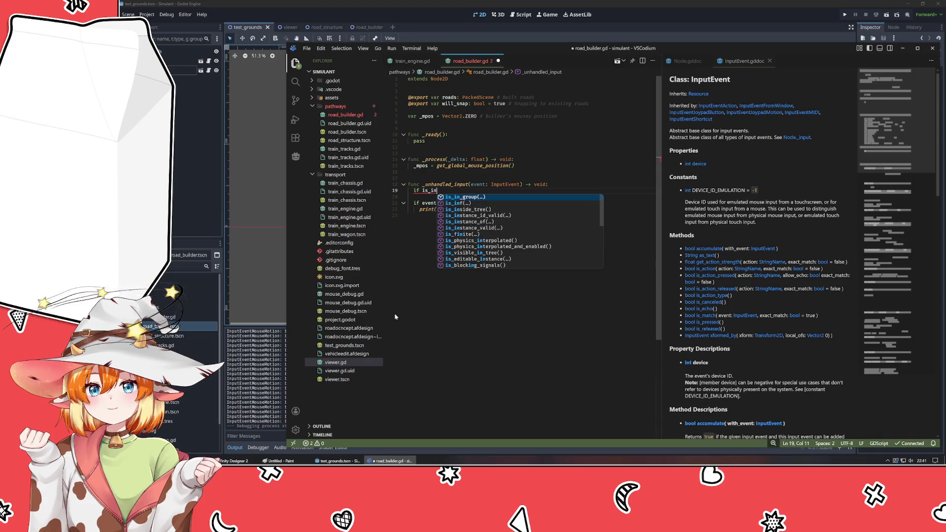
pyautogui.press('Down')
pyautogui.press('Return')
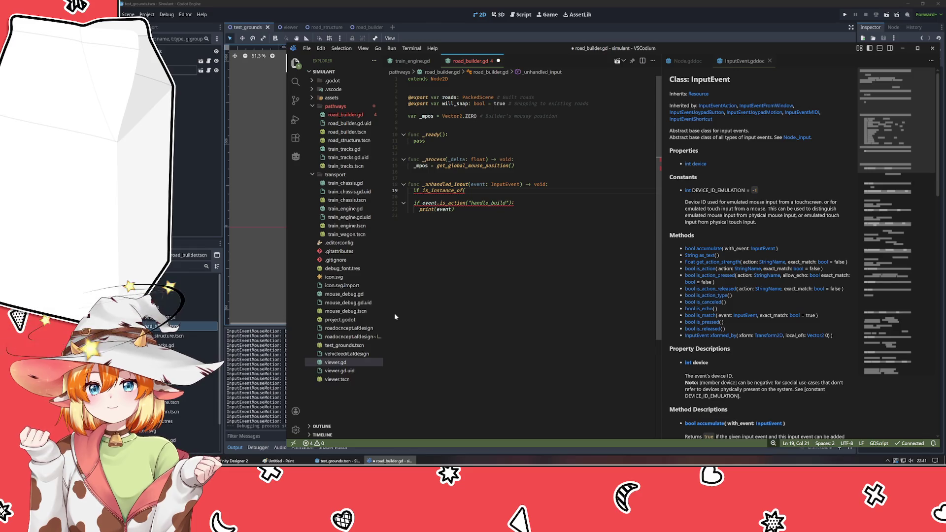
pyautogui.write('):')
pyautogui.press('Return')
pyautogui.write('pass')
pyautogui.press('Escape')
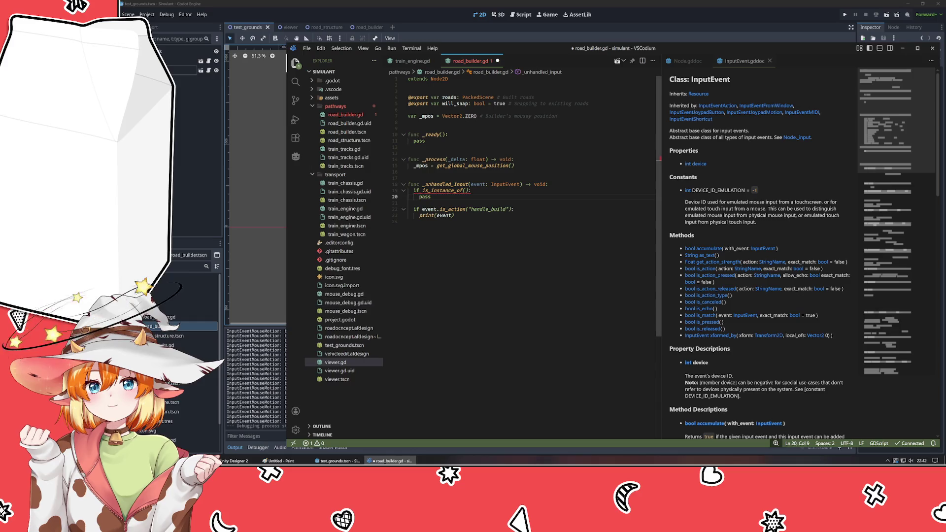
# Step: Make the condition check is_instance_of(event, InputEventMouseMotion)
pyautogui.moveTo(443, 190)
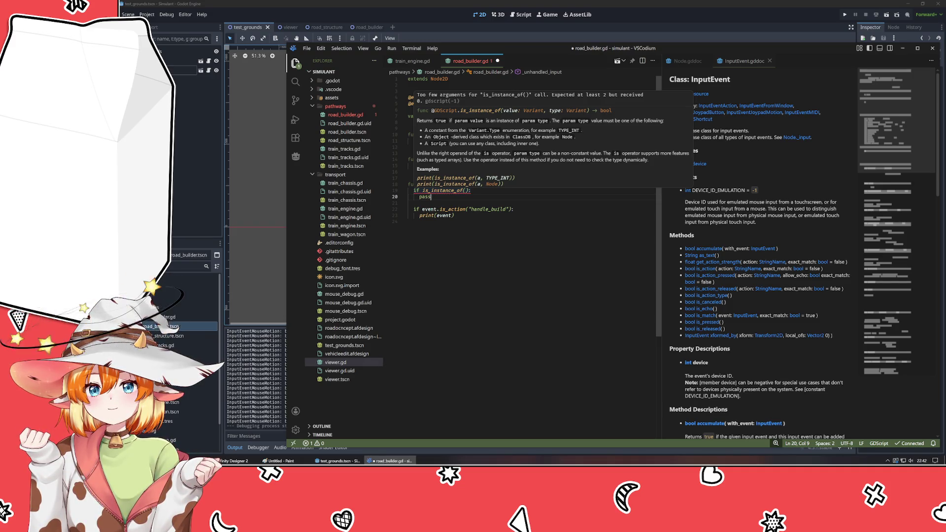
pyautogui.click(465, 190)
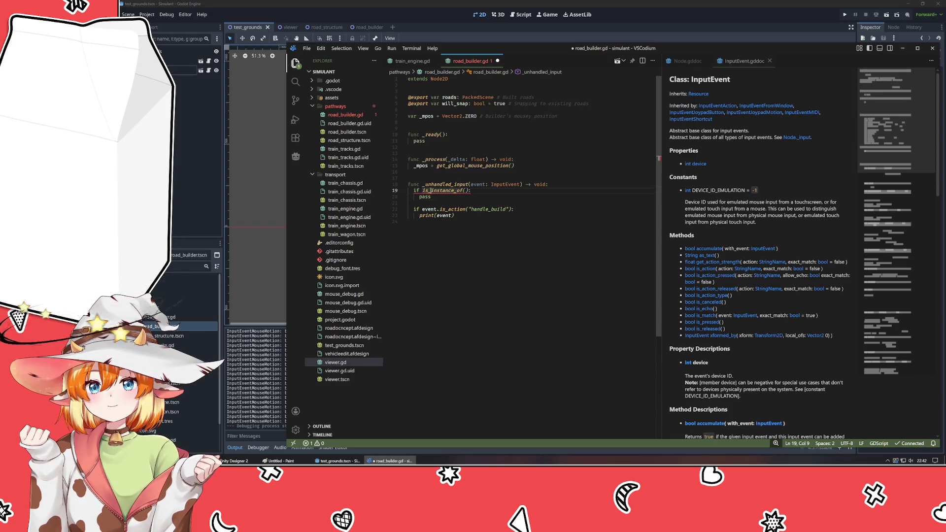
pyautogui.write('event')
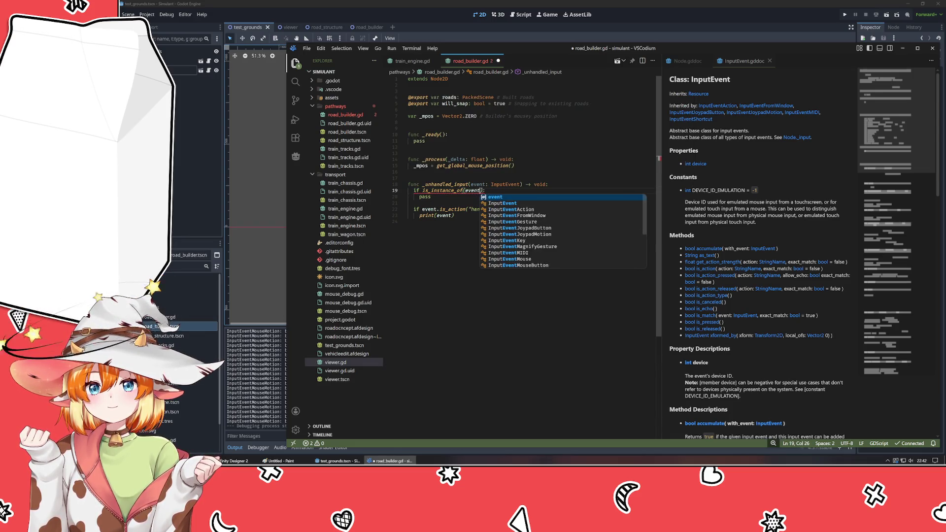
pyautogui.write(', ')
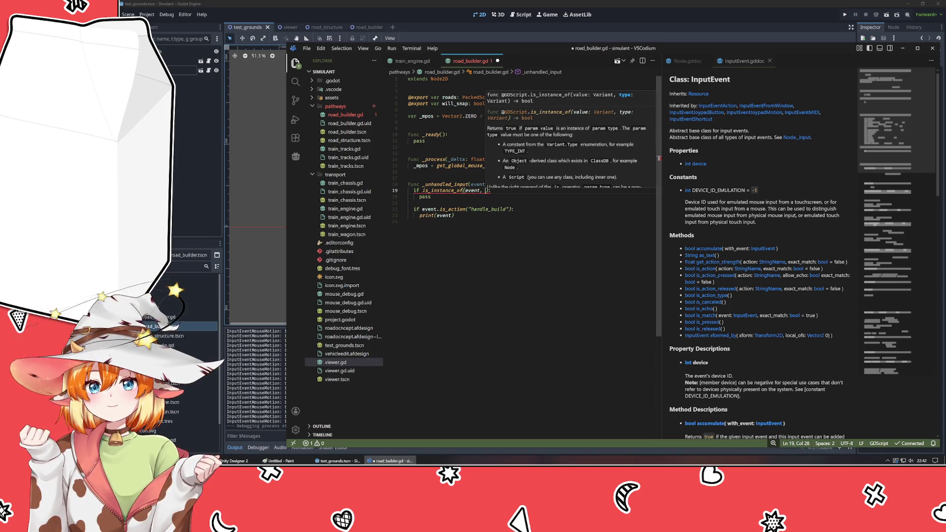
pyautogui.write('InputM')
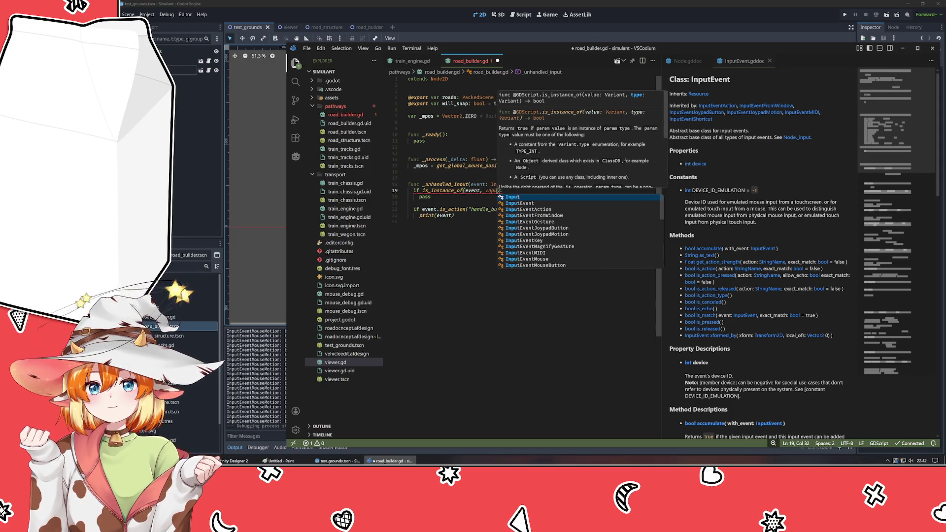
pyautogui.write('ouse')
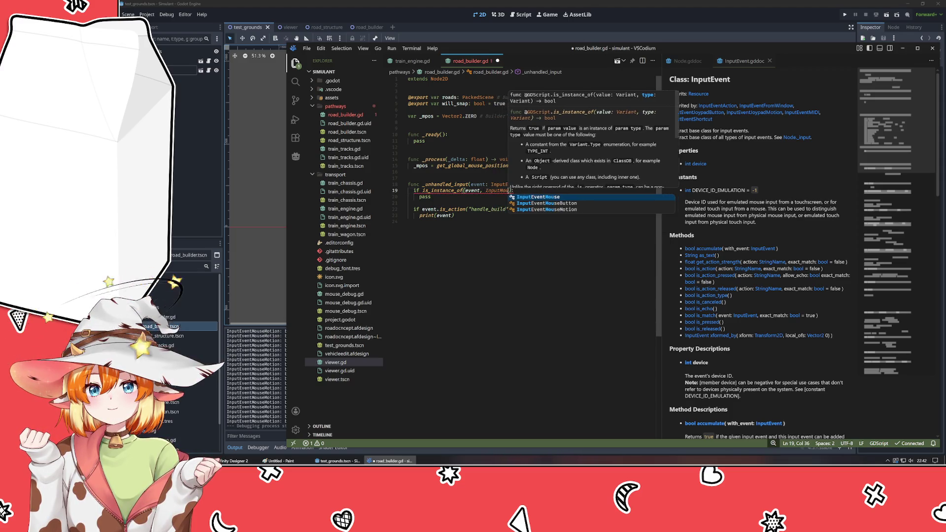
pyautogui.press('Down')
pyautogui.press('Down')
pyautogui.press('Return')
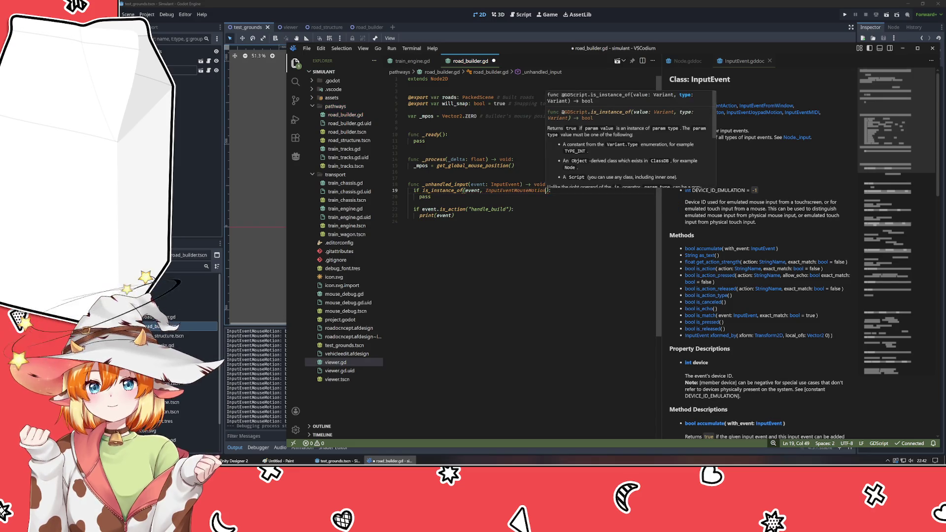
pyautogui.press('End')
# Step: Move the _mpos mouse-position update into the motion check and delete leftover lines
pyautogui.click(432, 197)
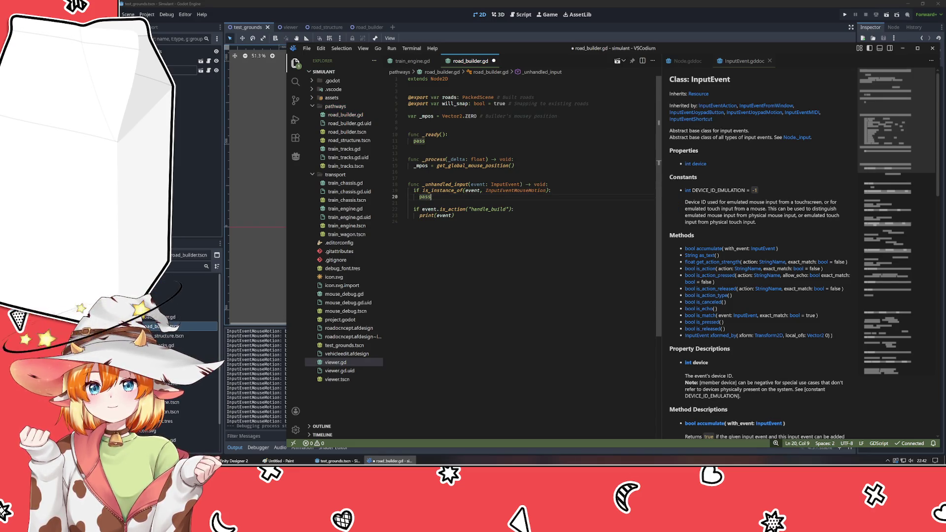
pyautogui.press('Up')
pyautogui.press('Up')
pyautogui.press('Up')
pyautogui.press('End')
pyautogui.hotkey('alt', 'Down')
pyautogui.hotkey('alt', 'Down')
pyautogui.hotkey('alt', 'Down')
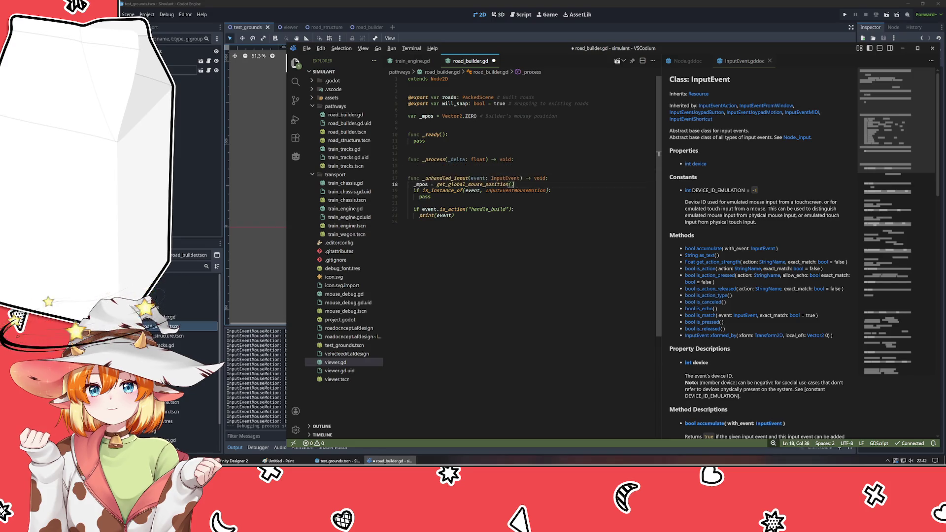
pyautogui.press('Home')
pyautogui.press('Tab')
pyautogui.press('Down')
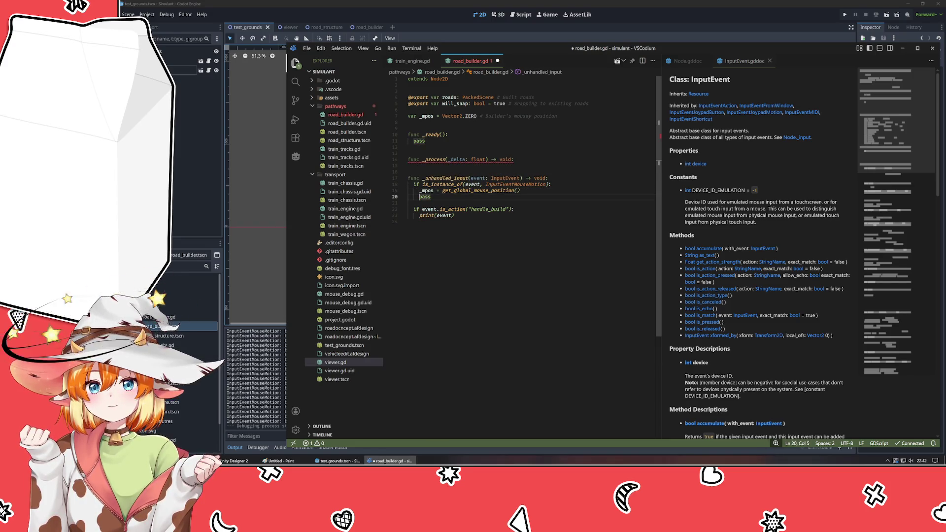
pyautogui.hotkey('ctrl', 'shift', 'k')
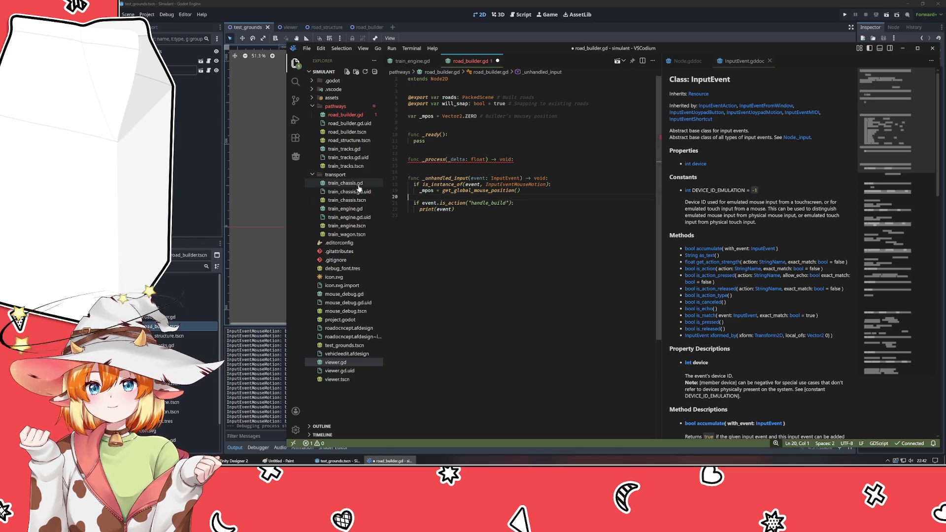
pyautogui.click(409, 165)
pyautogui.hotkey('ctrl', 'shift', 'k')
pyautogui.hotkey('ctrl', 'shift', 'k')
pyautogui.hotkey('ctrl', 's')
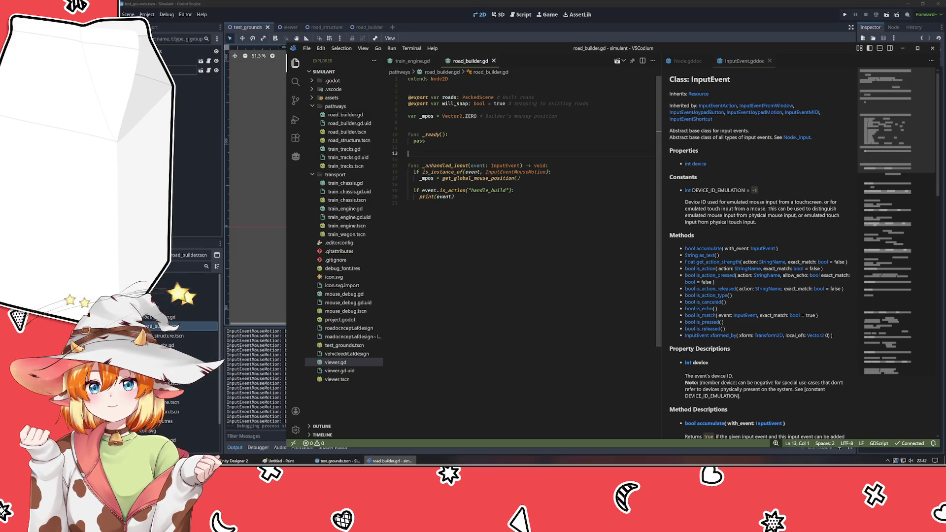
# Step: Restore pass in _process, remove the extra pass under _mpos, and save
pyautogui.hotkey('ctrl', 'z')
pyautogui.hotkey('ctrl', 'z')
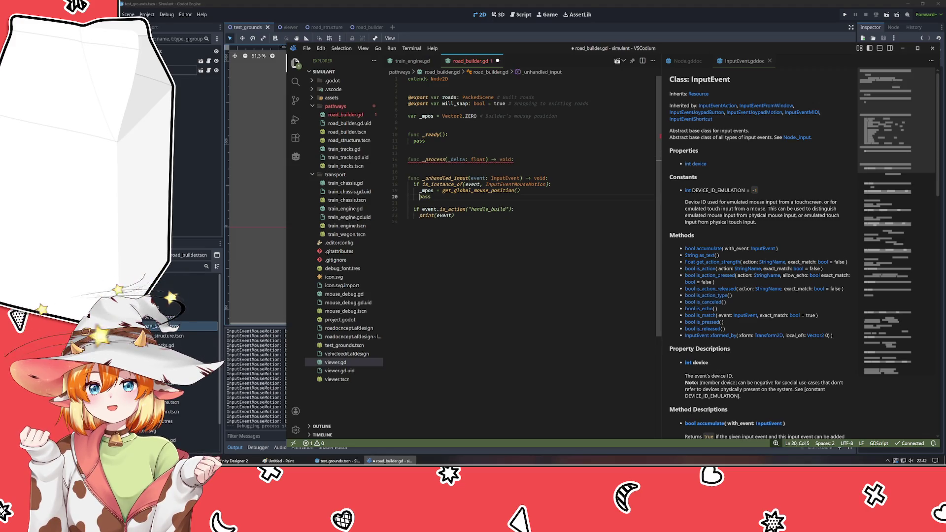
pyautogui.write('pass')
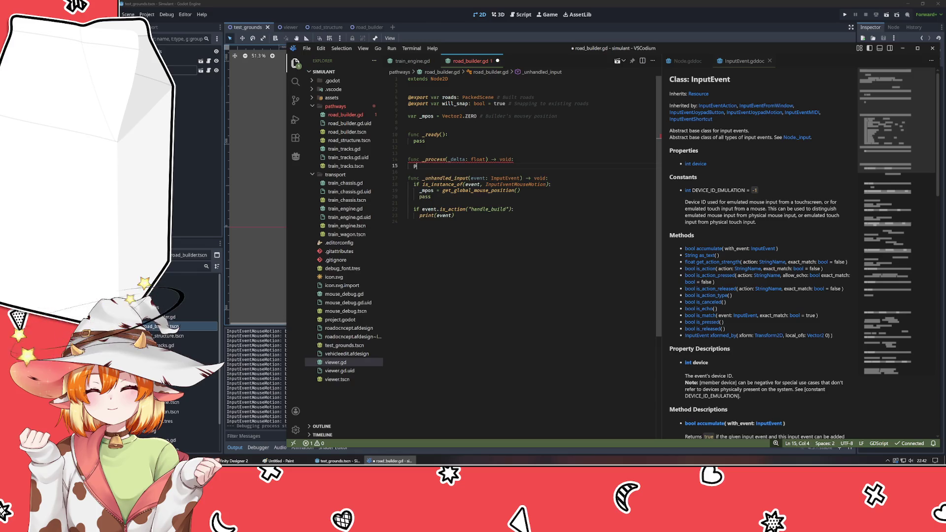
pyautogui.press('Down')
pyautogui.press('Return')
pyautogui.click(408, 196)
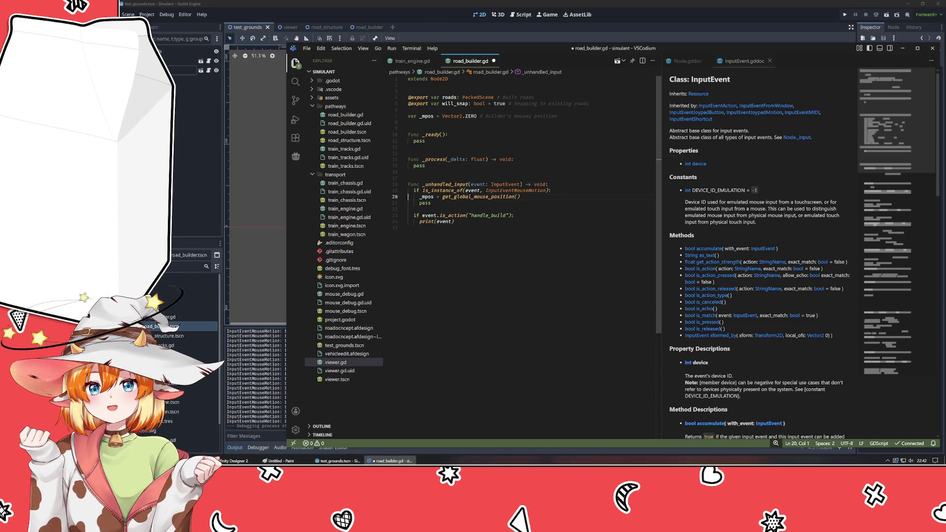
pyautogui.press('Up')
pyautogui.hotkey('ctrl', 'shift', 'k')
pyautogui.hotkey('ctrl', 's')
pyautogui.click(408, 222)
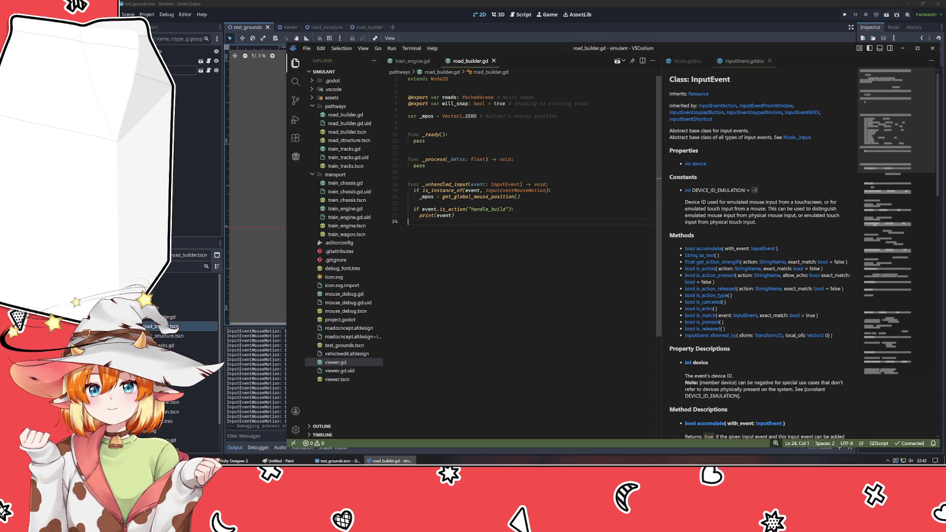
pyautogui.click(239, 191)
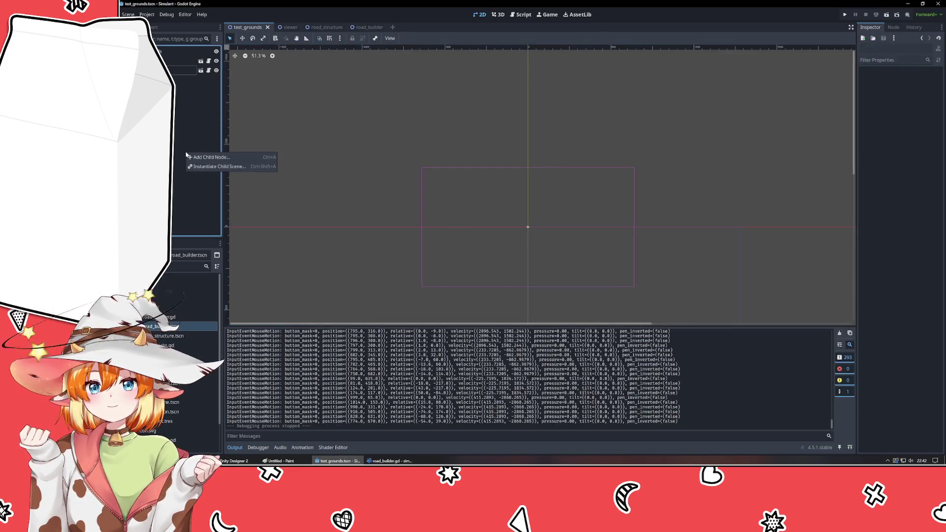
# Step: Open the road_builder scene and browse the Node2D types in Add Child Node
pyautogui.click(200, 60)
pyautogui.rightClick(154, 129)
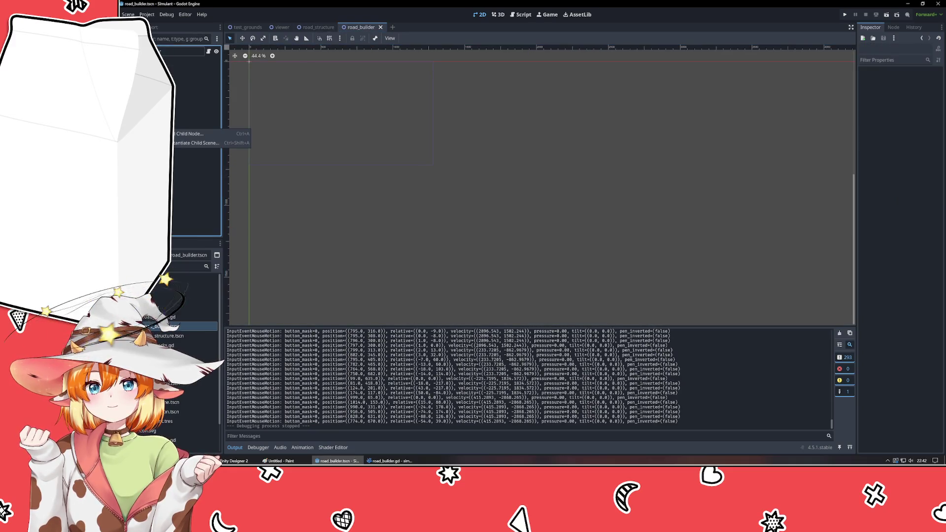
pyautogui.click(207, 133)
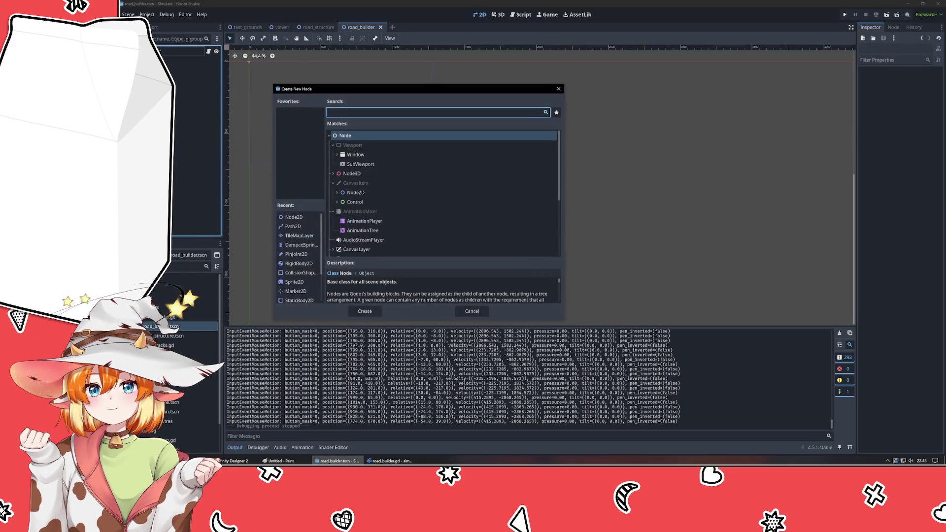
pyautogui.click(337, 193)
pyautogui.scroll(-3, 384, 187)
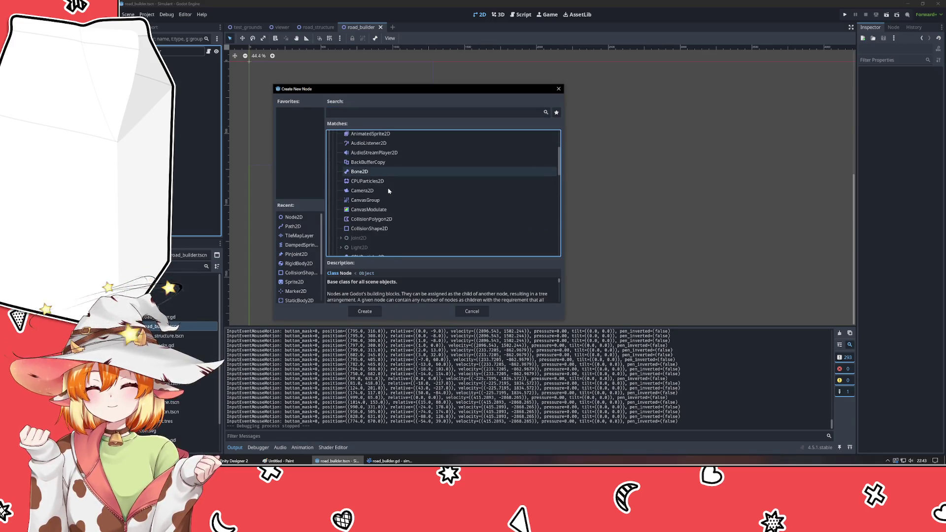
pyautogui.scroll(-4, 389, 190)
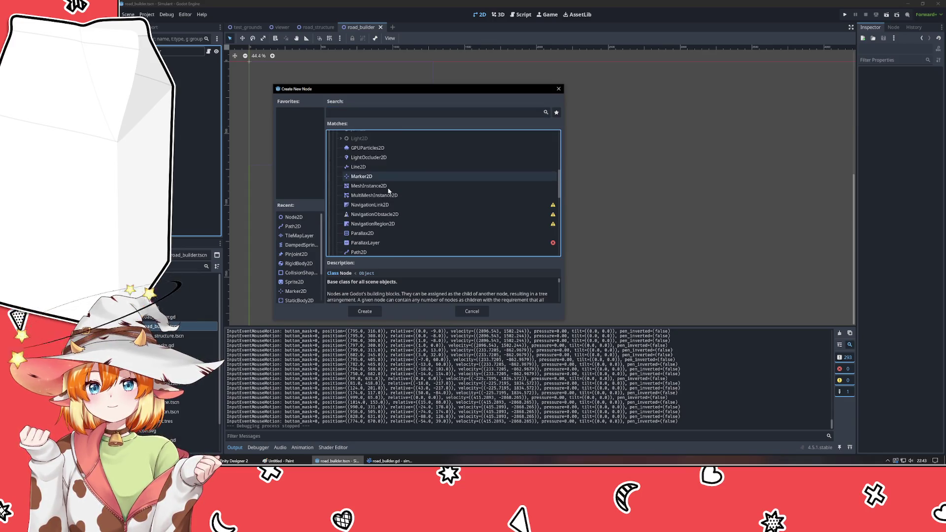
pyautogui.scroll(-3, 389, 190)
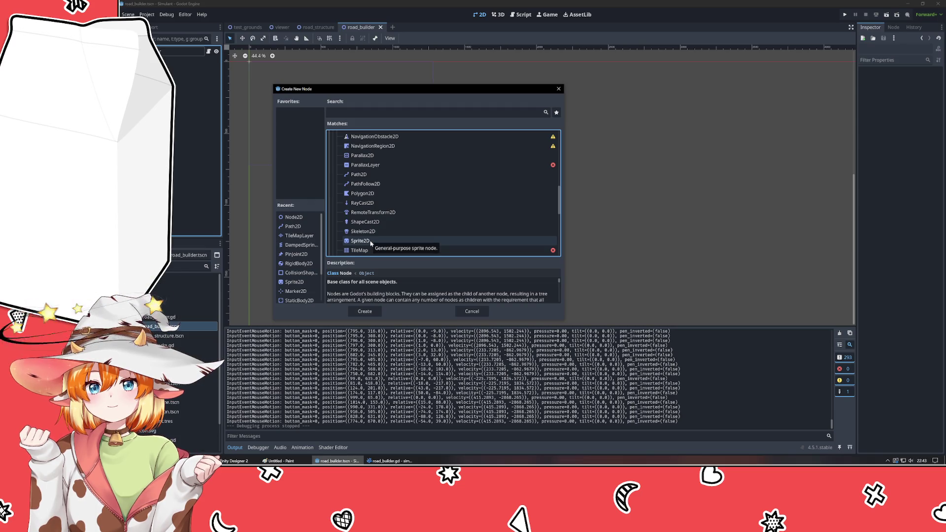
# Step: Search node types for 'spri' and create a Sprite2D child
pyautogui.click(394, 112)
pyautogui.write('mous')
pyautogui.press('BackSpace')
pyautogui.press('BackSpace')
pyautogui.press('BackSpace')
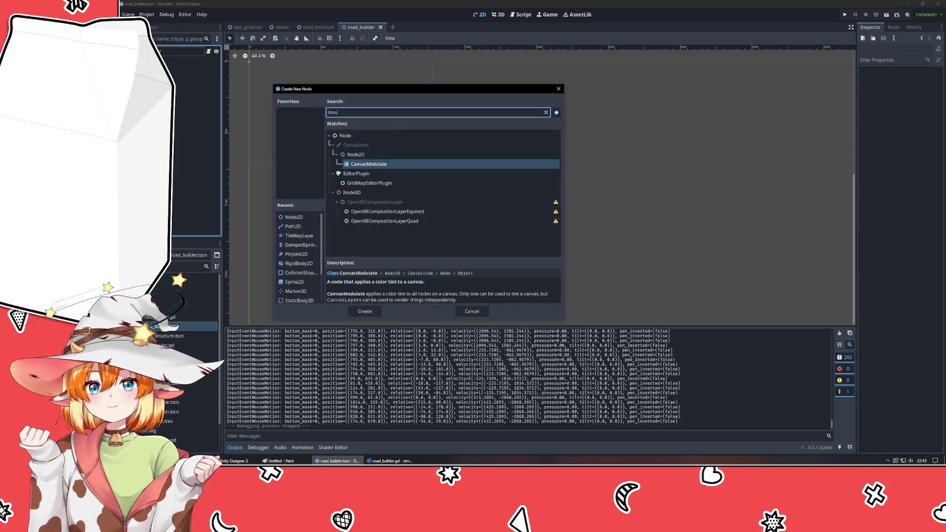
pyautogui.write('spri')
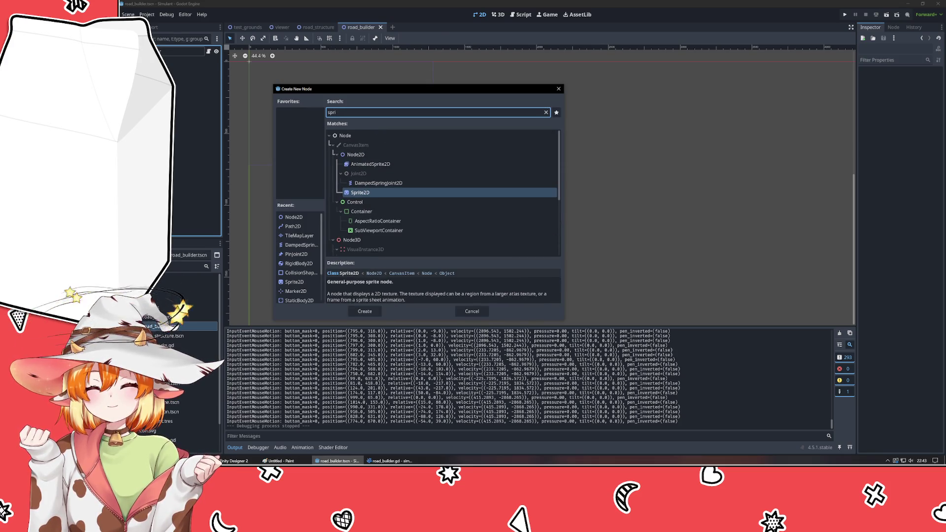
pyautogui.press('Return')
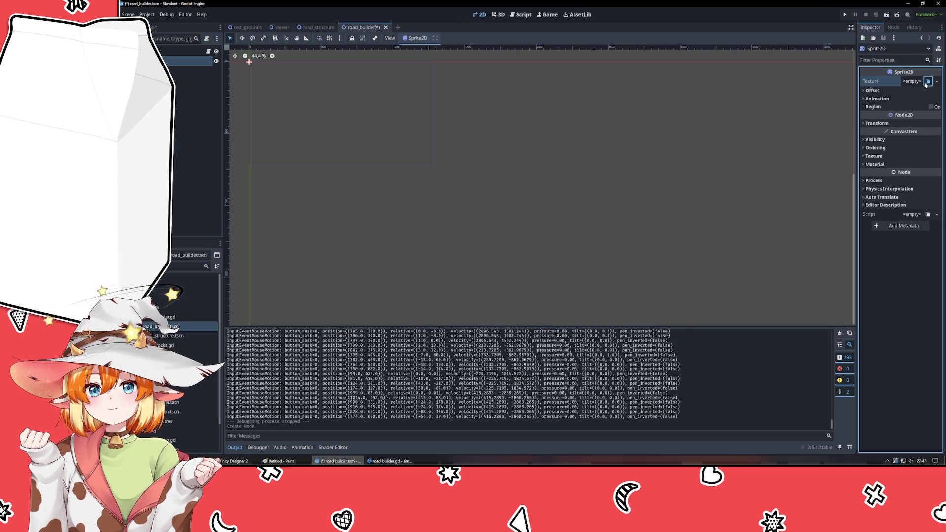
# Step: Give the Sprite2D a new GradientTexture2D with a Radial fill
pyautogui.click(926, 82)
pyautogui.press('Escape')
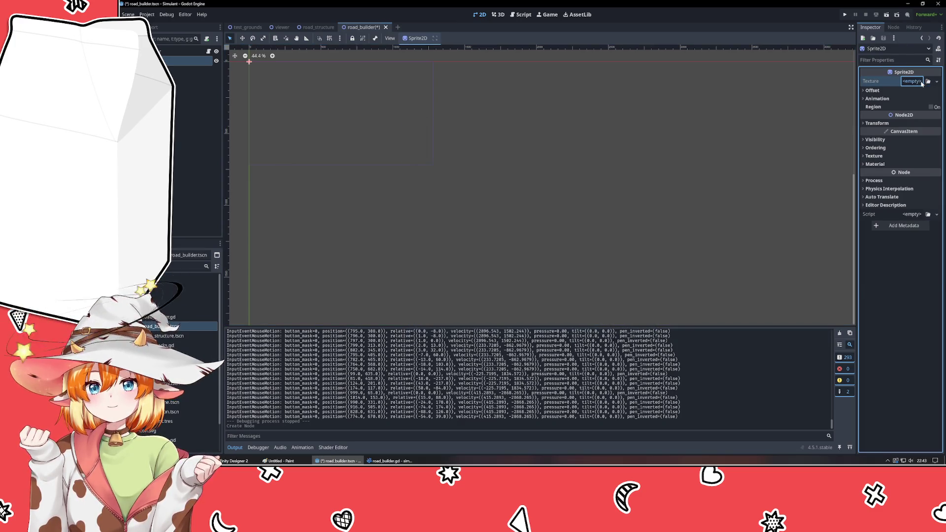
pyautogui.click(922, 81)
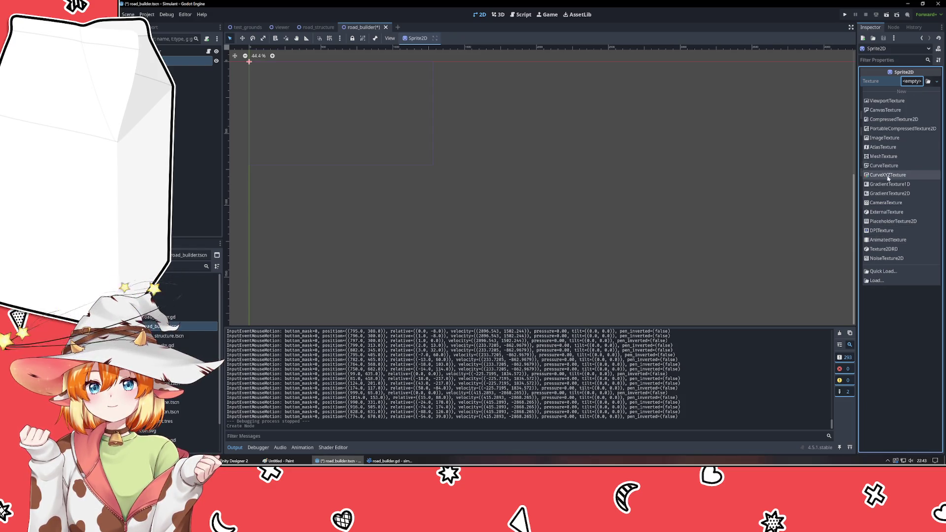
pyautogui.click(887, 193)
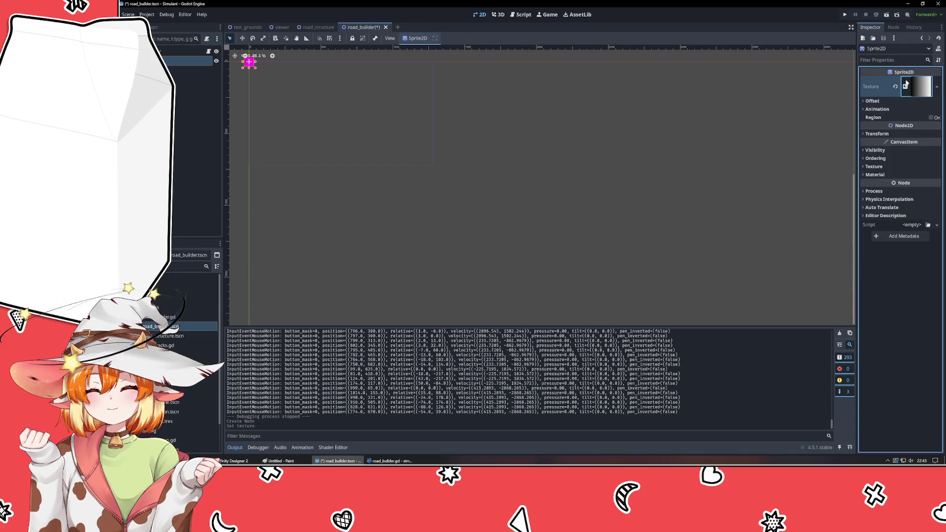
pyautogui.click(905, 83)
pyautogui.click(890, 232)
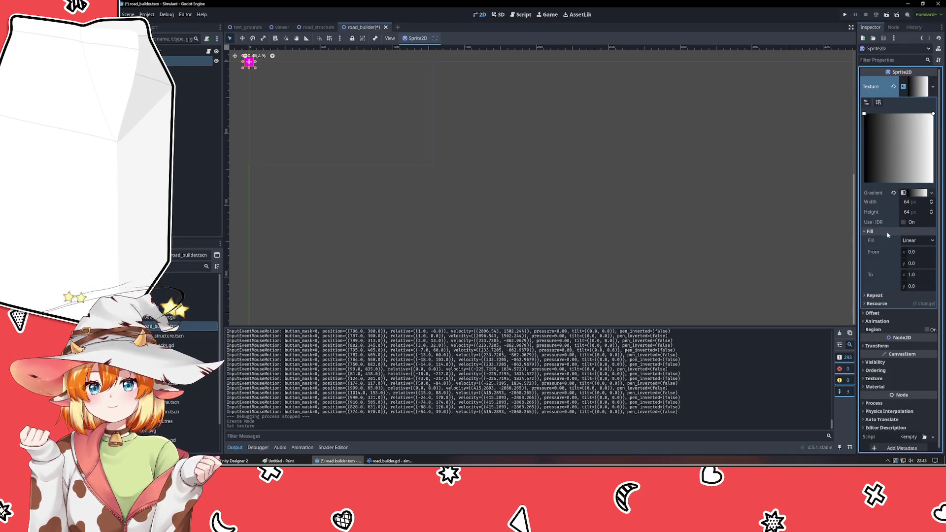
pyautogui.click(914, 241)
pyautogui.click(914, 260)
# Step: Centre the gradient's fill start at 0.5, 0.5
pyautogui.click(914, 252)
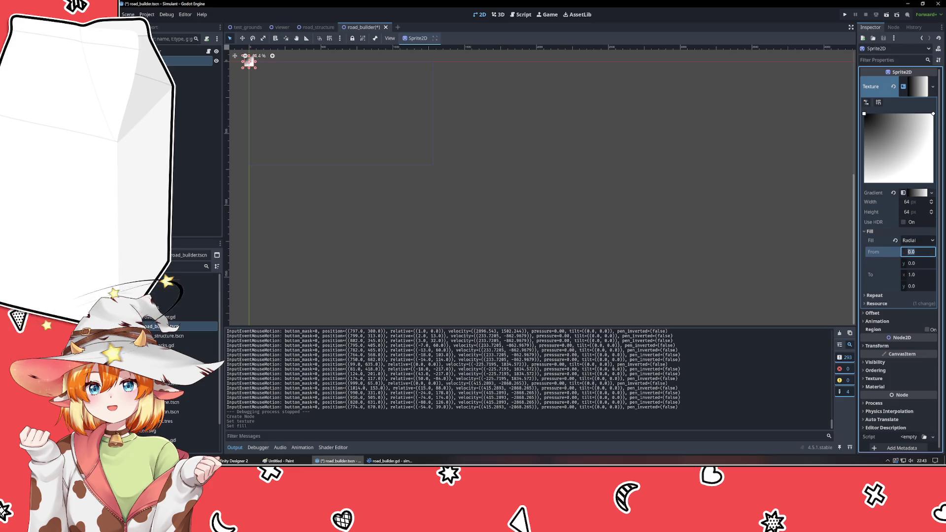
pyautogui.write('0.5')
pyautogui.press('Tab')
pyautogui.write('0.5')
pyautogui.press('Tab')
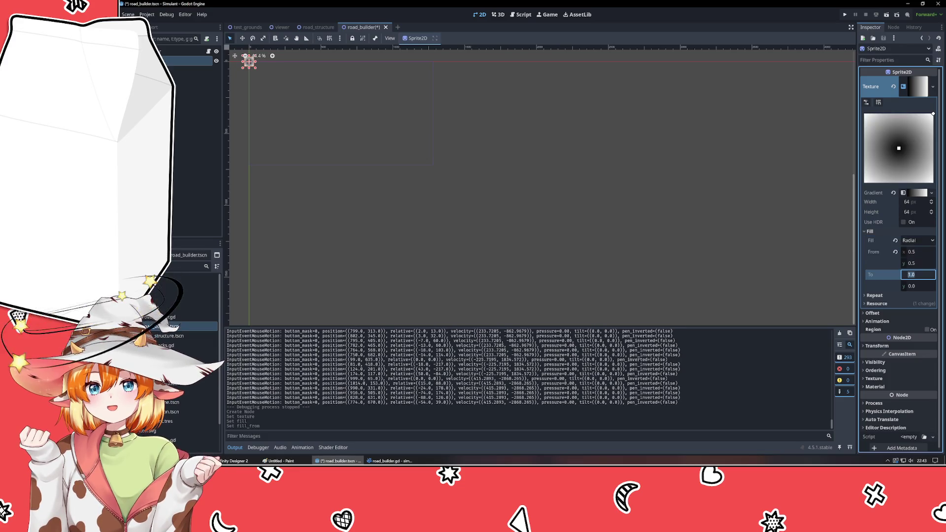
# Step: Edit the gradient so it fades from white to fully transparent (alpha 0) at the end
pyautogui.click(918, 193)
pyautogui.moveTo(913, 221); pyautogui.dragTo(884, 222)
pyautogui.doubleClick(895, 222)
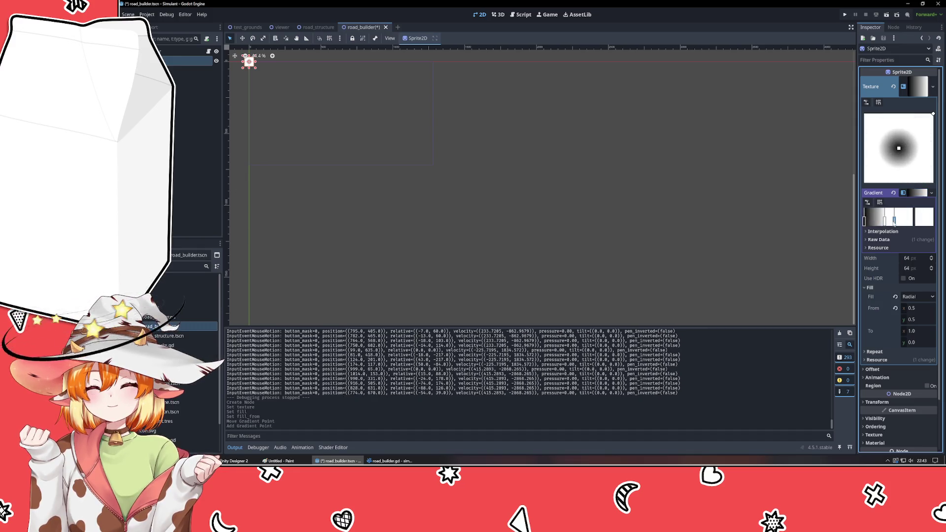
pyautogui.doubleClick(895, 222)
pyautogui.moveTo(875, 387); pyautogui.dragTo(843, 390)
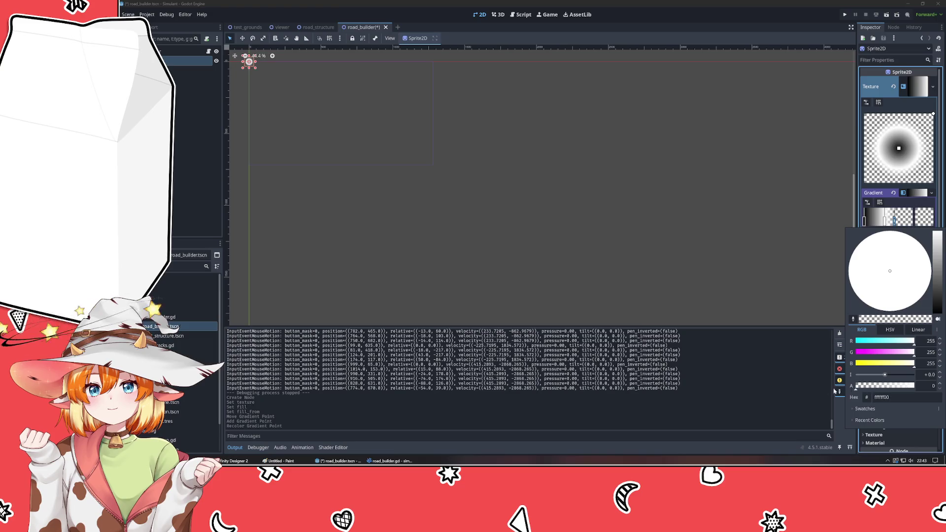
pyautogui.press('Escape')
pyautogui.moveTo(895, 220); pyautogui.dragTo(887, 223)
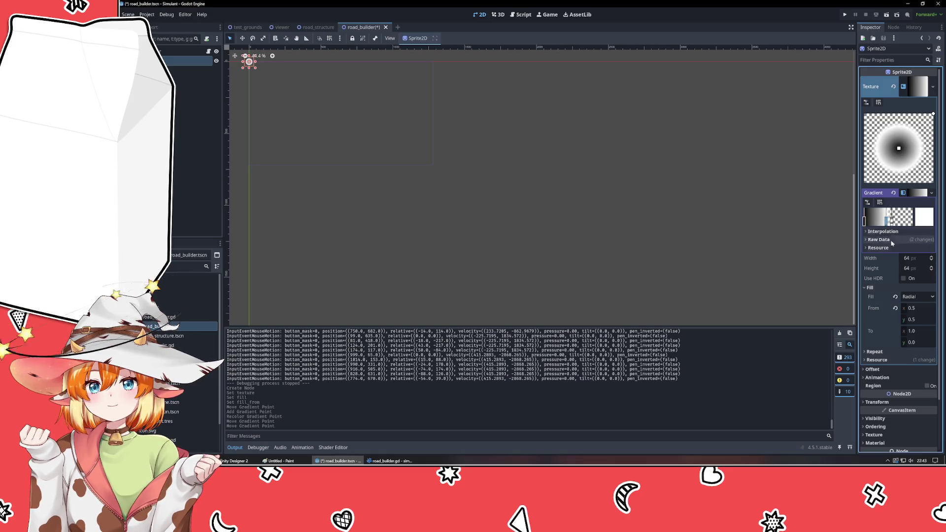
# Step: Set the texture width and height to 12 and save the road_builder scene
pyautogui.click(914, 258)
pyautogui.write('12')
pyautogui.press('Tab')
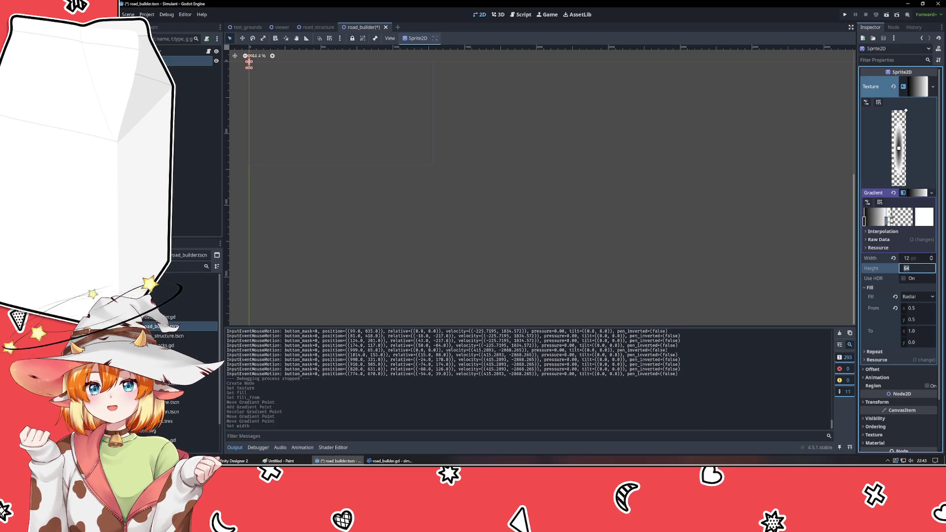
pyautogui.write('12')
pyautogui.press('Tab')
pyautogui.hotkey('ctrl', 's')
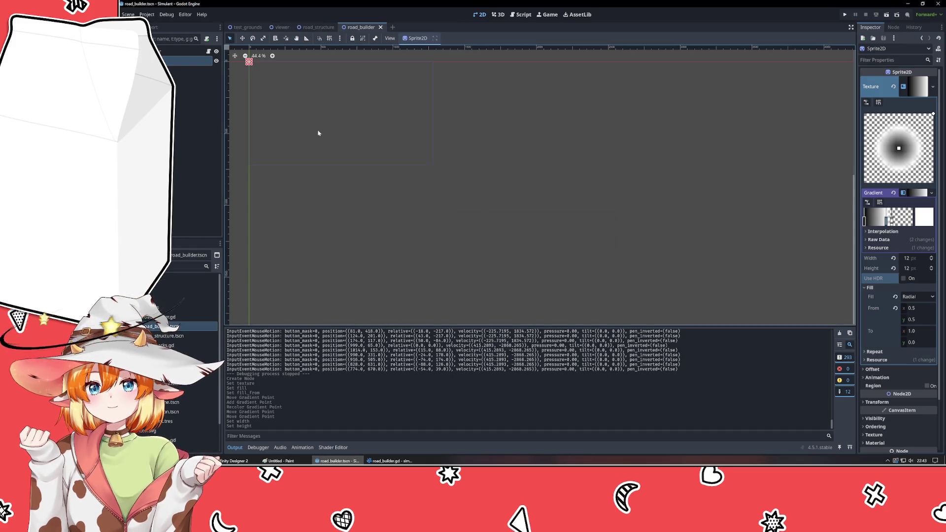
pyautogui.click(319, 133)
pyautogui.moveTo(298, 108); pyautogui.dragTo(414, 226)
pyautogui.scroll(2, 353, 222)
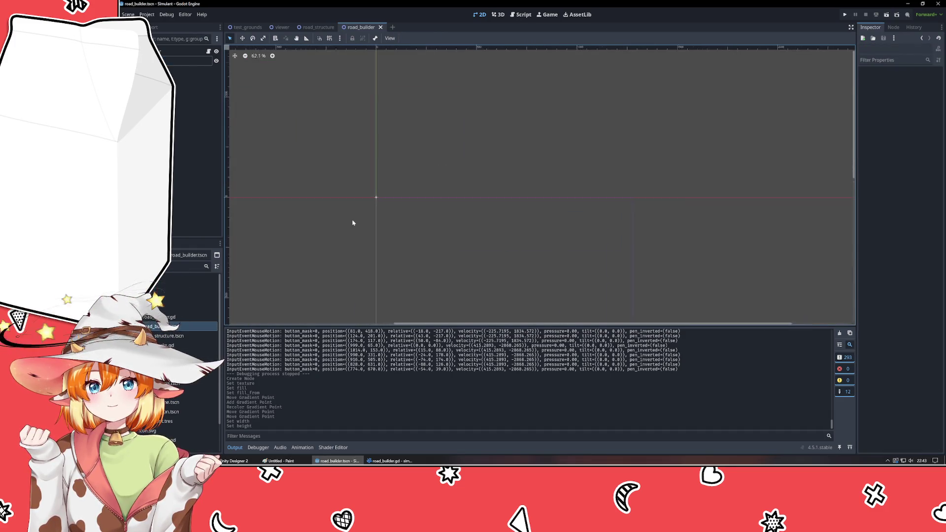
# Step: Add a new line after the mouse position line in road_builder.gd's input handler
pyautogui.hotkey('alt', 'Tab')
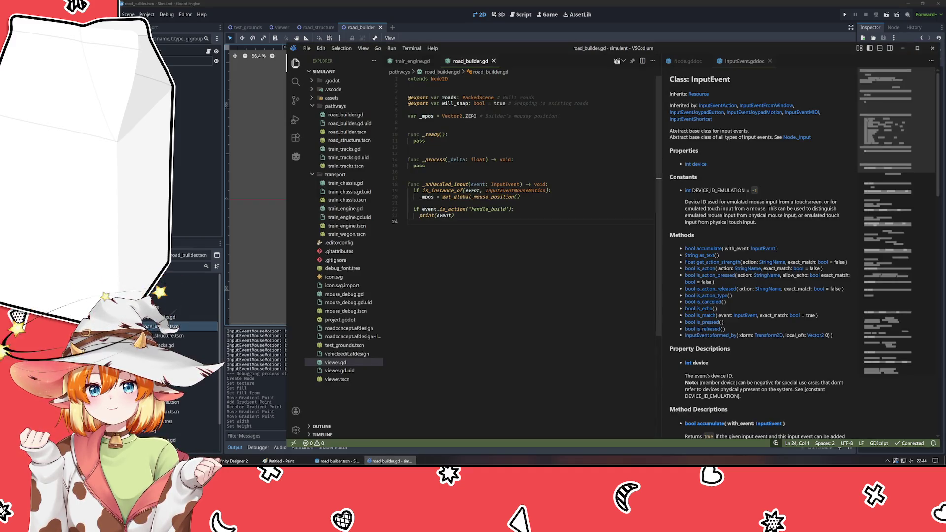
pyautogui.click(520, 197)
pyautogui.press('Return')
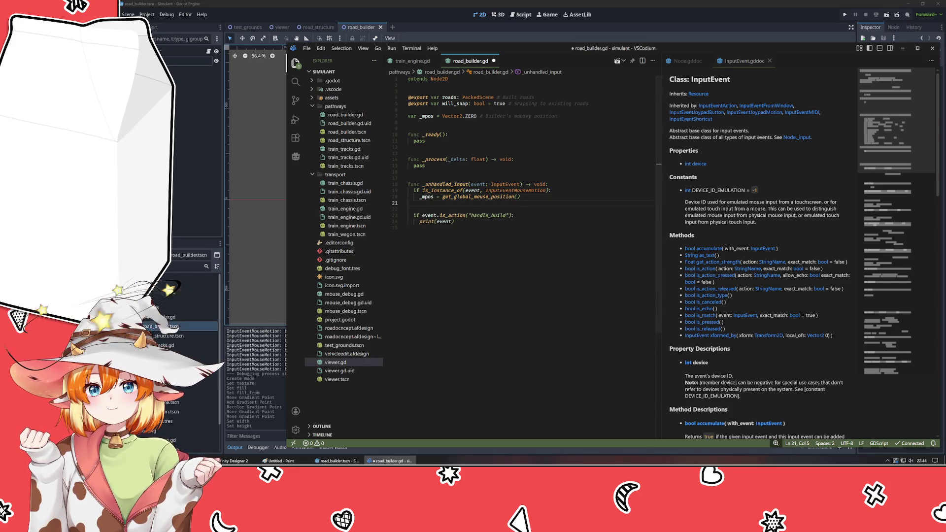
# Step: Rename the gradient sprite to mPos and return to road_builder.gd
pyautogui.hotkey('alt', 'Tab')
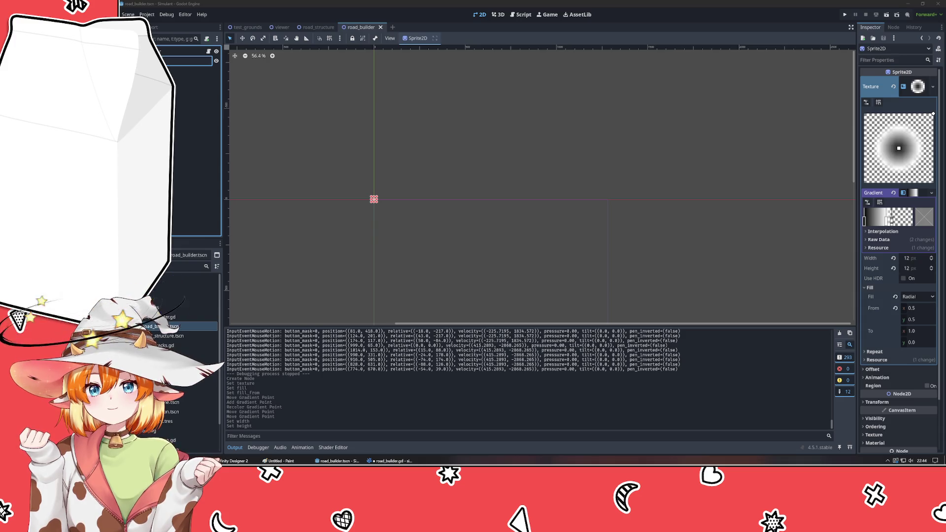
pyautogui.press('Return')
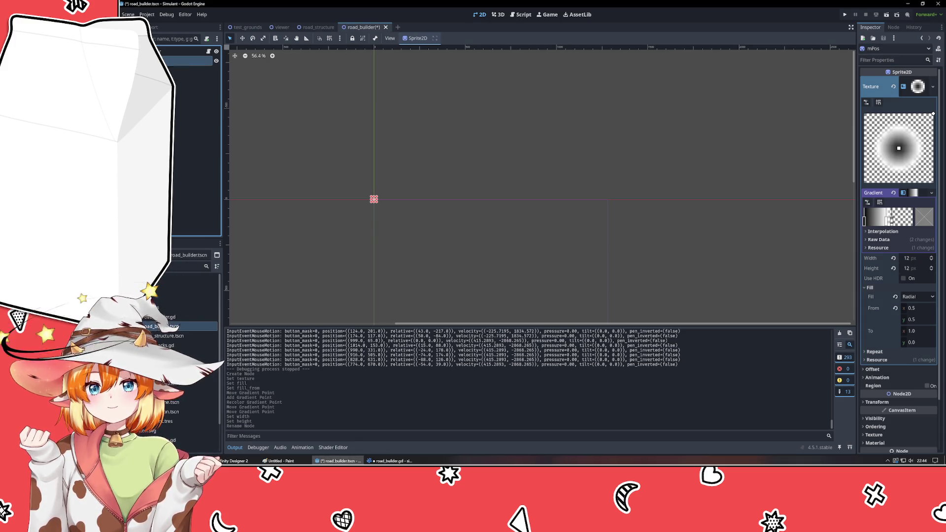
pyautogui.hotkey('alt', 'Tab')
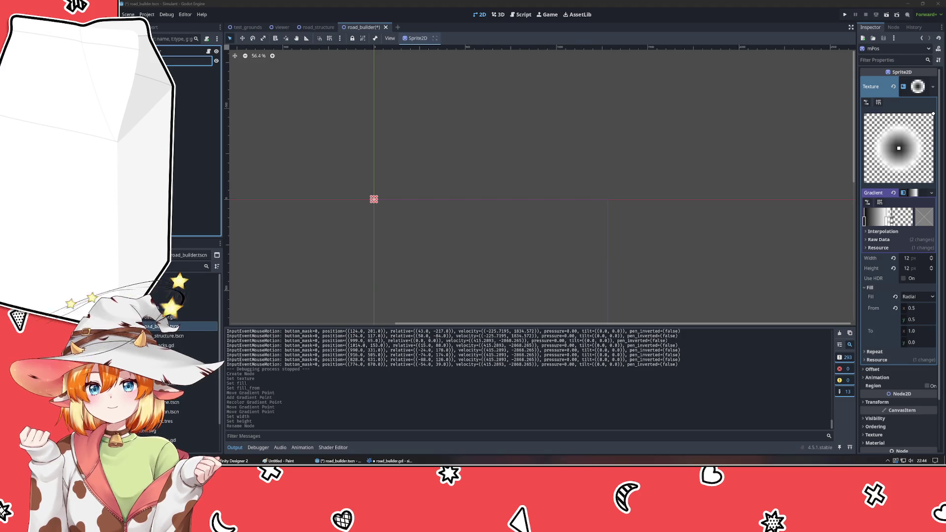
pyautogui.hotkey('alt', 'Tab')
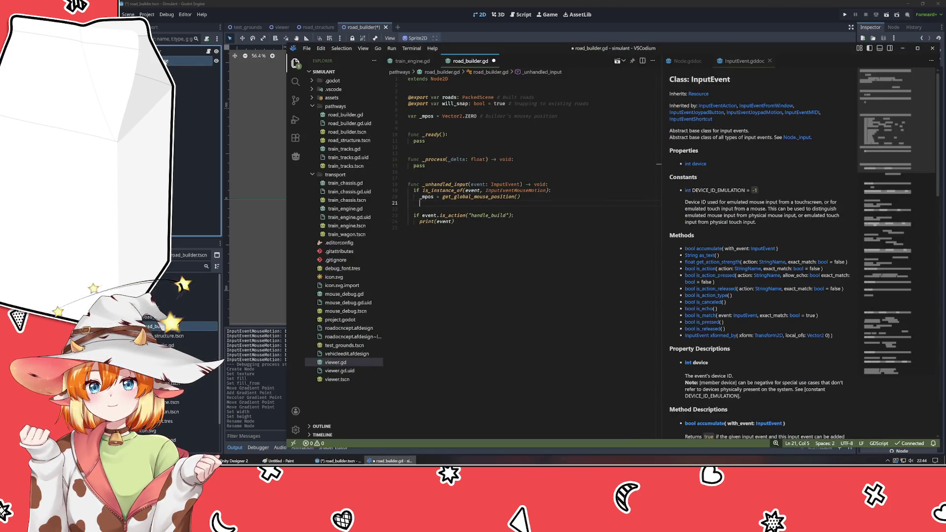
# Step: Add `$BuilderMouse.position = _mpos` under the mouse-motion check, save, and launch the project
pyautogui.write('$Buil')
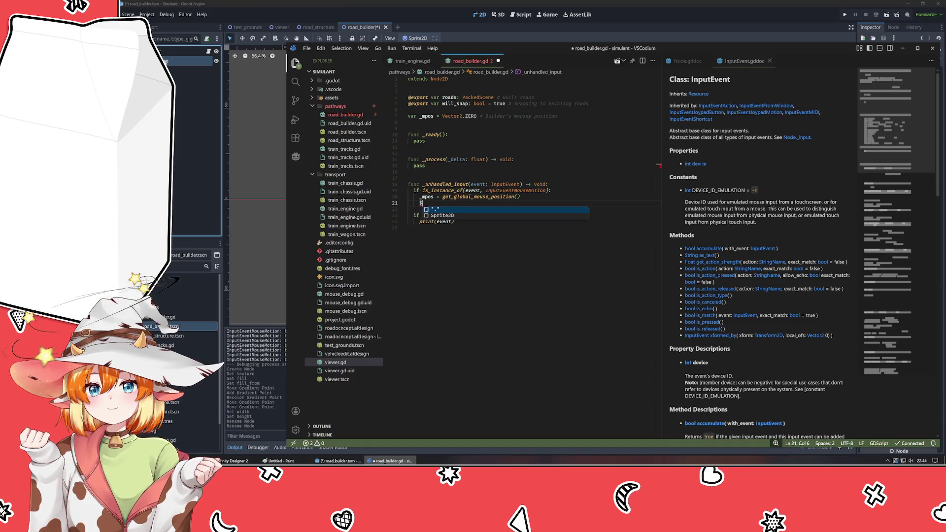
pyautogui.write('d')
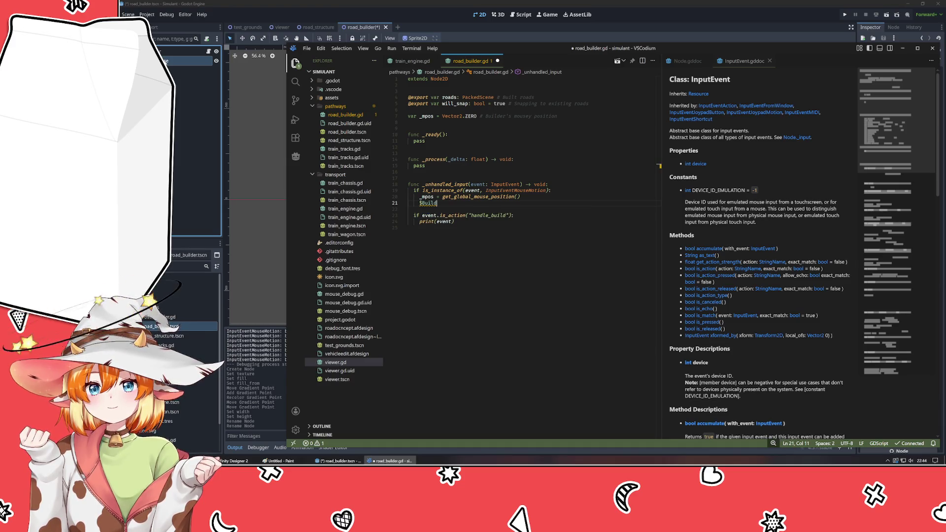
pyautogui.hotkey('ctrl', 'BackSpace')
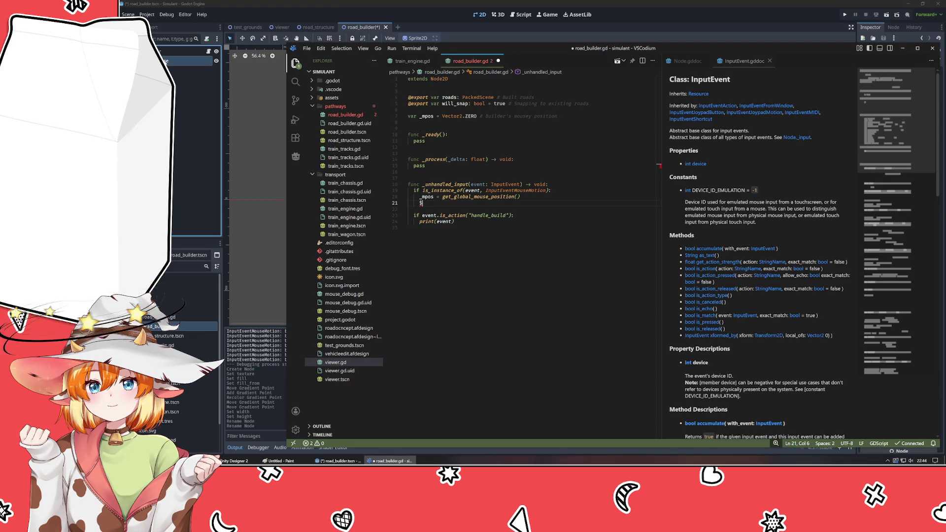
pyautogui.write('B')
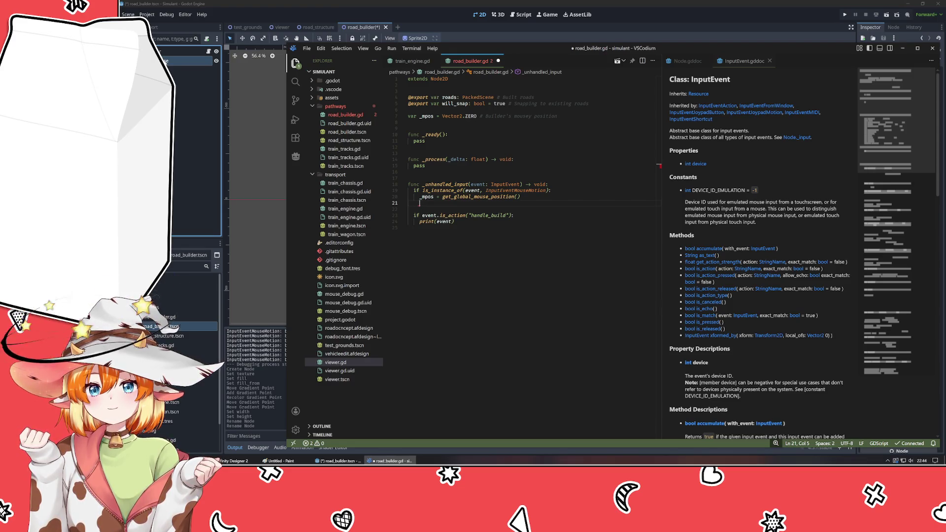
pyautogui.press('BackSpace')
pyautogui.press('BackSpace')
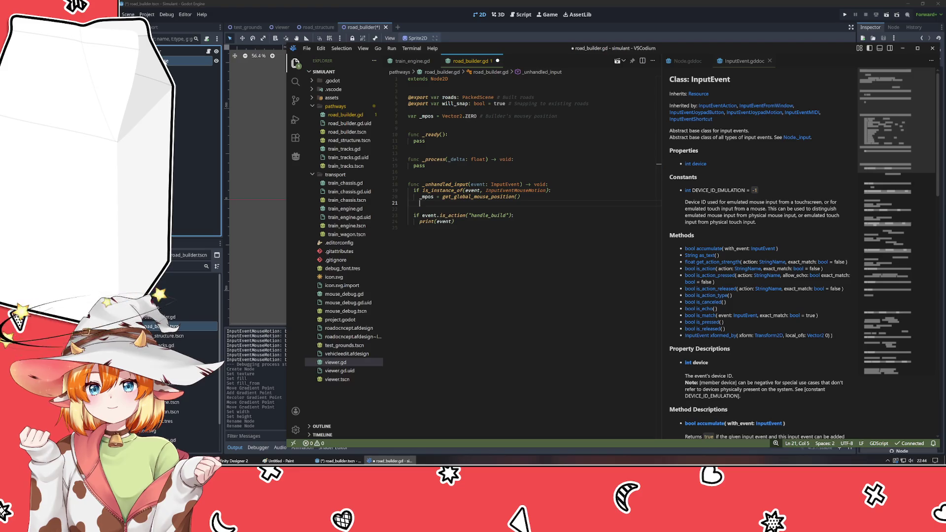
pyautogui.click(199, 163)
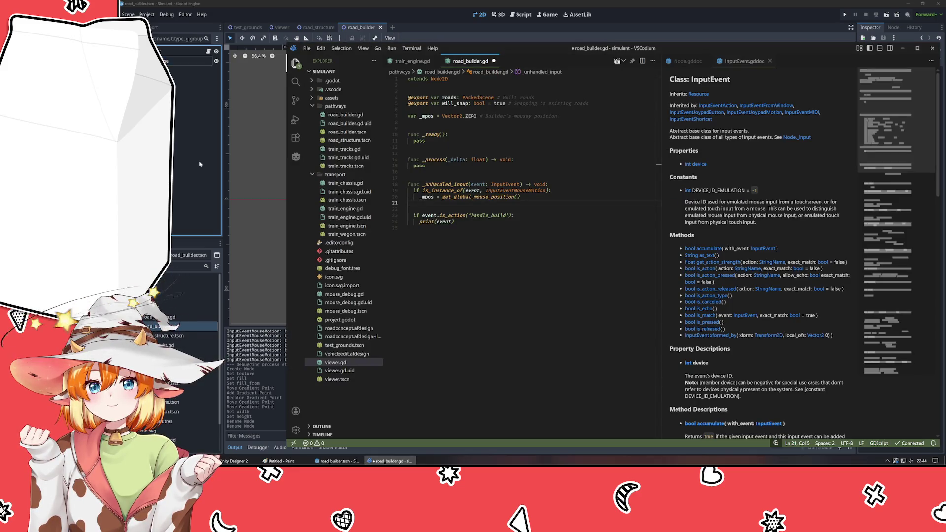
pyautogui.write('$Bui')
pyautogui.press('Return')
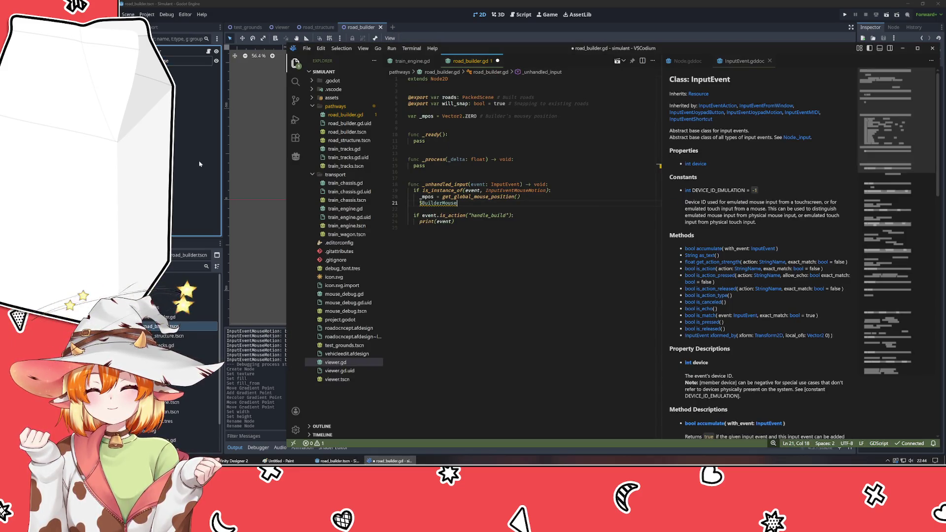
pyautogui.write('.position = ')
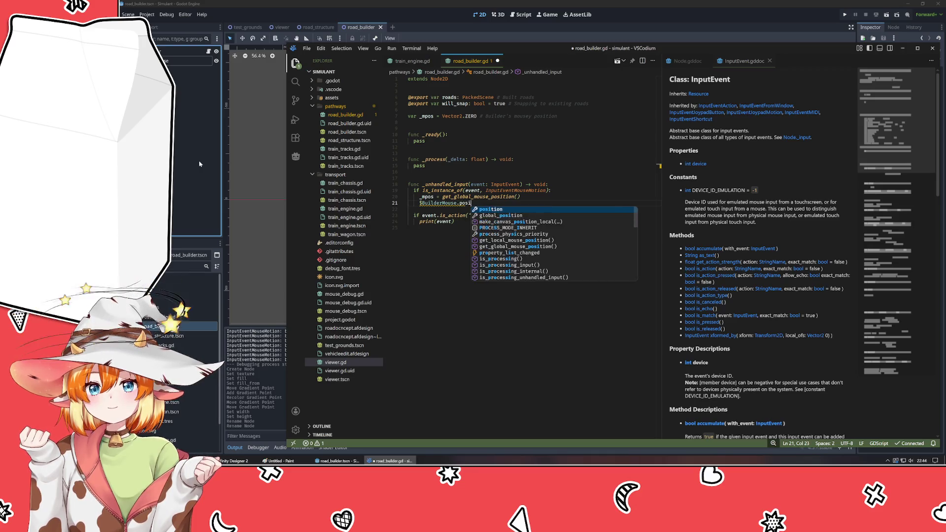
pyautogui.write('_mpos')
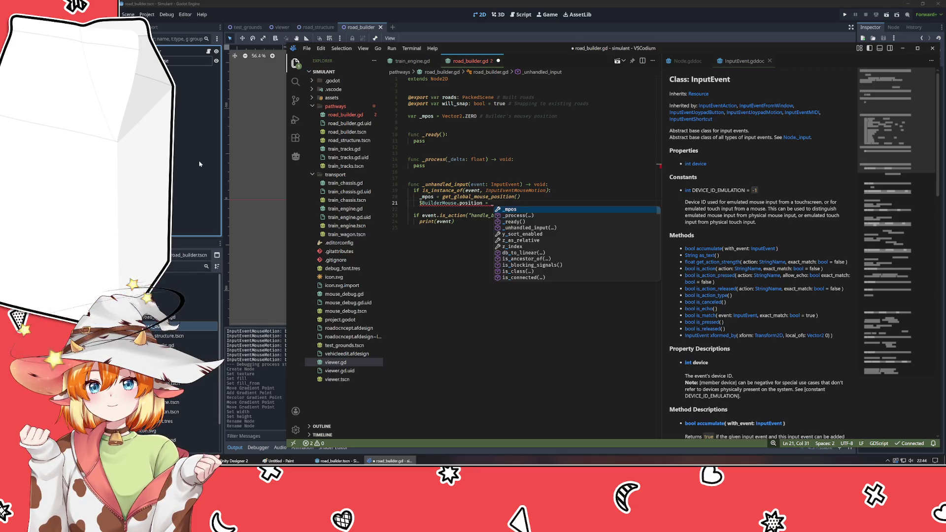
pyautogui.press('Escape')
pyautogui.hotkey('ctrl', 's')
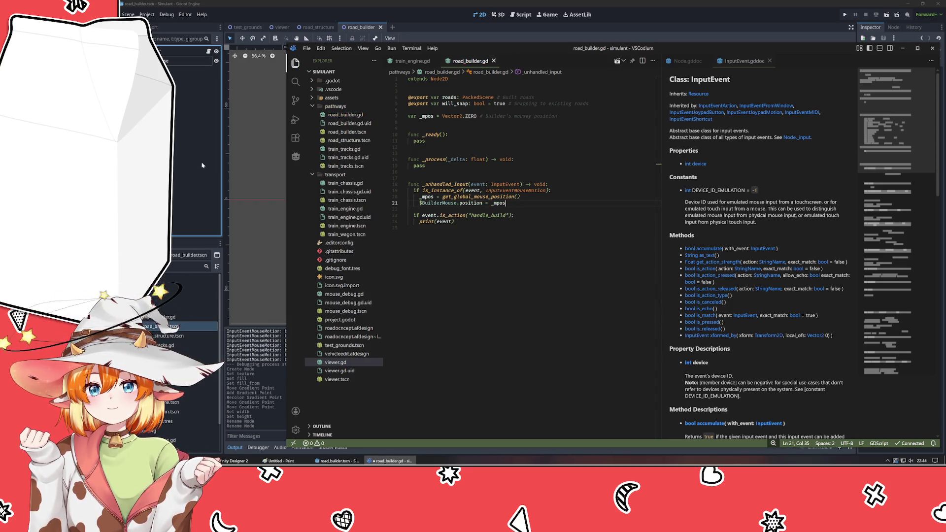
pyautogui.hotkey('alt', 'Tab')
pyautogui.press('F5')
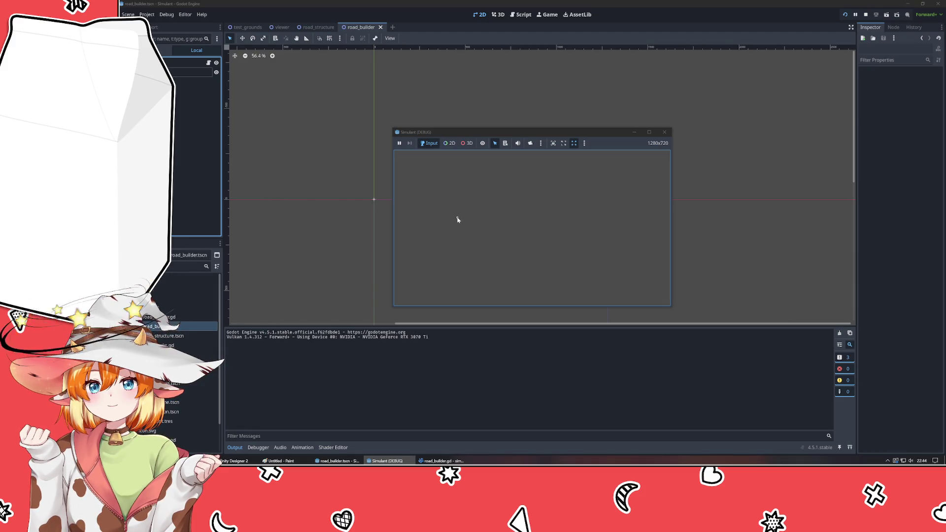
# Step: Double-click and click inside the running game to check logged mouse events, then stop it
pyautogui.doubleClick(456, 221)
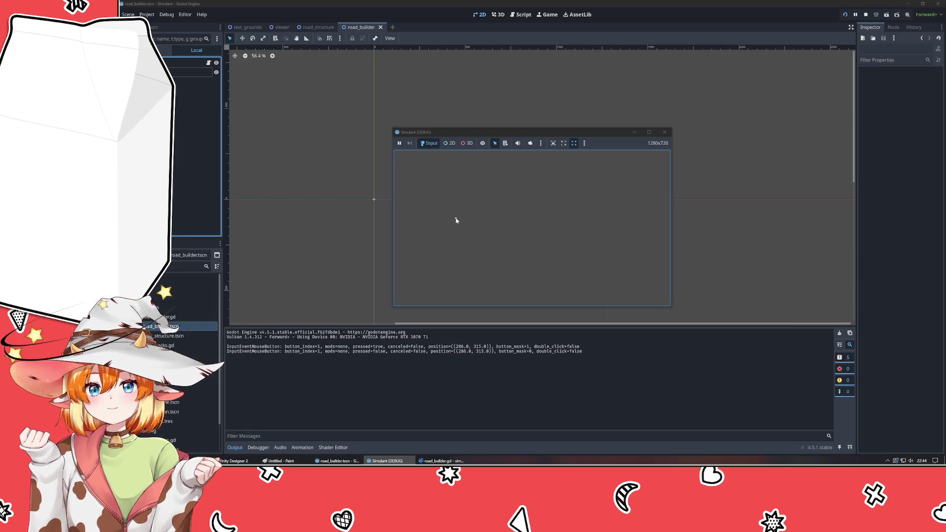
pyautogui.doubleClick(456, 220)
pyautogui.click(456, 220)
pyautogui.click(456, 221)
pyautogui.click(456, 221)
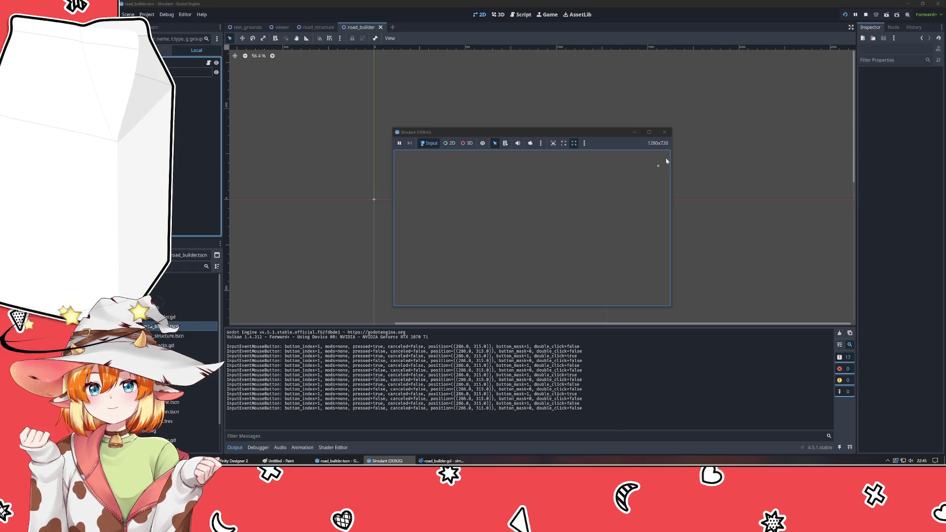
pyautogui.click(664, 132)
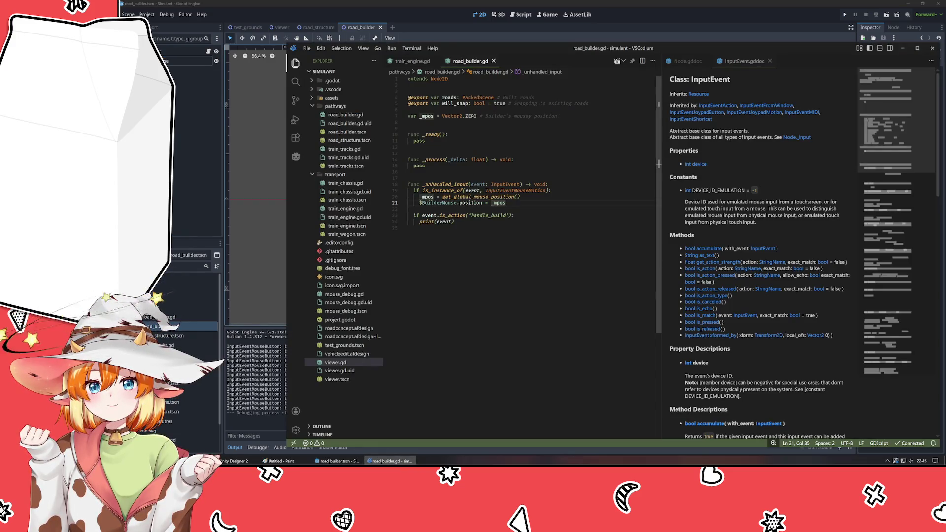
# Step: Move the _mpos and BuilderMouse update lines into _process, leaving pass in the motion check
pyautogui.hotkey('shift', 'Up')
pyautogui.hotkey('alt', 'Up')
pyautogui.hotkey('alt', 'Up')
pyautogui.hotkey('alt', 'Up')
pyautogui.press('Down')
pyautogui.press('Down')
pyautogui.hotkey('alt', 'Down')
pyautogui.hotkey('alt', 'Down')
pyautogui.hotkey('alt', 'Down')
pyautogui.press('Up')
pyautogui.press('Up')
pyautogui.press('Up')
pyautogui.press('Up')
pyautogui.hotkey('shift', 'Up')
pyautogui.hotkey('shift', 'Tab')
# Step: Save road_builder.gd and run the project again
pyautogui.hotkey('ctrl', 's')
pyautogui.hotkey('alt', 'Tab')
pyautogui.press('F5')
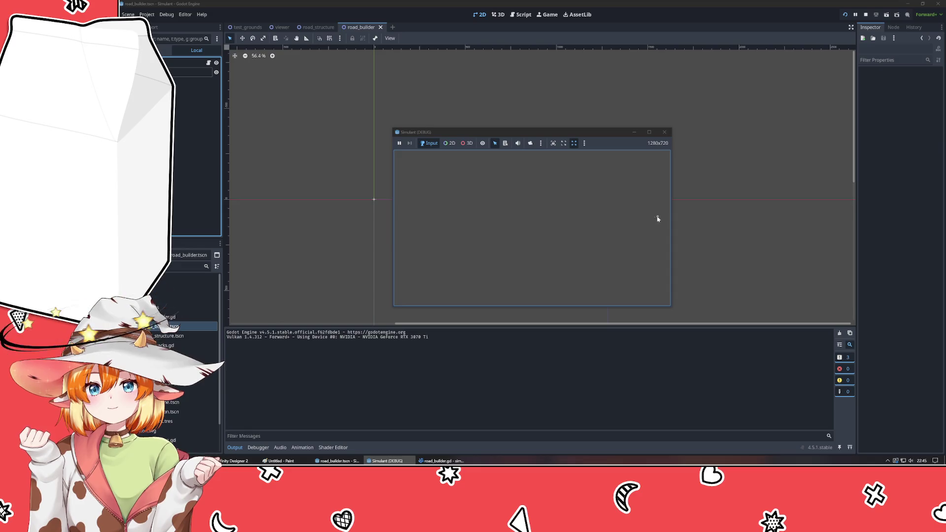
# Step: Move the marker-follow lines back into the mouse-motion check, save, and rerun the game
pyautogui.click(664, 132)
pyautogui.hotkey('alt', 'Tab')
pyautogui.hotkey('alt', 'Down')
pyautogui.hotkey('alt', 'Down')
pyautogui.hotkey('alt', 'Down')
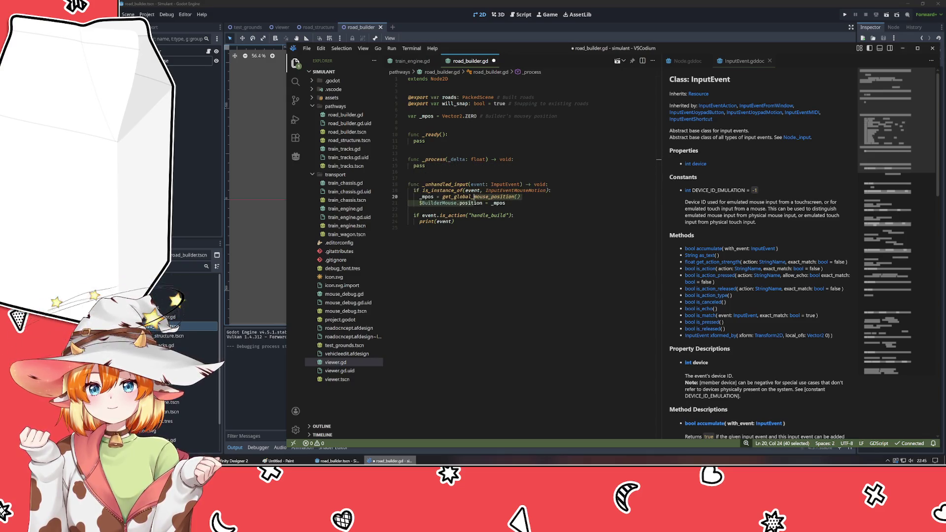
pyautogui.hotkey('ctrl', 's')
pyautogui.hotkey('alt', 'Tab')
pyautogui.press('F5')
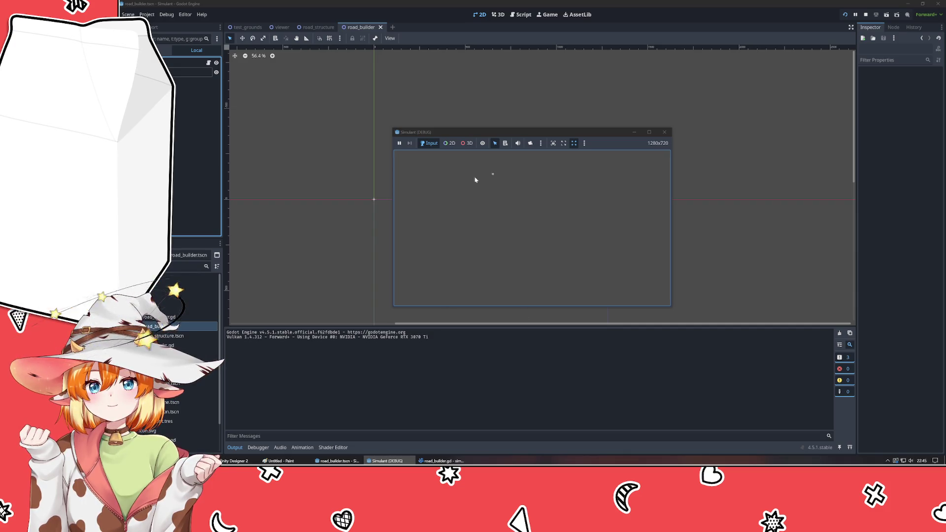
# Step: Click several spots in the running game to test input logging
pyautogui.click(537, 216)
pyautogui.click(556, 237)
pyautogui.click(566, 239)
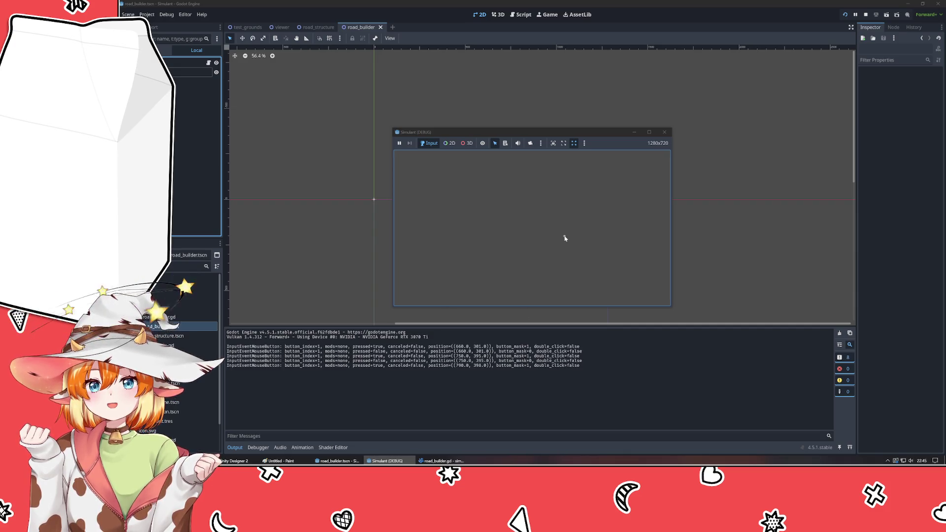
pyautogui.click(565, 239)
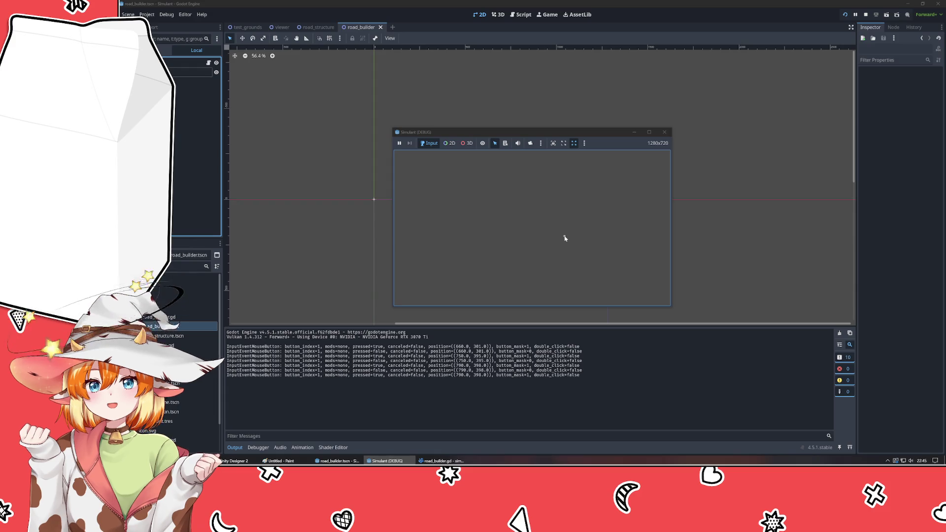
pyautogui.click(565, 238)
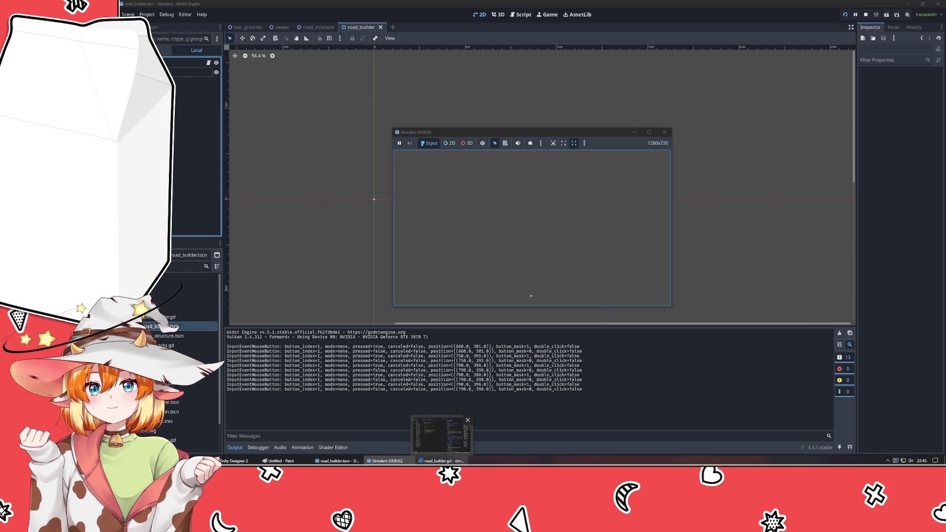
pyautogui.click(441, 424)
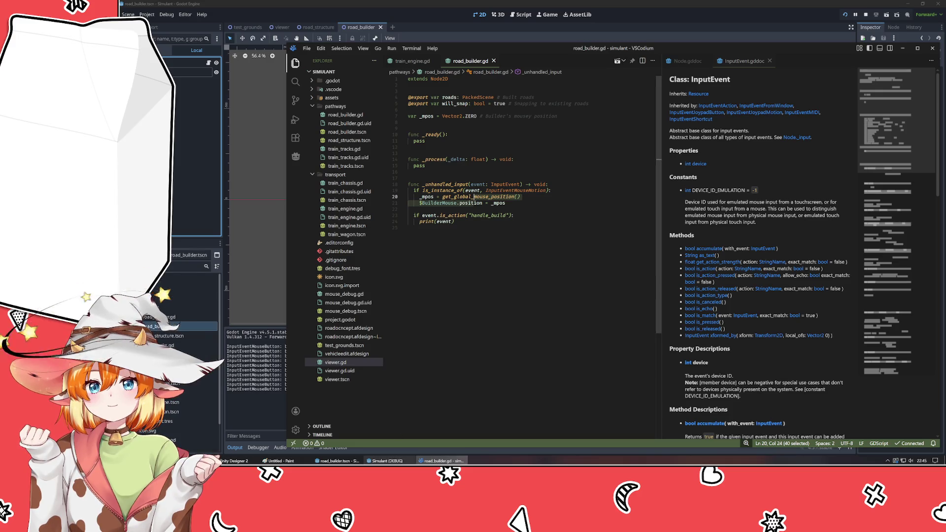
# Step: Click inside the running game a couple more times to test input
pyautogui.click(386, 461)
pyautogui.click(504, 203)
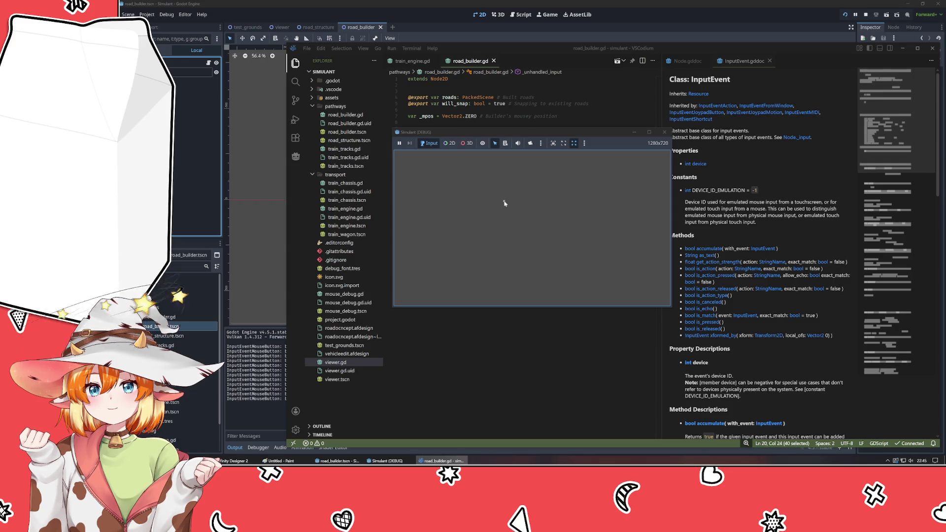
pyautogui.click(467, 193)
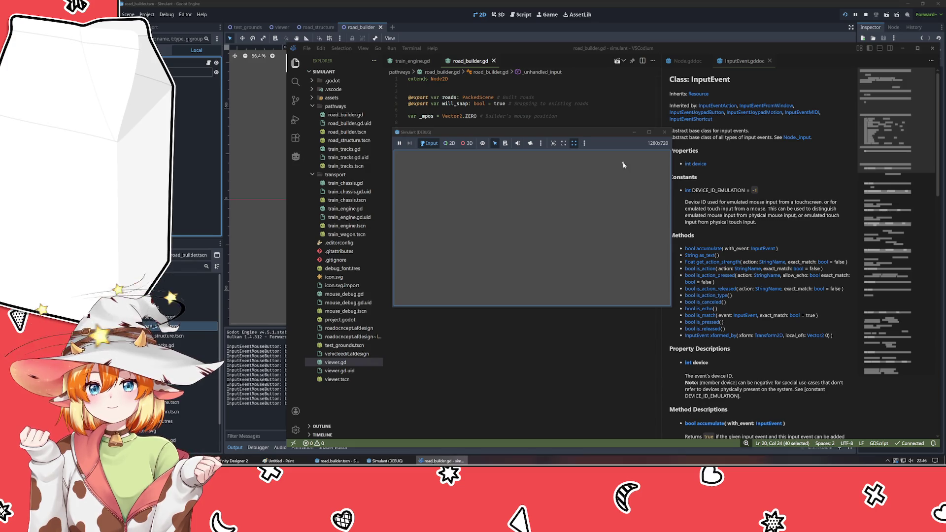
pyautogui.click(623, 164)
# Step: Change line 23's check to is_action_released, fix the doubled parenthesis, and relaunch
pyautogui.click(591, 325)
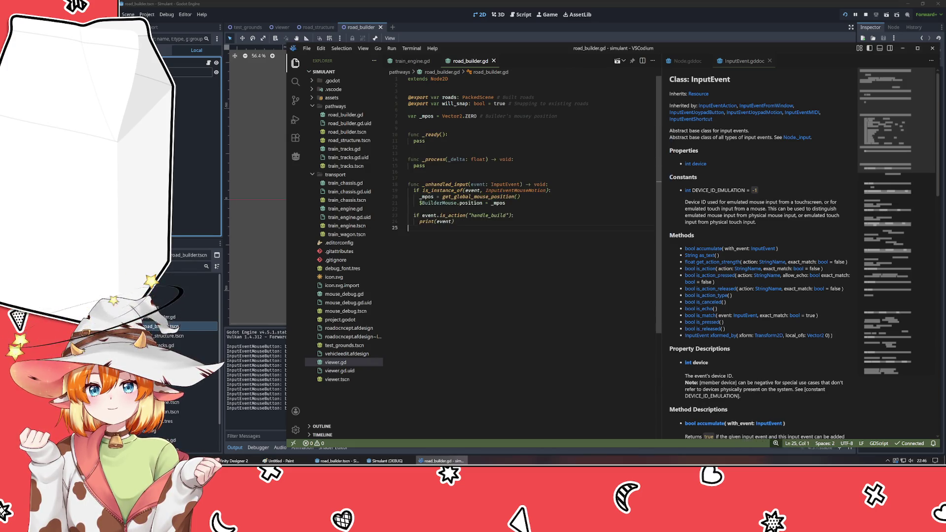
pyautogui.click(466, 216)
pyautogui.write('_re')
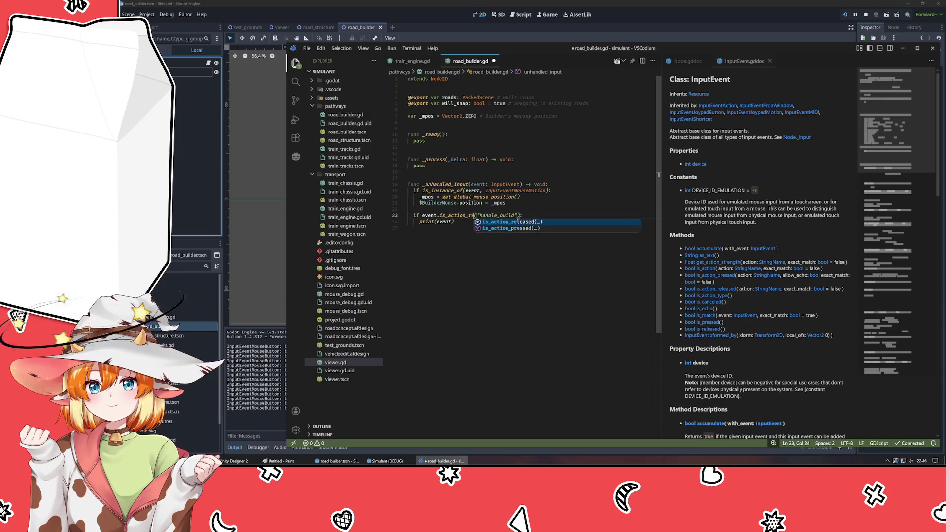
pyautogui.press('Return')
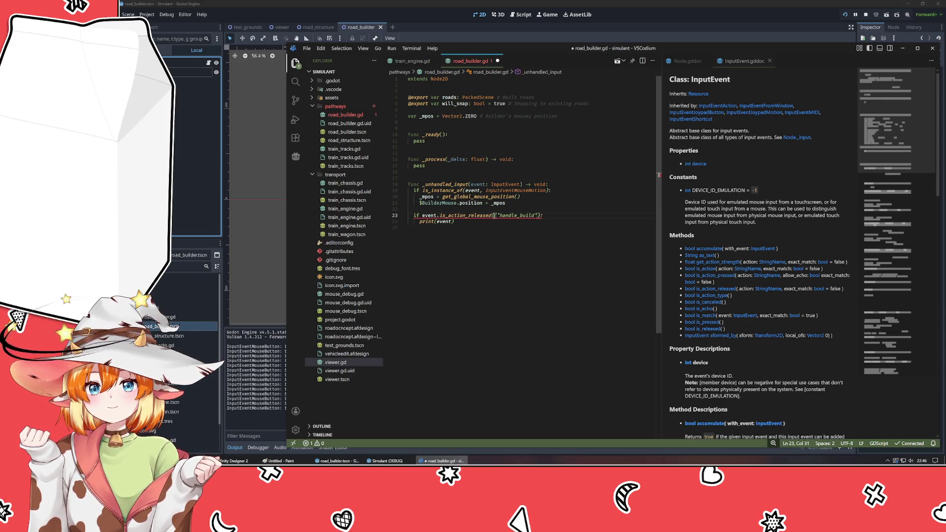
pyautogui.press('BackSpace')
pyautogui.press('Down')
pyautogui.press('F5')
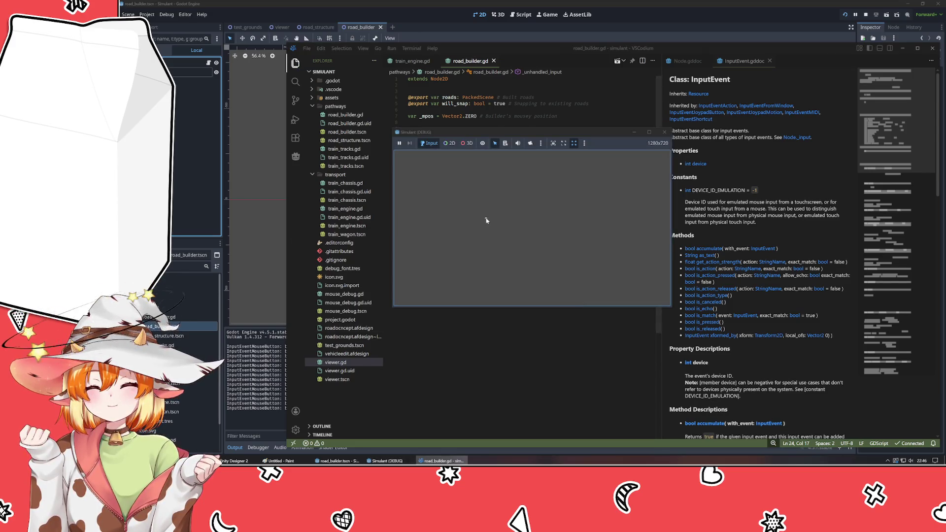
# Step: Test a click in the game and clear the Output log
pyautogui.click(558, 207)
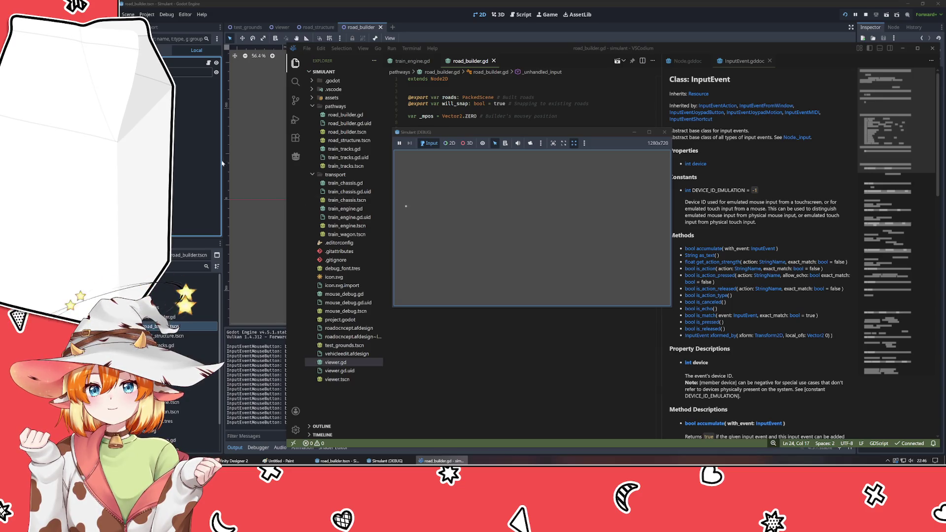
pyautogui.click(281, 205)
pyautogui.click(839, 334)
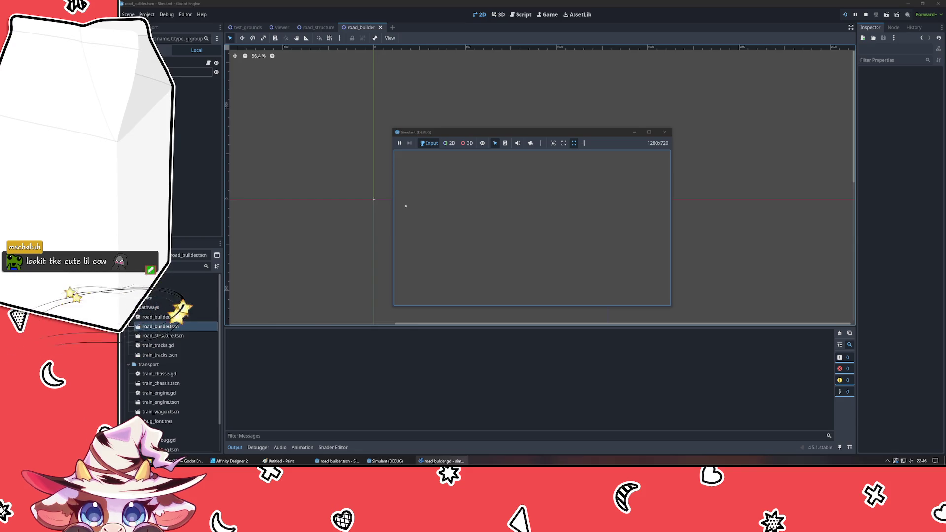
# Step: Click at various spots in the game, including near the corners, to check clicks get logged
pyautogui.click(441, 461)
pyautogui.click(387, 460)
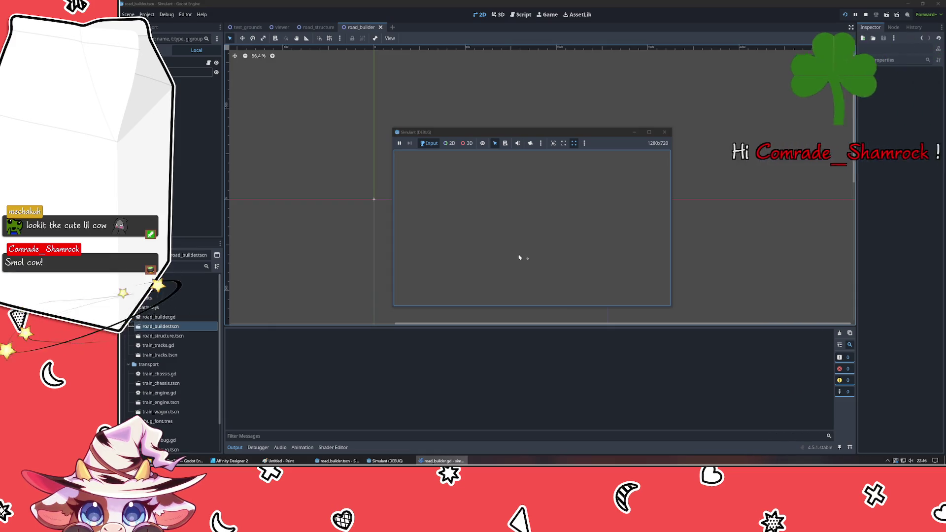
pyautogui.click(491, 242)
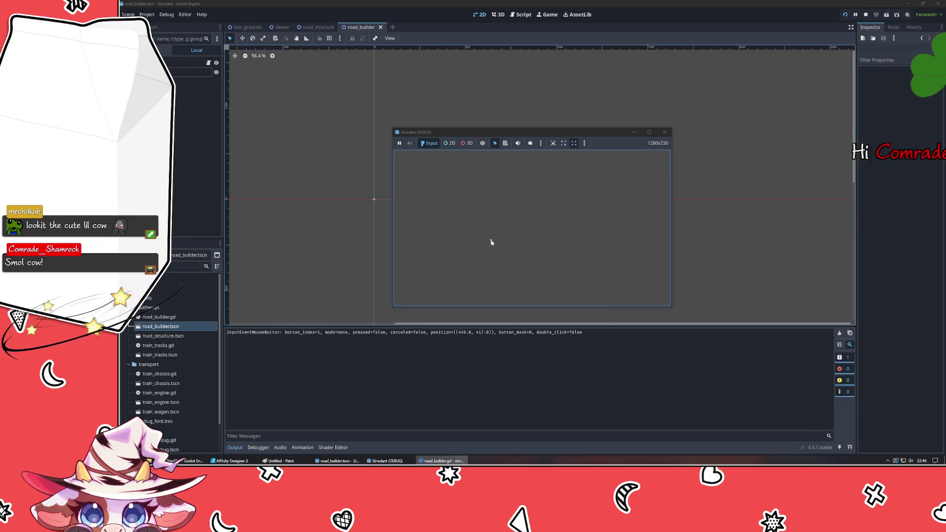
pyautogui.click(468, 235)
pyautogui.click(444, 280)
pyautogui.click(581, 232)
pyautogui.click(530, 194)
pyautogui.click(579, 262)
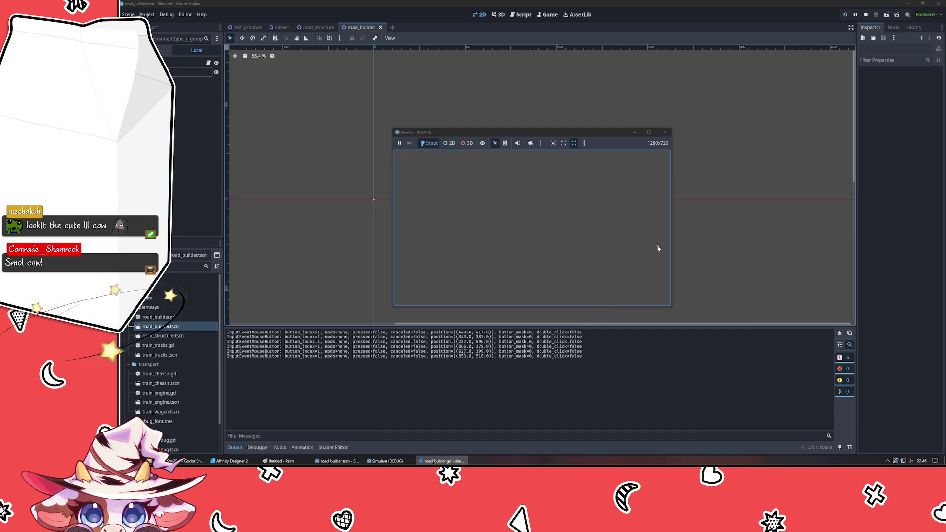
pyautogui.click(426, 183)
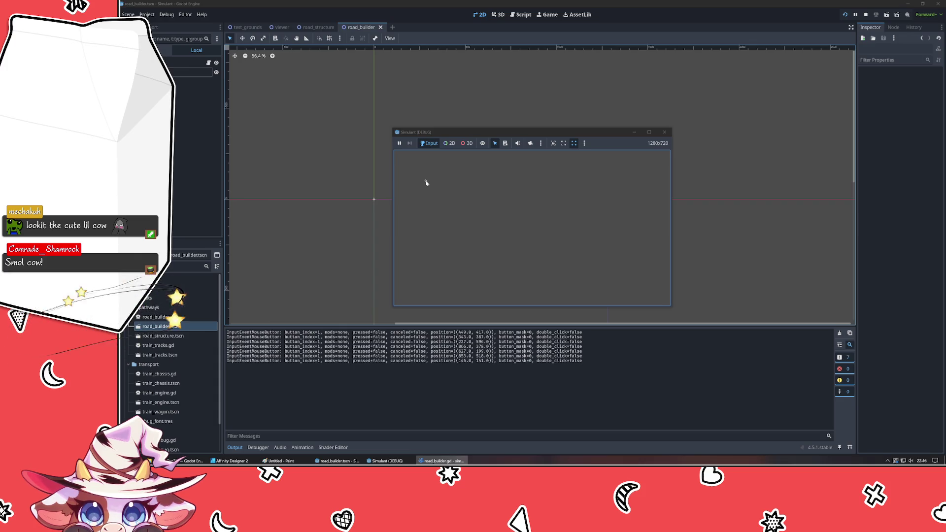
pyautogui.click(651, 279)
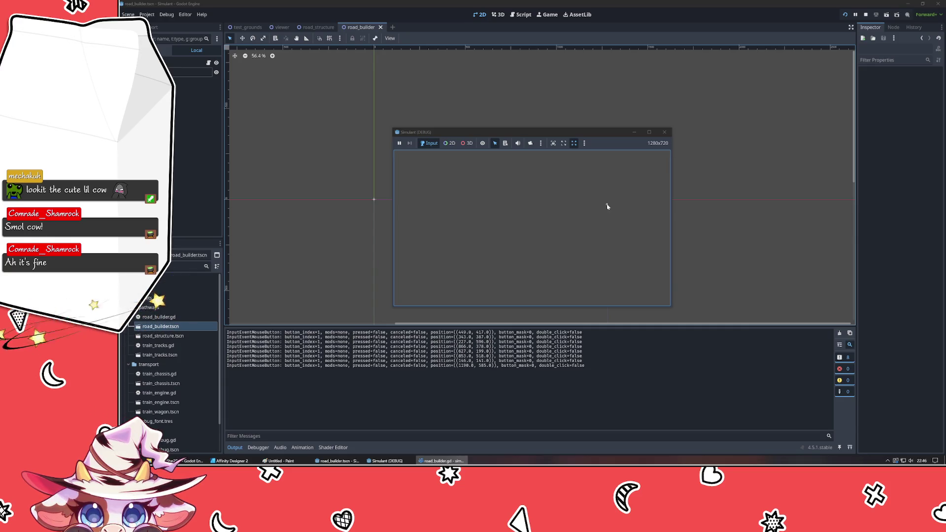
# Step: Rapidly double- and triple-click at one spot, then click at a new spot
pyautogui.doubleClick(607, 207)
pyautogui.doubleClick(607, 207)
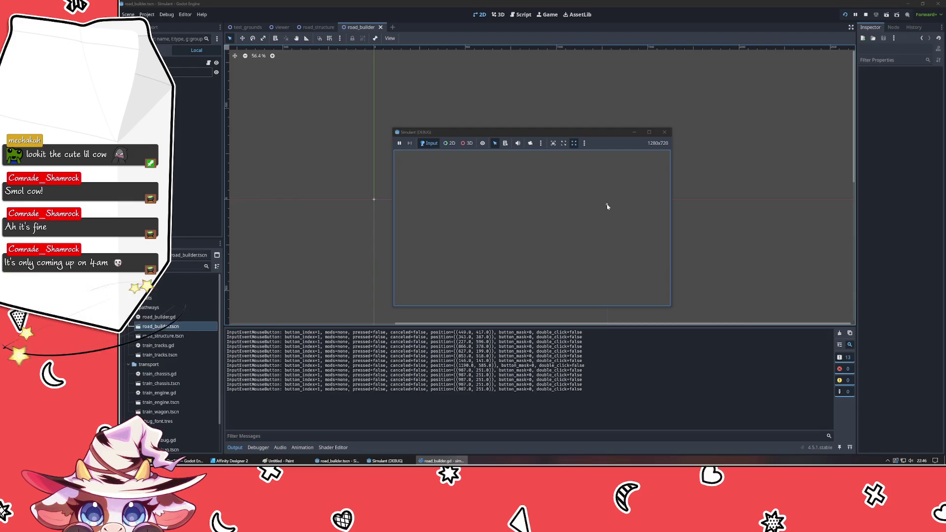
pyautogui.tripleClick(607, 206)
pyautogui.doubleClick(607, 207)
pyautogui.doubleClick(607, 207)
pyautogui.doubleClick(607, 206)
pyautogui.click(607, 207)
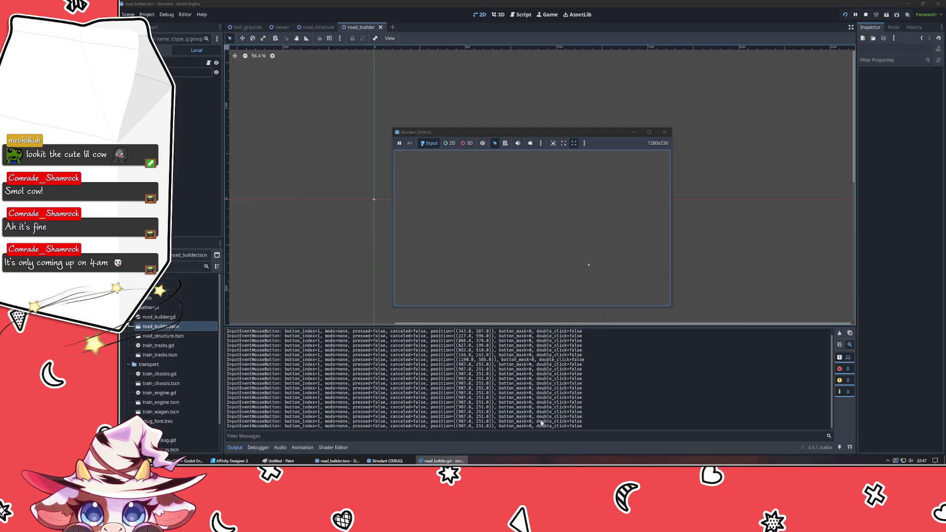
pyautogui.click(505, 213)
pyautogui.click(505, 213)
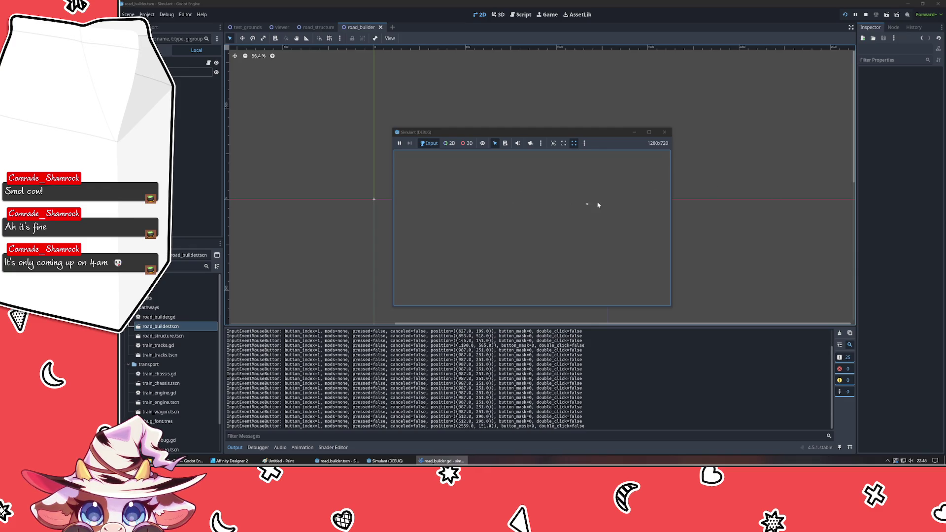
# Step: Log more clicks near the right edge, top-left corner and centre, then stop the game
pyautogui.click(669, 208)
pyautogui.click(669, 208)
pyautogui.click(669, 207)
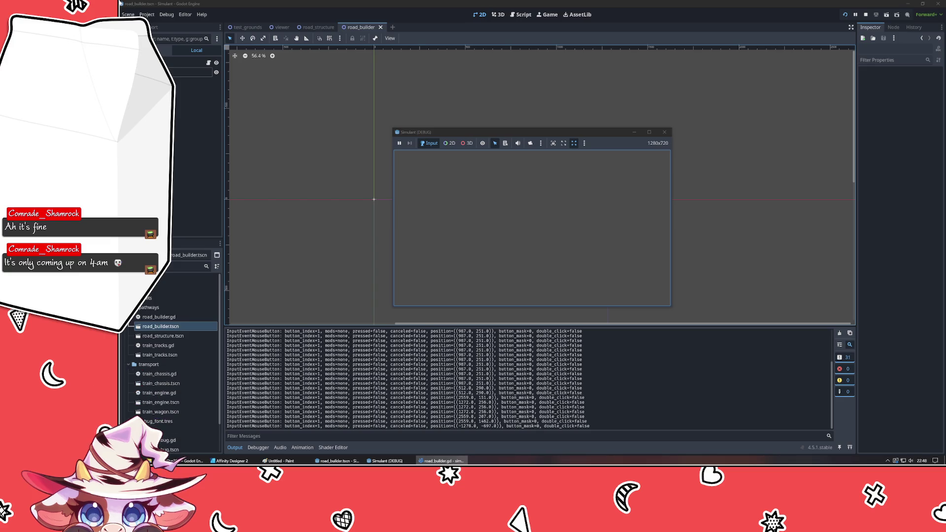
pyautogui.click(400, 155)
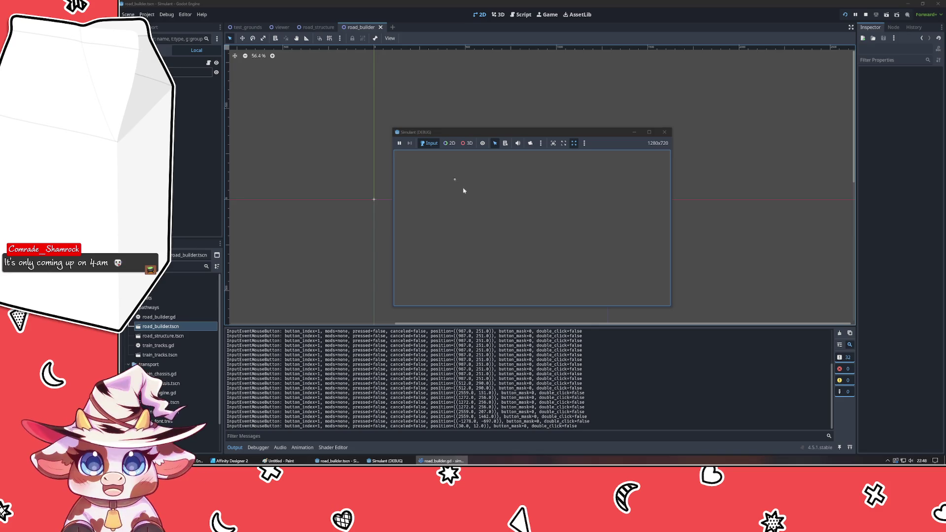
pyautogui.click(491, 211)
pyautogui.click(549, 195)
pyautogui.click(473, 188)
pyautogui.click(497, 239)
pyautogui.click(584, 202)
pyautogui.click(482, 175)
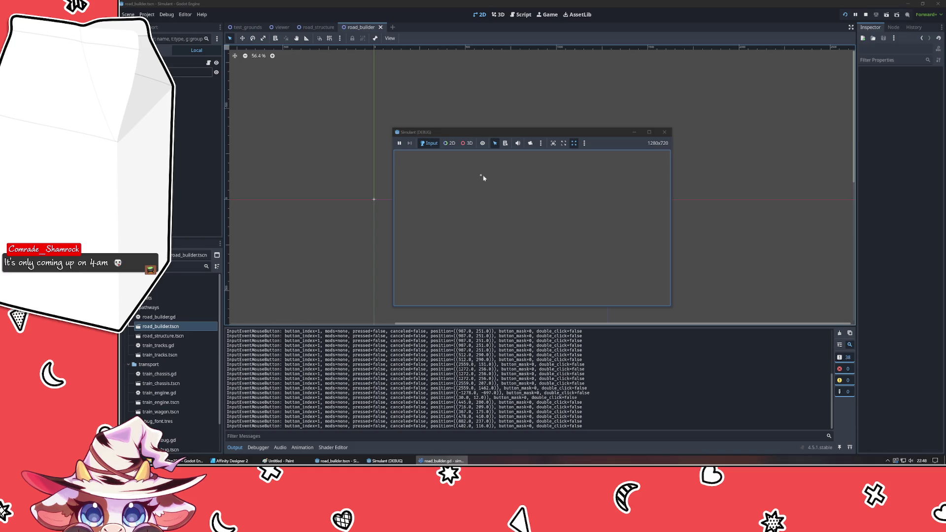
pyautogui.click(664, 132)
pyautogui.click(392, 460)
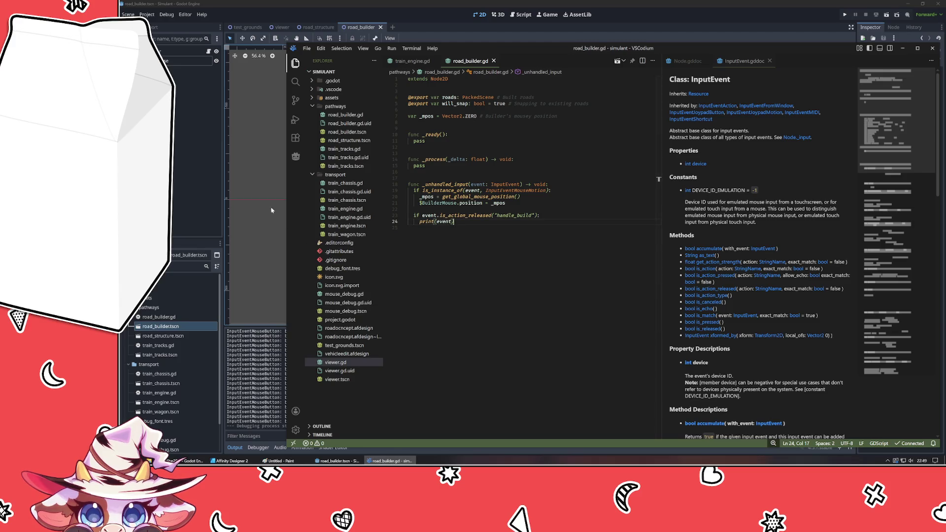
# Step: Open train_tracks.tscn and inspect its RailBody and Drawn nodes
pyautogui.click(165, 347)
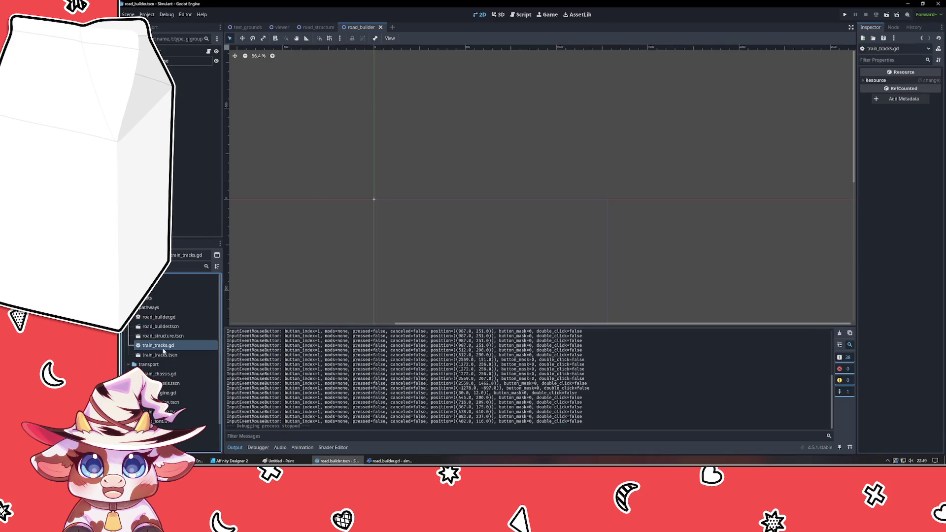
pyautogui.doubleClick(164, 354)
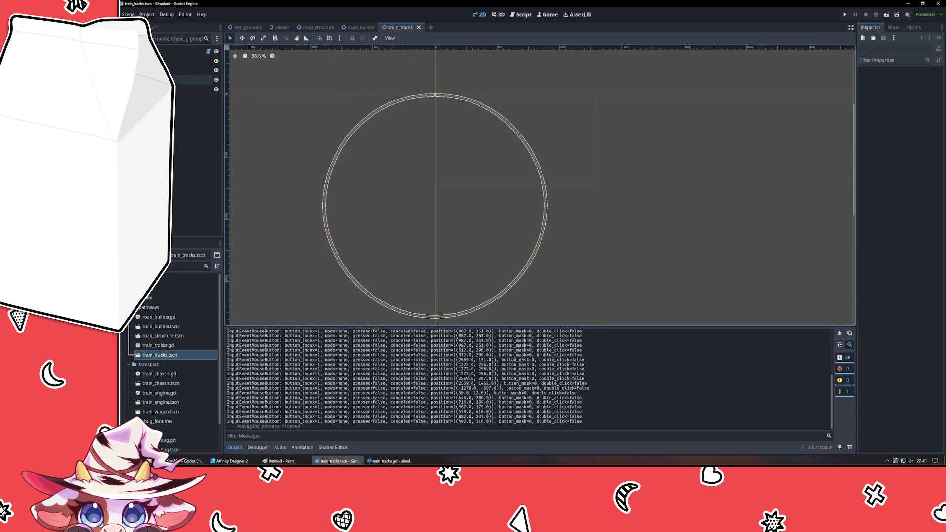
pyautogui.click(189, 80)
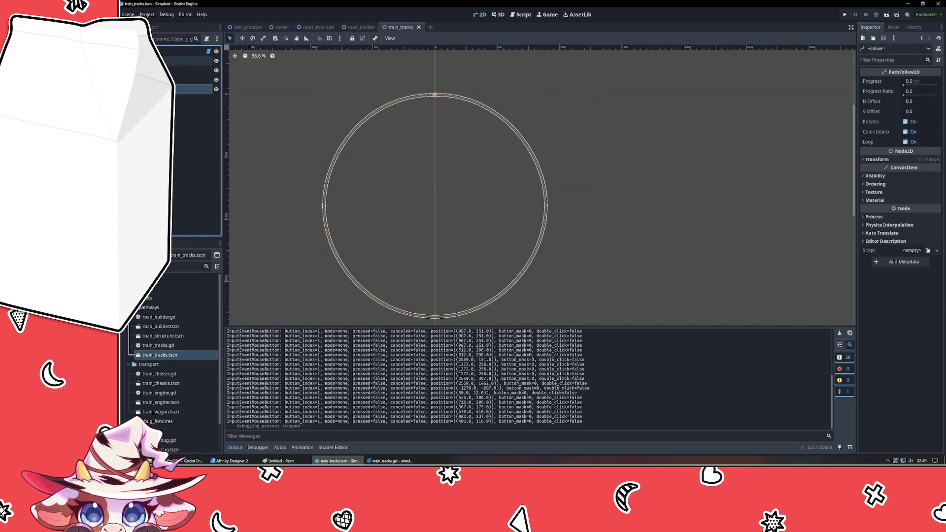
pyautogui.click(193, 60)
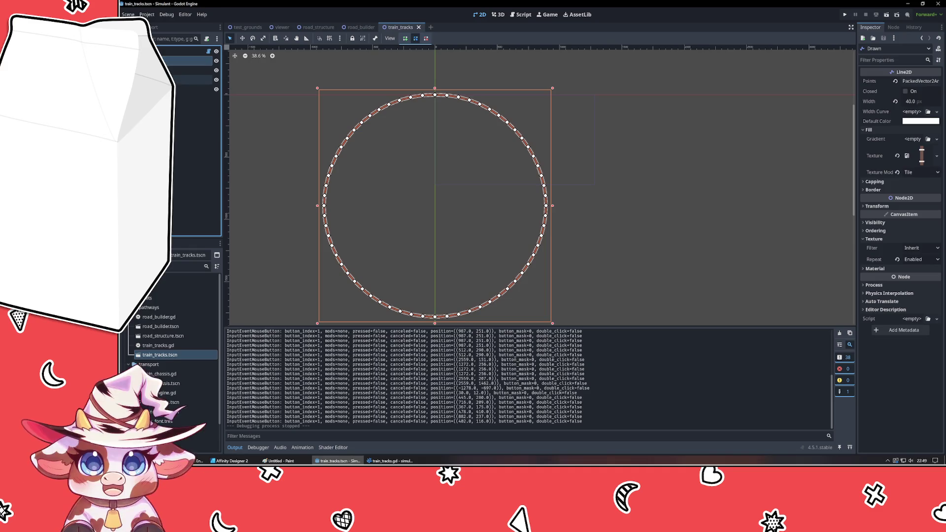
pyautogui.press('Escape')
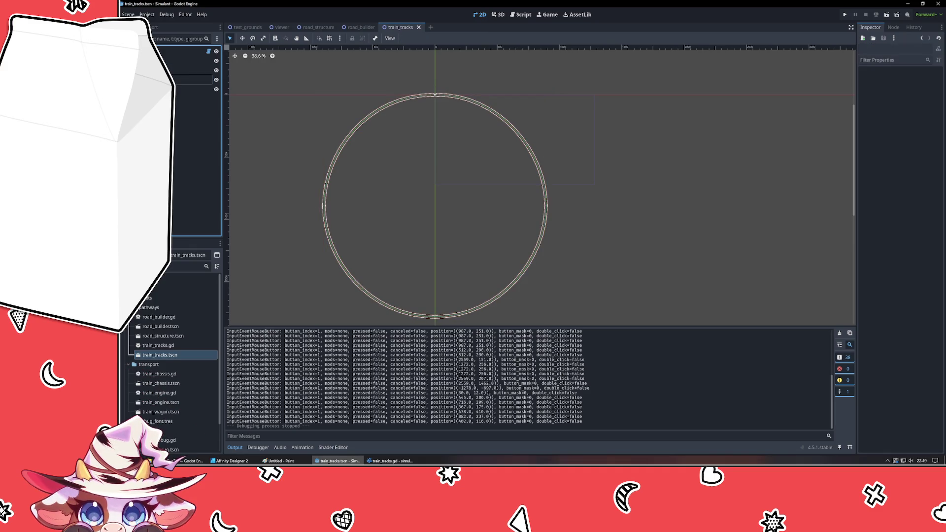
pyautogui.click(263, 84)
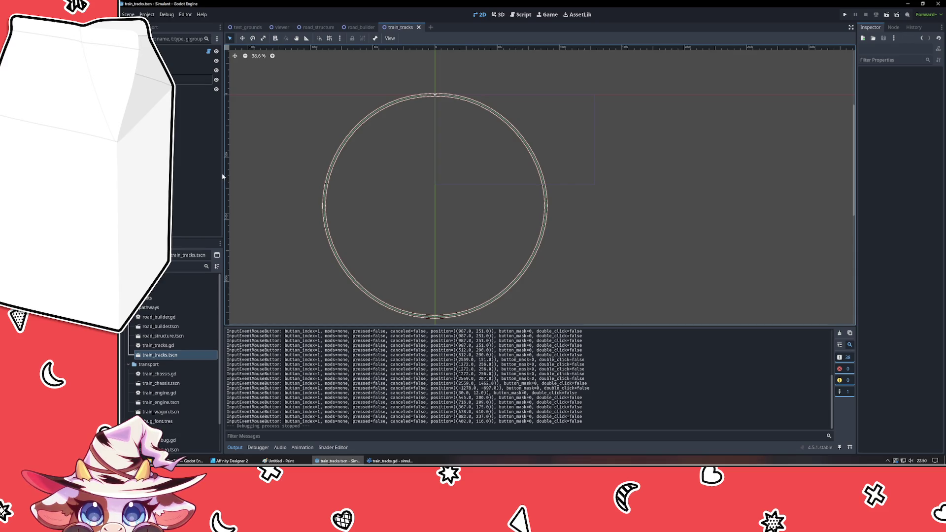
# Step: Return to the road_structure scene and rename its root node from Road to RoadCollection
pyautogui.click(350, 27)
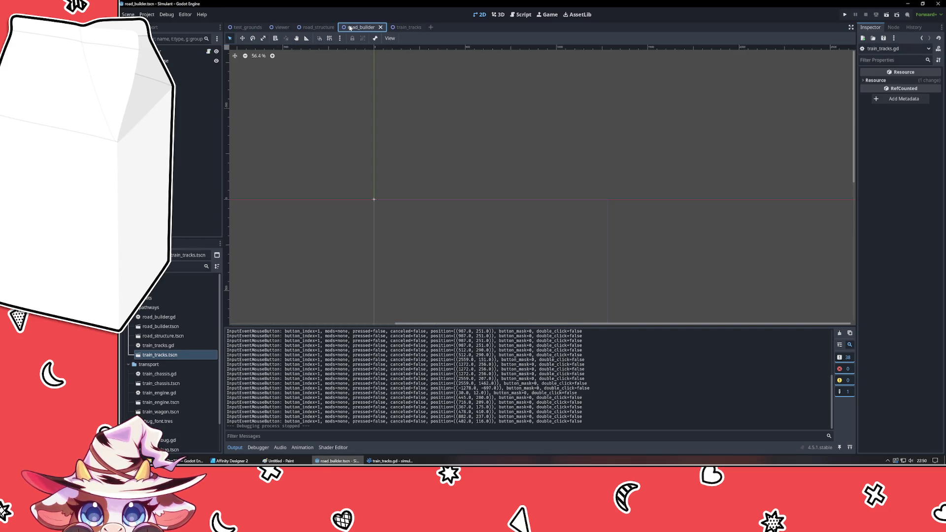
pyautogui.click(316, 27)
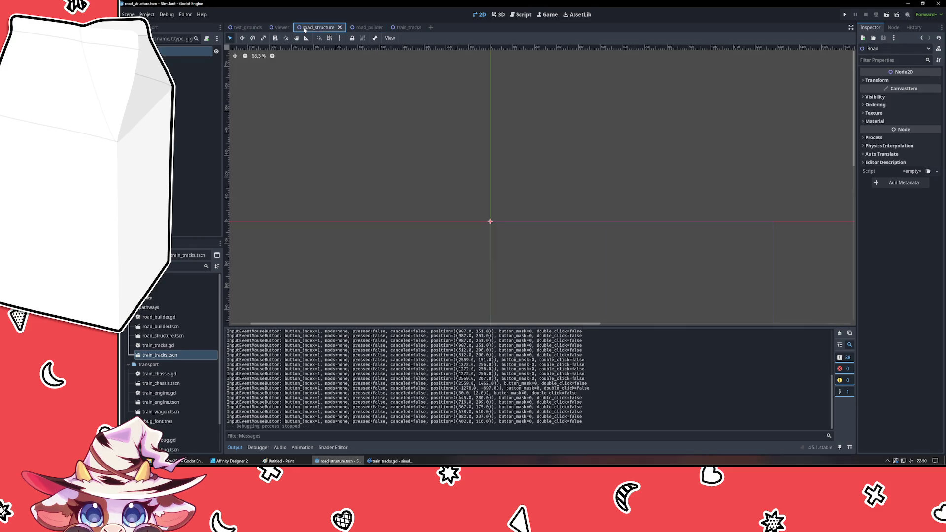
pyautogui.click(401, 27)
pyautogui.click(301, 27)
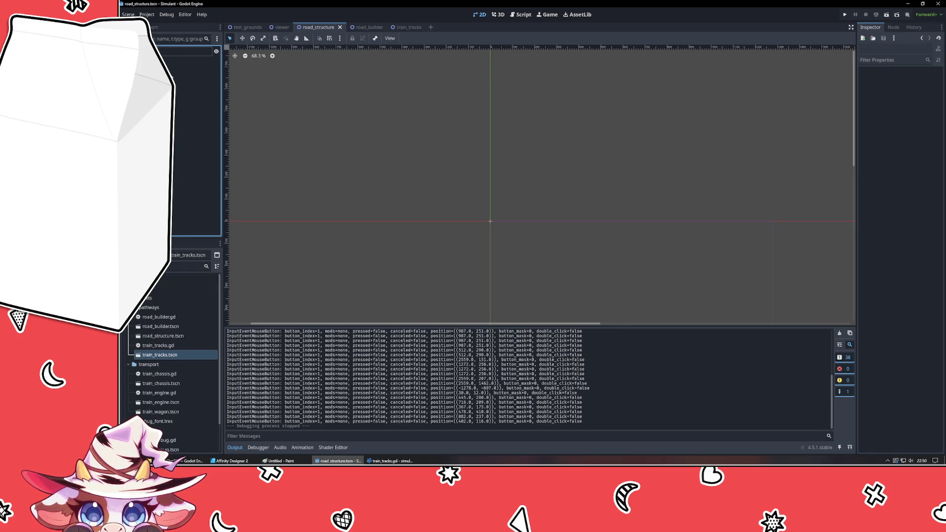
pyautogui.click(187, 51)
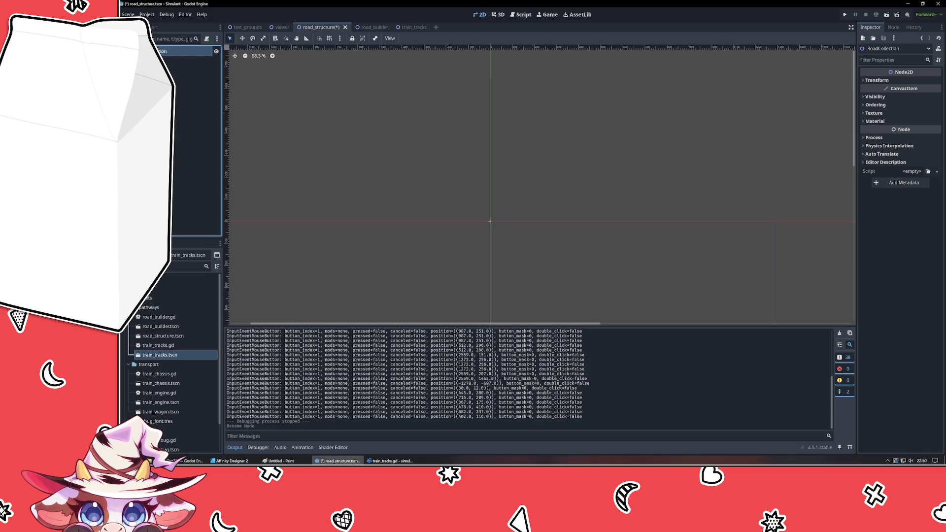
pyautogui.press('Return')
pyautogui.press('Escape')
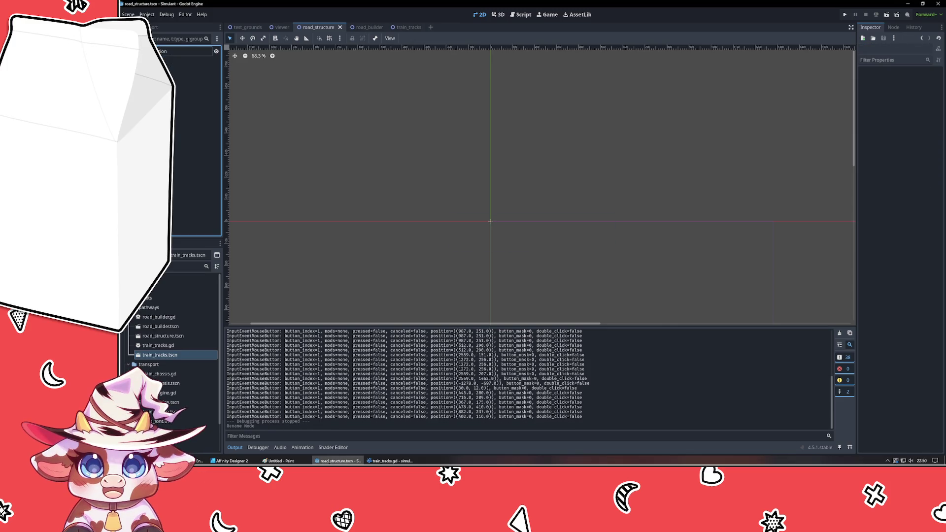
# Step: Begin renaming road_structure.tscn in FileSystem to road_collection.tscn
pyautogui.click(172, 337)
pyautogui.press('F2')
pyautogui.press('BackSpace')
pyautogui.press('BackSpace')
pyautogui.press('BackSpace')
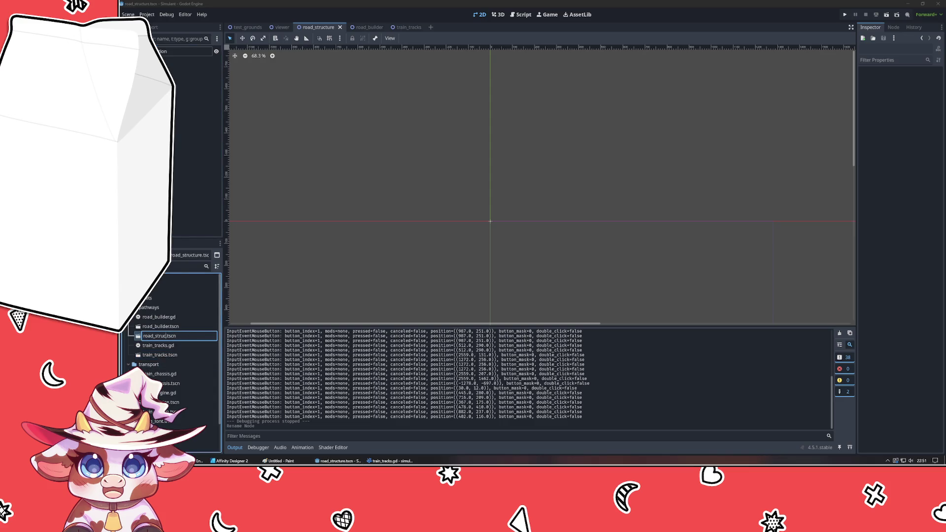
pyautogui.press('BackSpace')
pyautogui.write('collection')
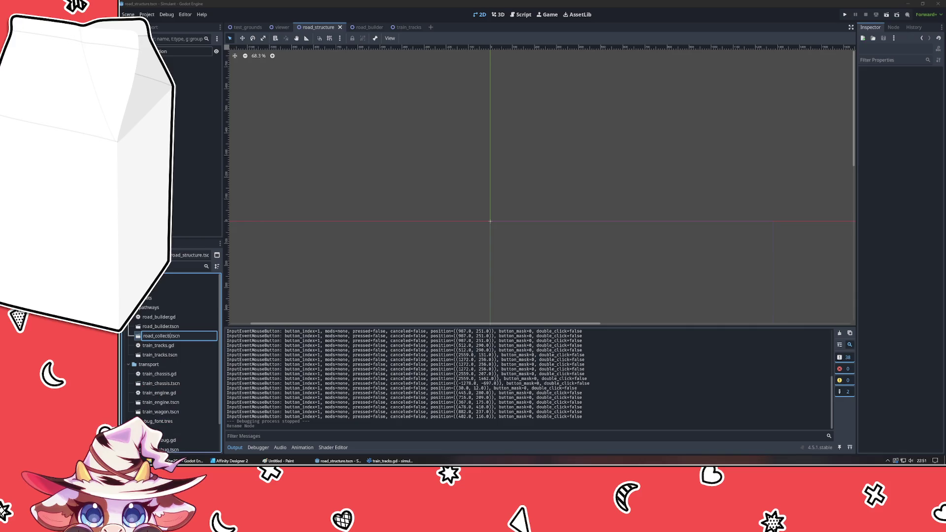
pyautogui.hotkey('ctrl', 'a')
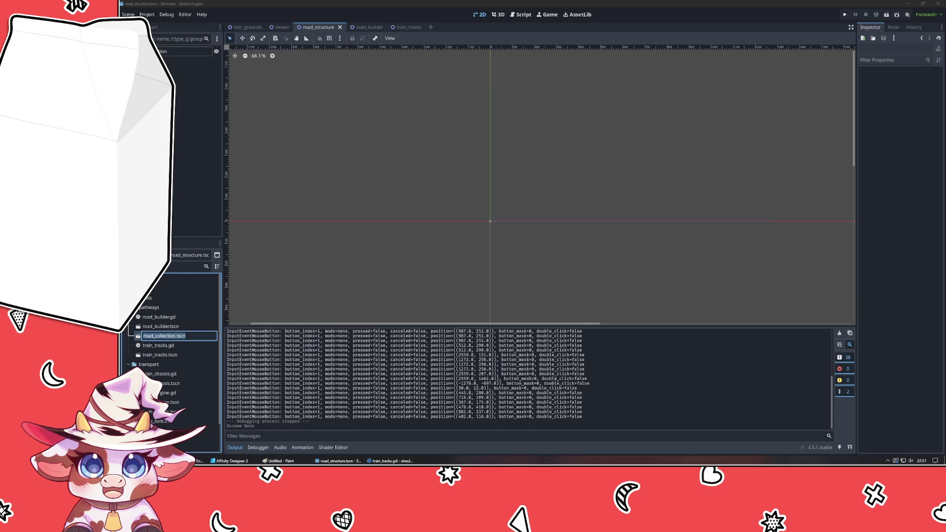
pyautogui.press('Right')
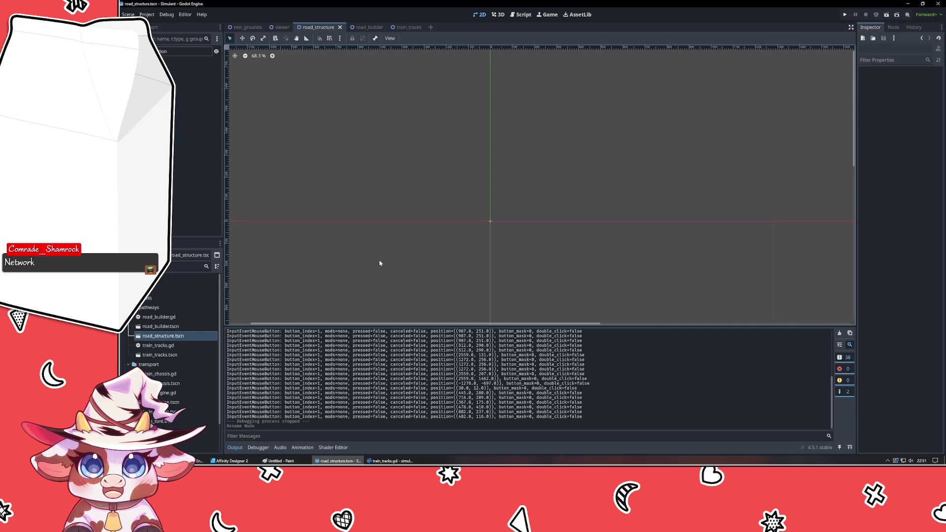
# Step: Restart renaming road_structure.tscn, deleting the old part of the file name
pyautogui.click(161, 337)
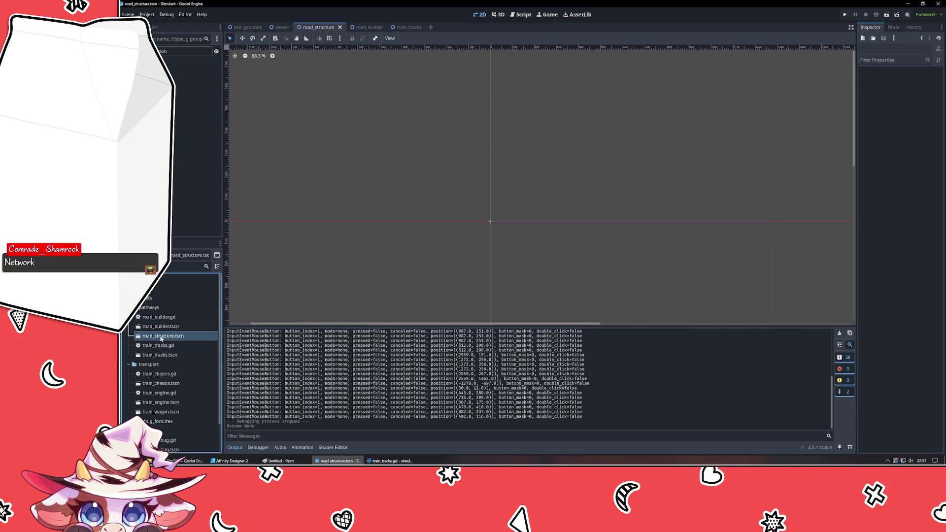
pyautogui.press('F2')
pyautogui.press('Right')
pyautogui.press('BackSpace')
pyautogui.press('BackSpace')
pyautogui.press('BackSpace')
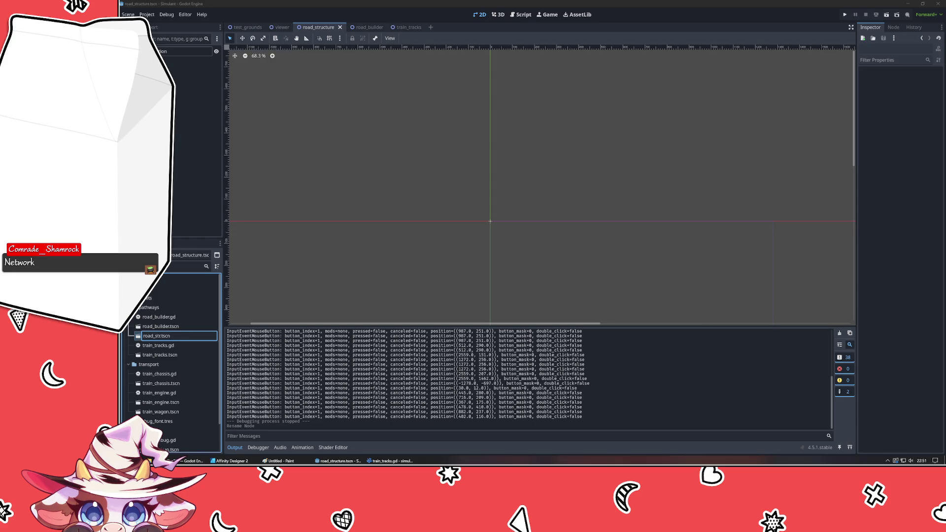